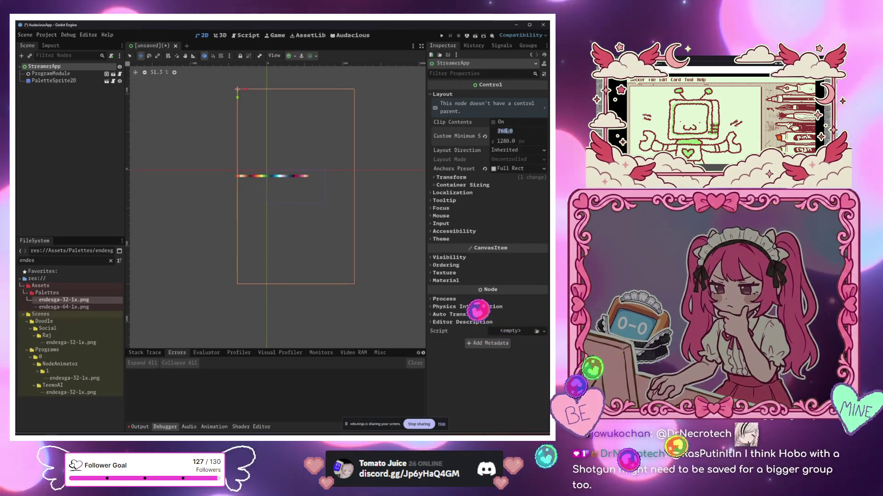
# - Set StreamerApp's minimum width to 720 and move the palette sprite left and down
pyautogui.write('20')
pyautogui.press('Return')
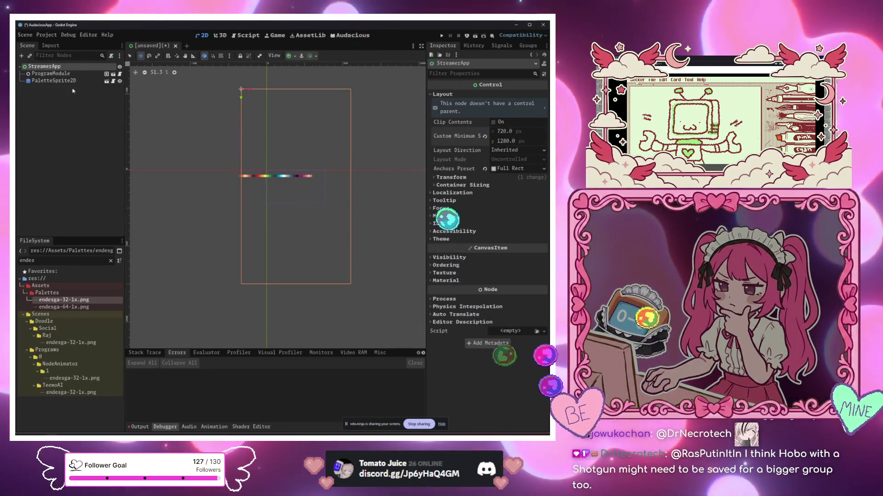
pyautogui.click(260, 176)
pyautogui.moveTo(242, 226); pyautogui.dragTo(175, 282)
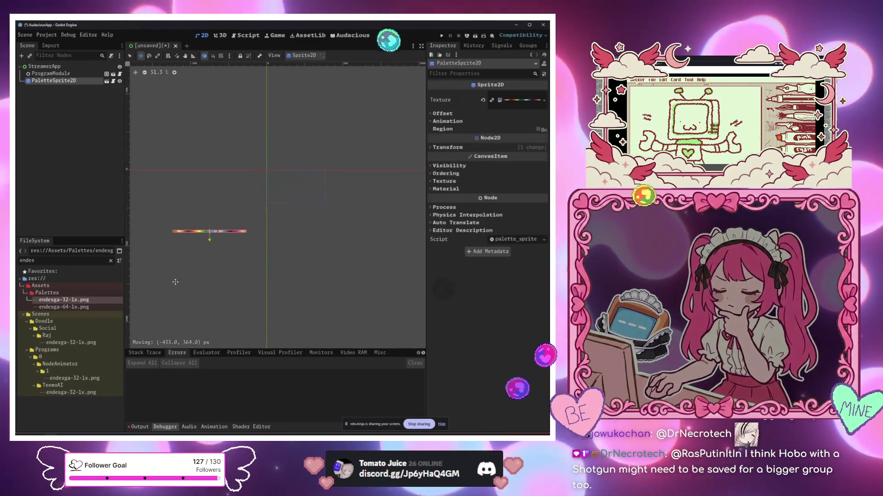
# - Add a ReferenceRect under StreamerApp and place it above ProgramModule as the first child
pyautogui.click(69, 65)
pyautogui.hotkey('ctrl', 'a')
pyautogui.write('reference')
pyautogui.press('Return')
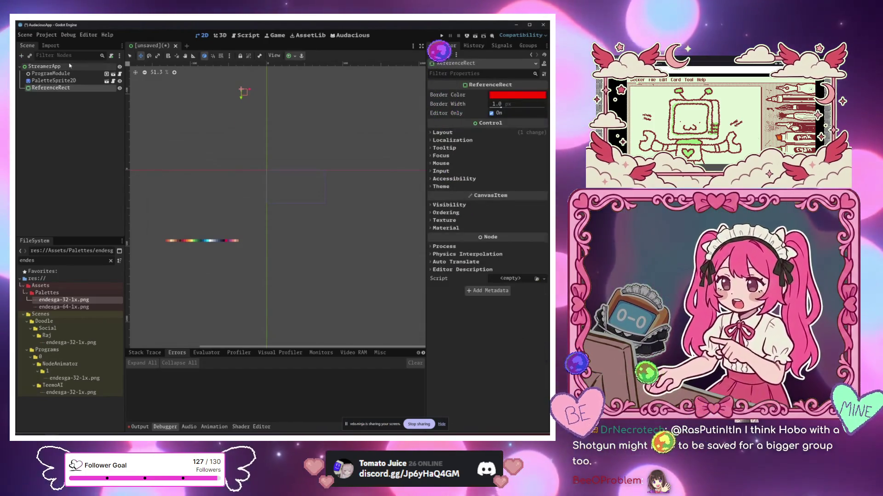
pyautogui.moveTo(51, 71); pyautogui.dragTo(51, 72)
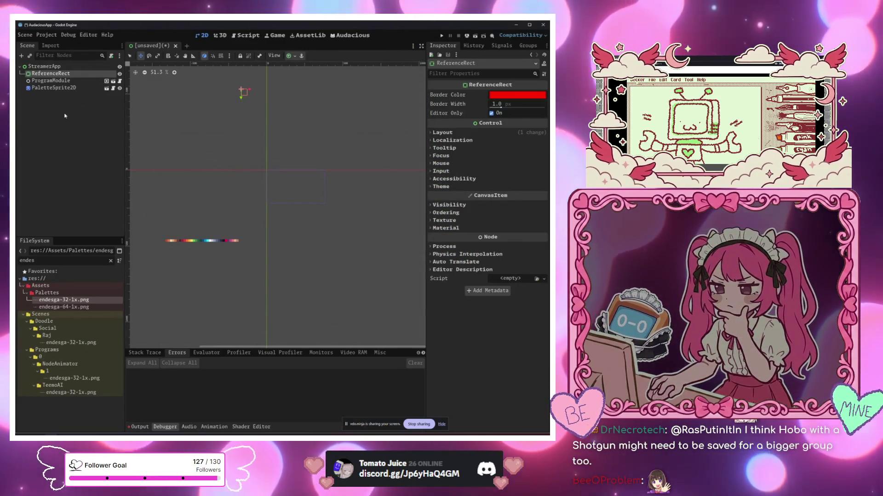
# - Give the ReferenceRect the Full Rect anchor preset and a border width of 5
pyautogui.click(51, 81)
pyautogui.click(244, 92)
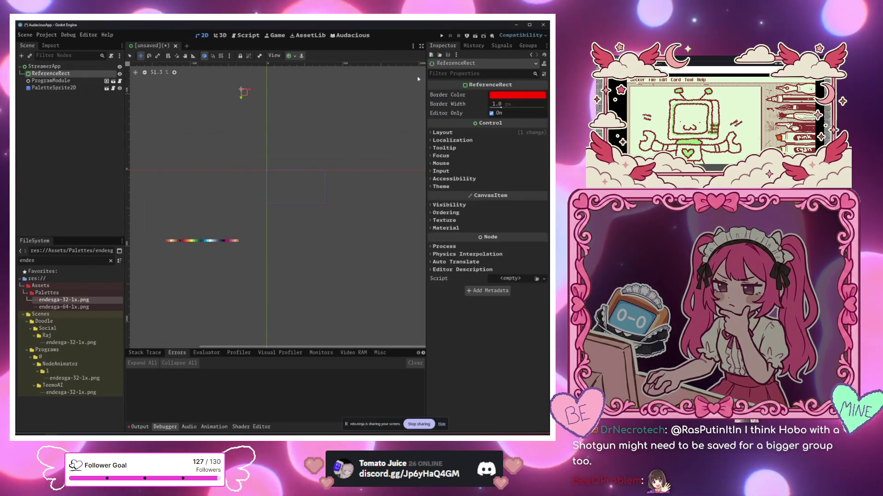
pyautogui.click(290, 57)
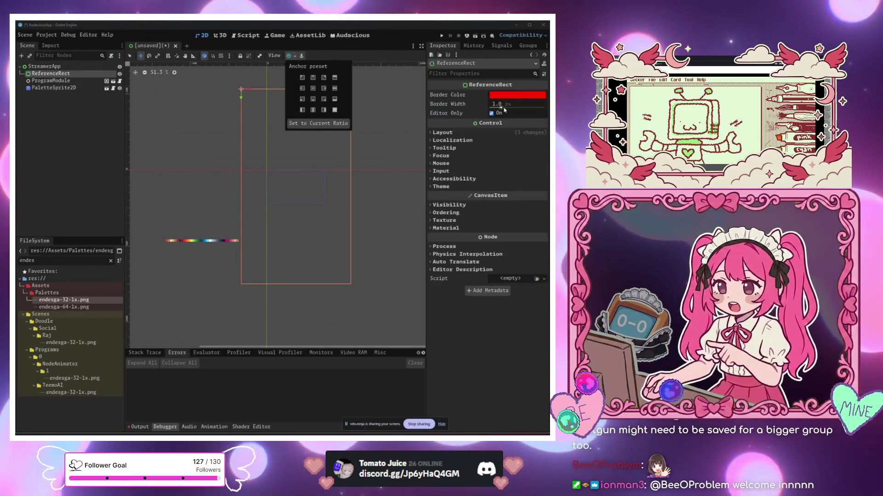
pyautogui.click(505, 110)
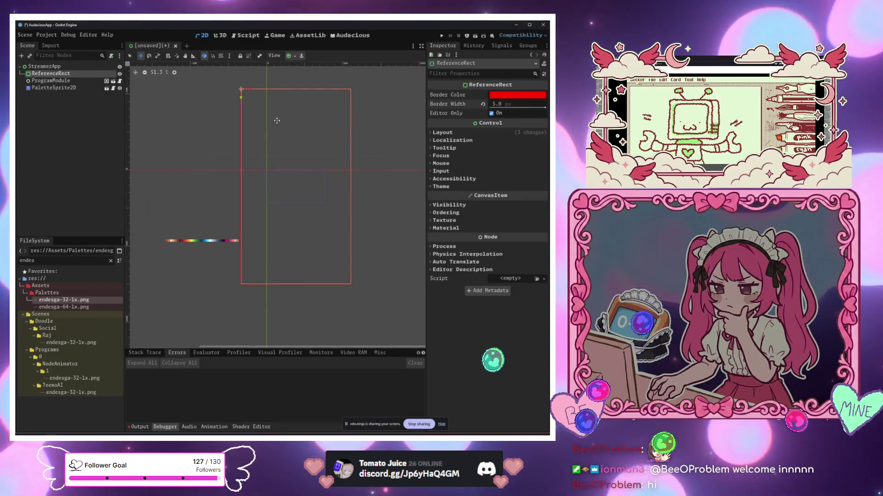
# - Anchor the StreamerApp root to the Top Left preset
pyautogui.click(72, 81)
pyautogui.click(56, 67)
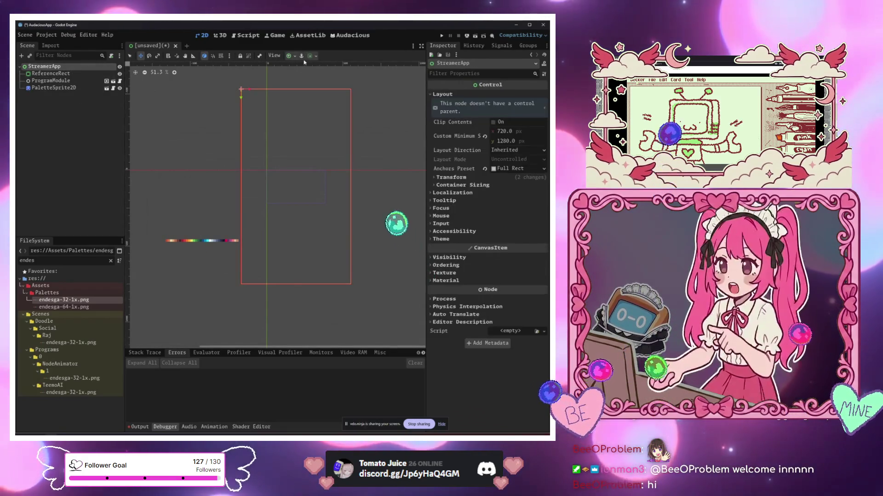
pyautogui.click(289, 56)
pyautogui.click(302, 77)
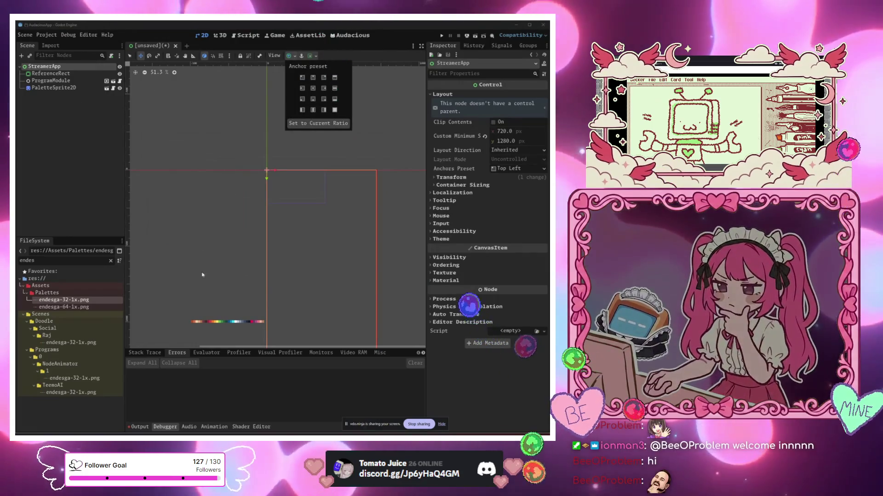
# - Move the palette strip below the app and set its scale to 30
pyautogui.click(207, 321)
pyautogui.moveTo(197, 195); pyautogui.dragTo(187, 159)
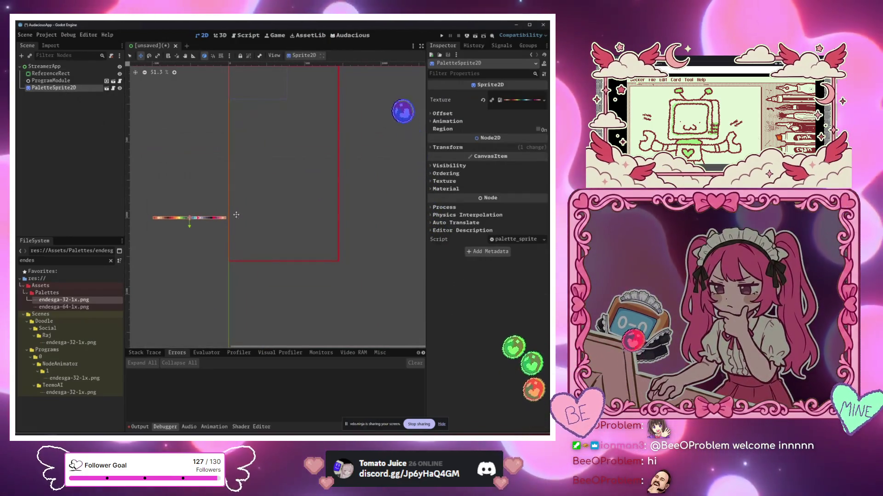
pyautogui.moveTo(235, 213); pyautogui.dragTo(322, 270)
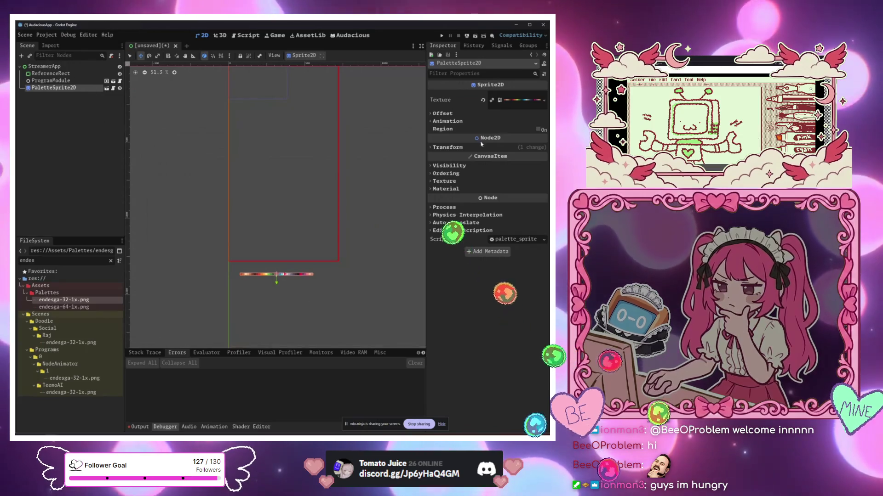
pyautogui.click(481, 146)
pyautogui.click(513, 184)
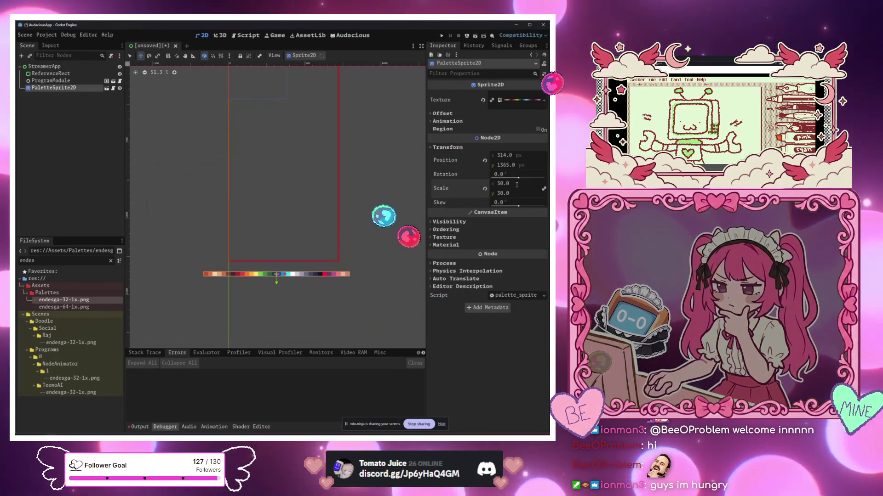
# - Set StreamerApp's minimum height so its minimum size reads 720 × 980
pyautogui.scroll(3, 343, 216)
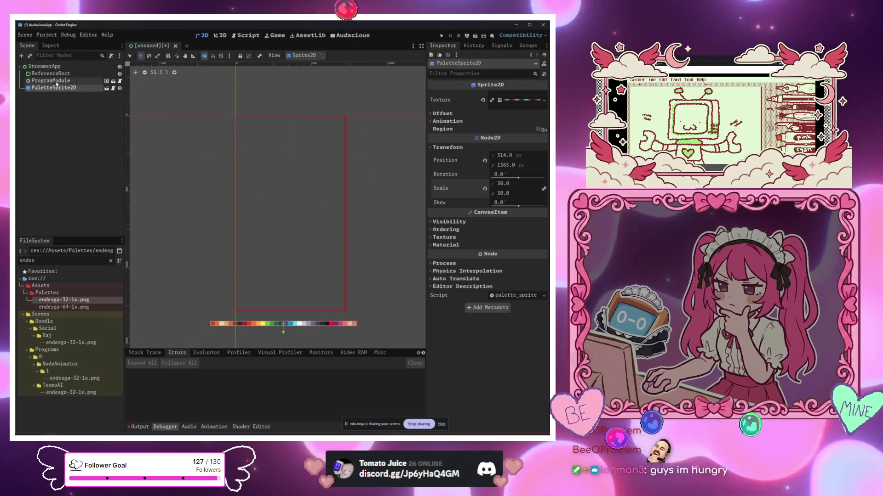
pyautogui.press('Up')
pyautogui.press('Up')
pyautogui.press('Up')
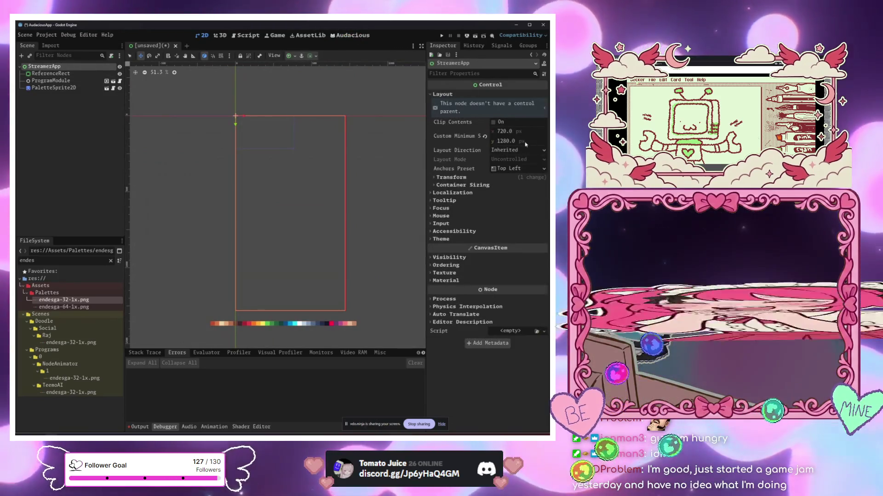
pyautogui.click(508, 142)
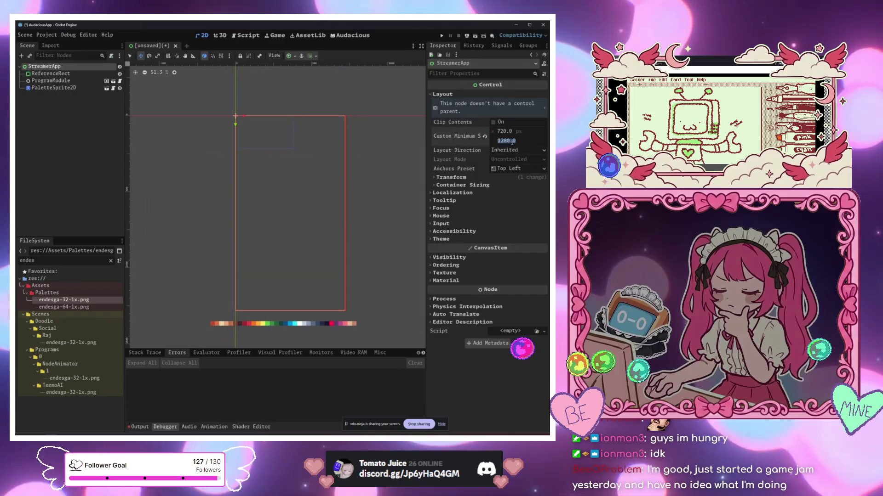
pyautogui.click(531, 137)
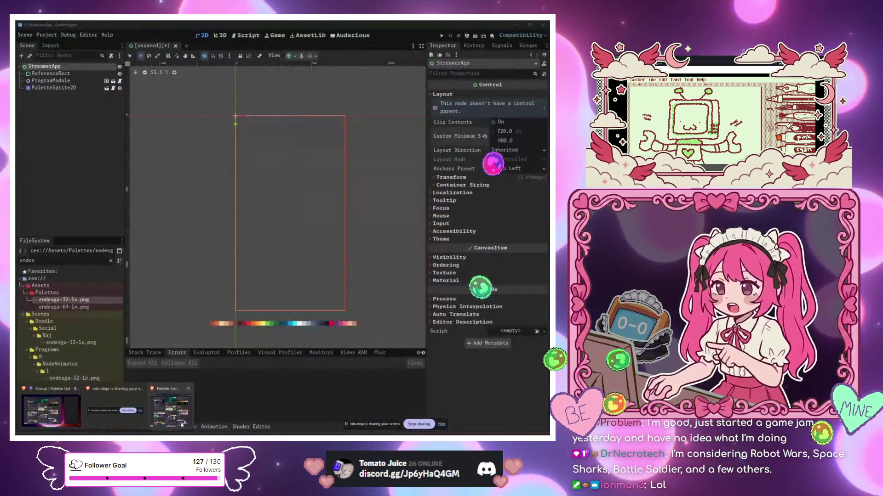
# - Bring the browser forward and switch to the Game Jams Compendium tab
pyautogui.click(181, 425)
pyautogui.click(121, 26)
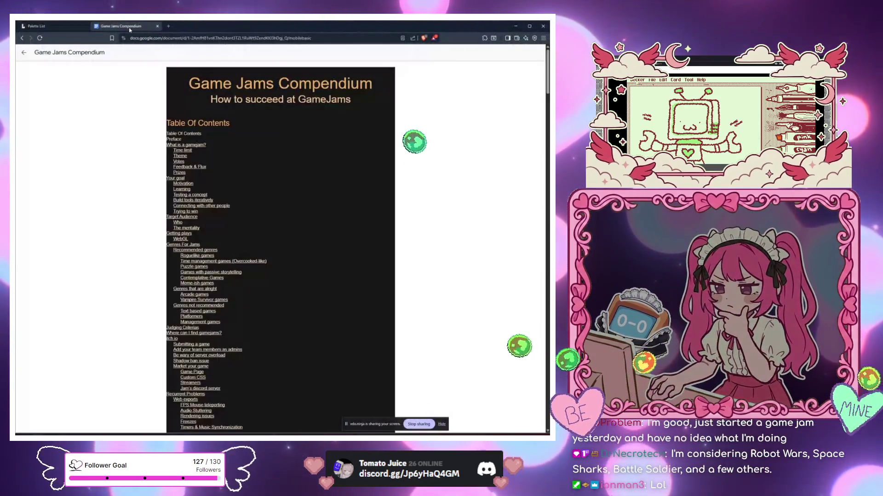
# - Scroll the compendium to the itch.io, Popular Gamejams and Submitting a game sections
pyautogui.scroll(-5, 280, 178)
pyautogui.click(216, 38)
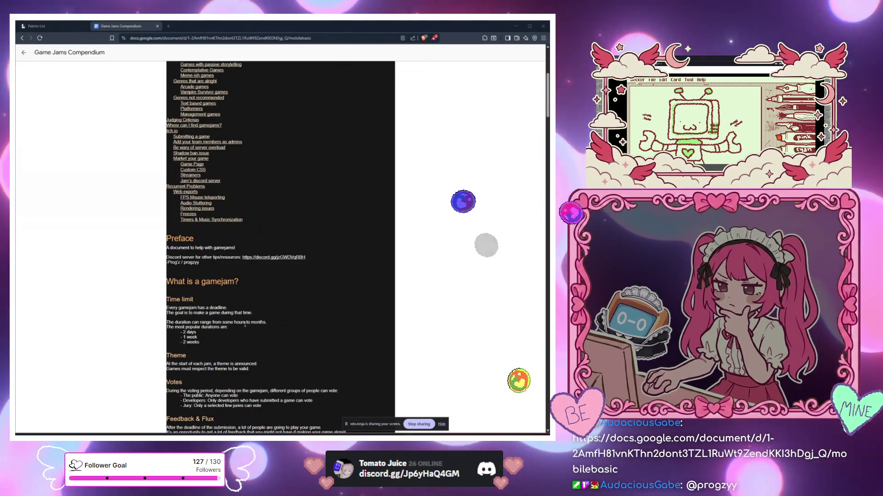
pyautogui.scroll(-1, 248, 326)
pyautogui.scroll(-15, 249, 326)
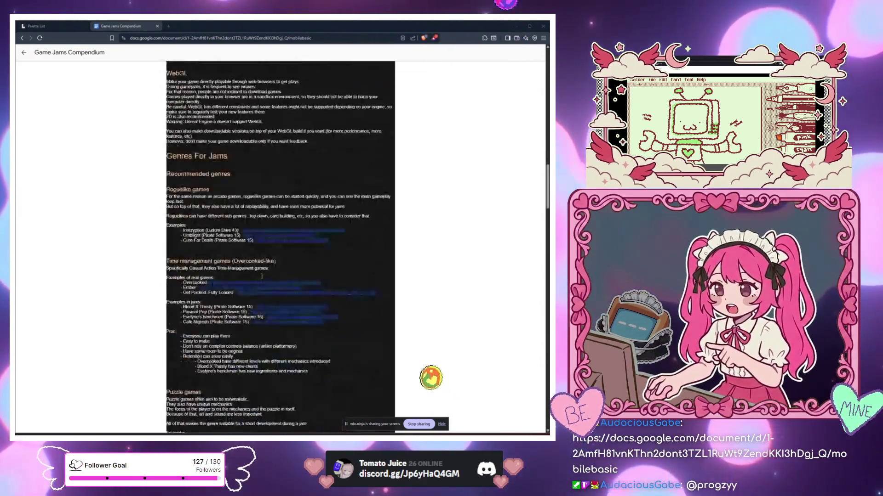
pyautogui.scroll(-10, 394, 330)
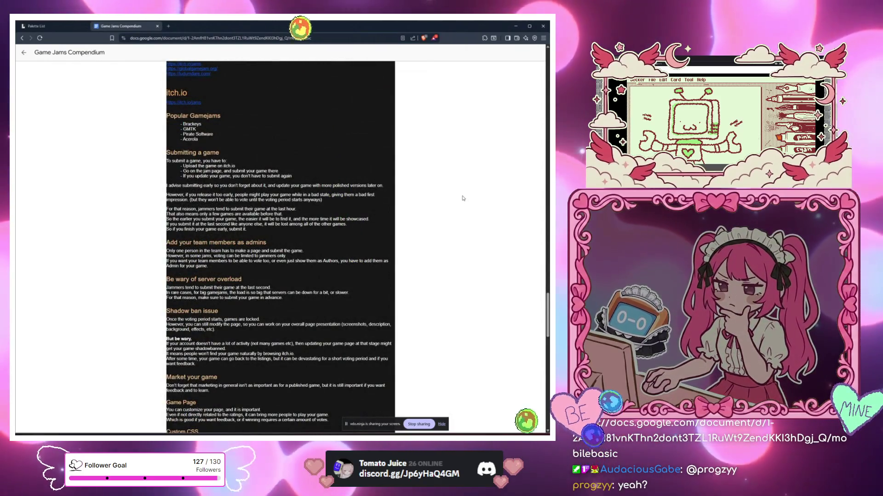
# - Refocus the compendium browser, then switch over to the Excalidraw drawing in Obsidian
pyautogui.moveTo(27, 418)
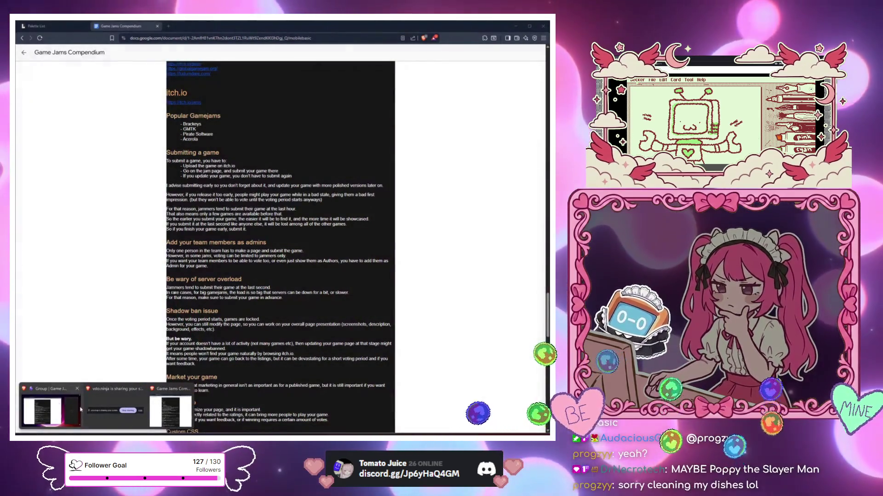
pyautogui.click(26, 418)
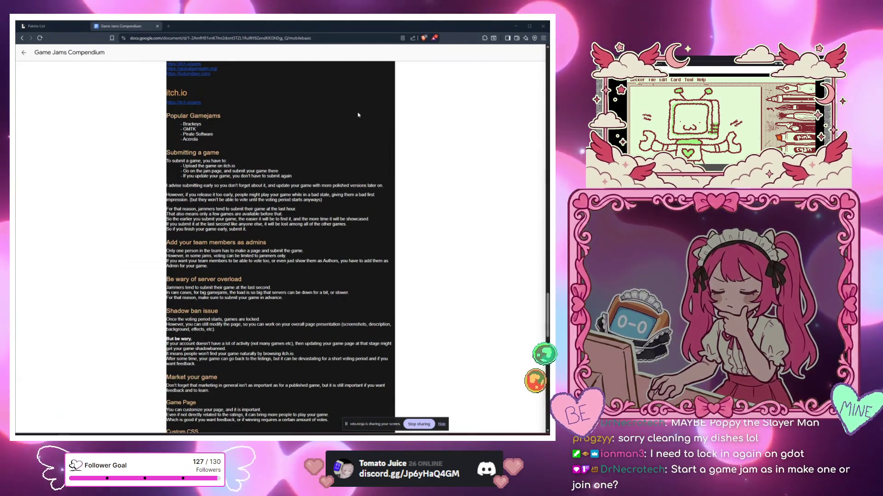
pyautogui.hotkey('alt', 'Tab')
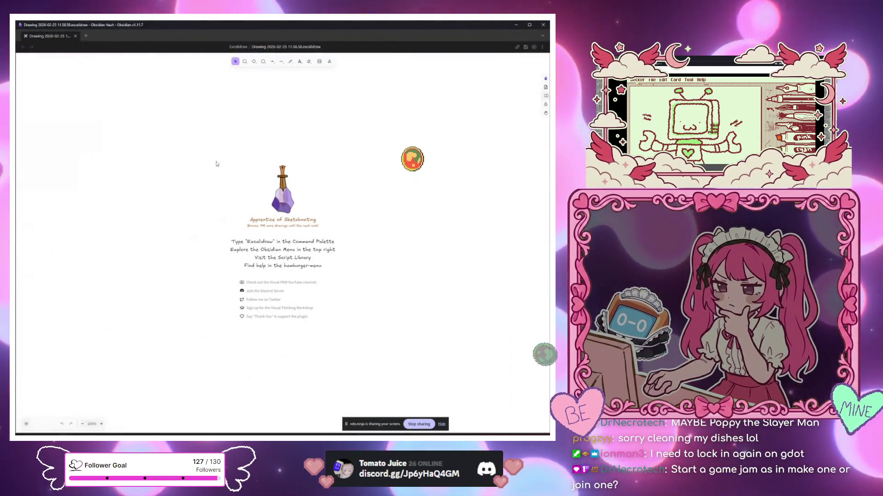
# - Turn on the Excalidraw dark mode, pick the freedraw pencil, and undo the test strokes
pyautogui.click(26, 425)
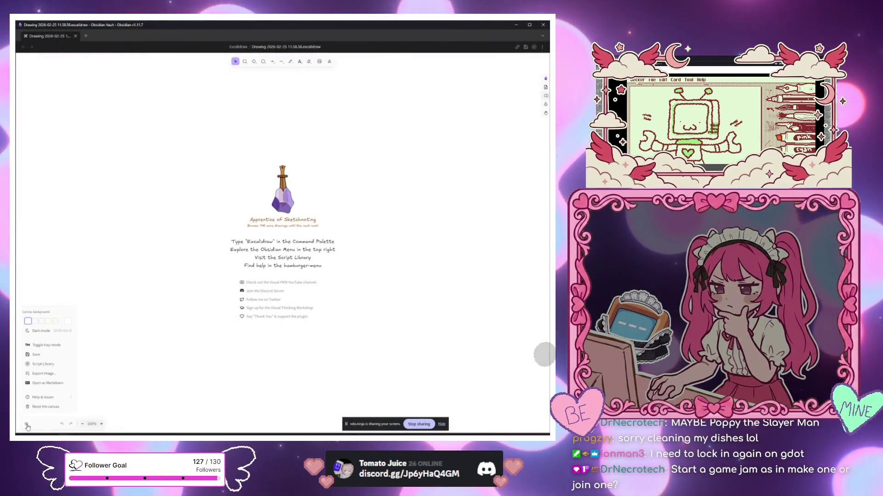
pyautogui.click(41, 331)
pyautogui.moveTo(240, 133); pyautogui.dragTo(176, 200)
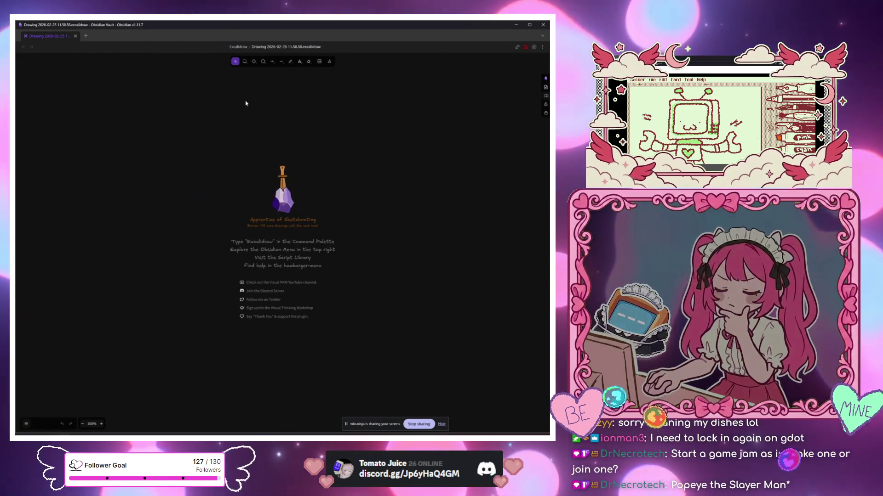
pyautogui.click(288, 62)
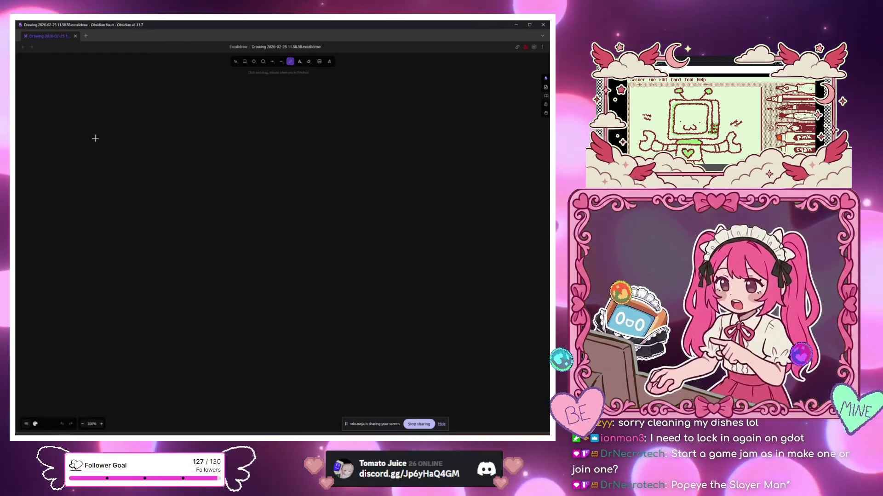
pyautogui.hotkey('ctrl', 'z')
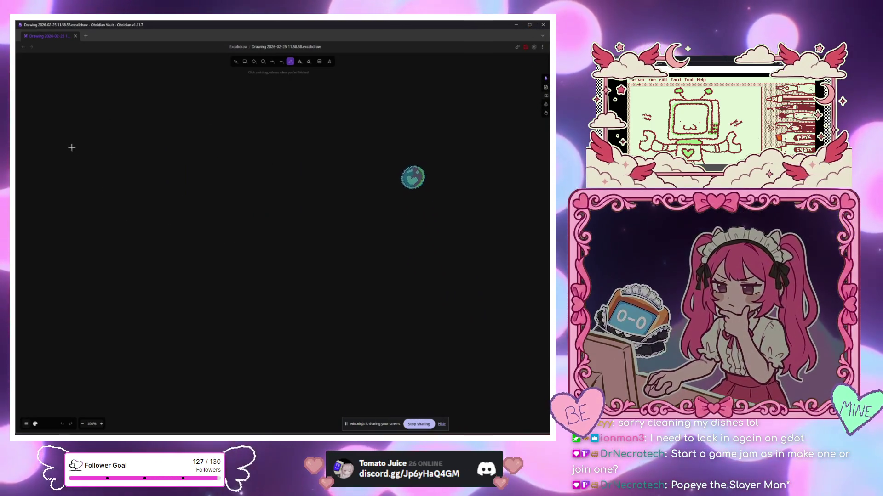
# - Freehand-draw the stepped L-shaped outline and a rectangle beneath it
pyautogui.moveTo(76, 121); pyautogui.dragTo(75, 174)
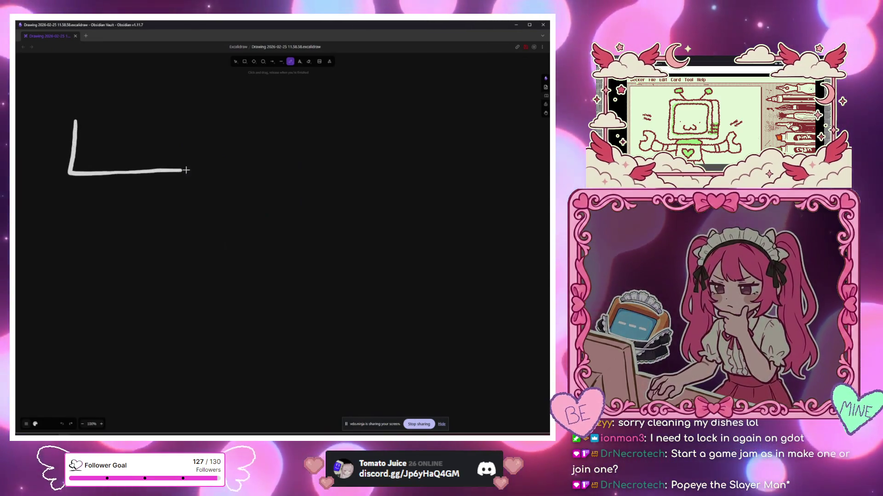
pyautogui.moveTo(181, 170); pyautogui.dragTo(208, 189)
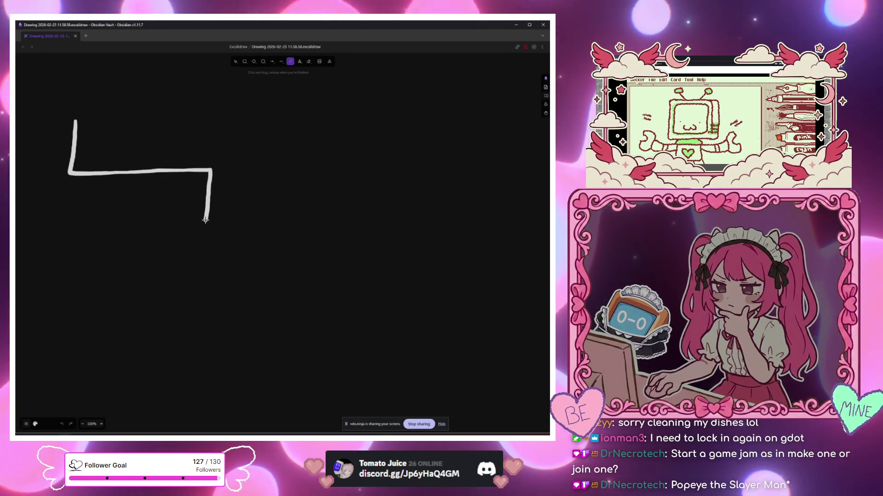
pyautogui.moveTo(230, 188); pyautogui.dragTo(223, 146)
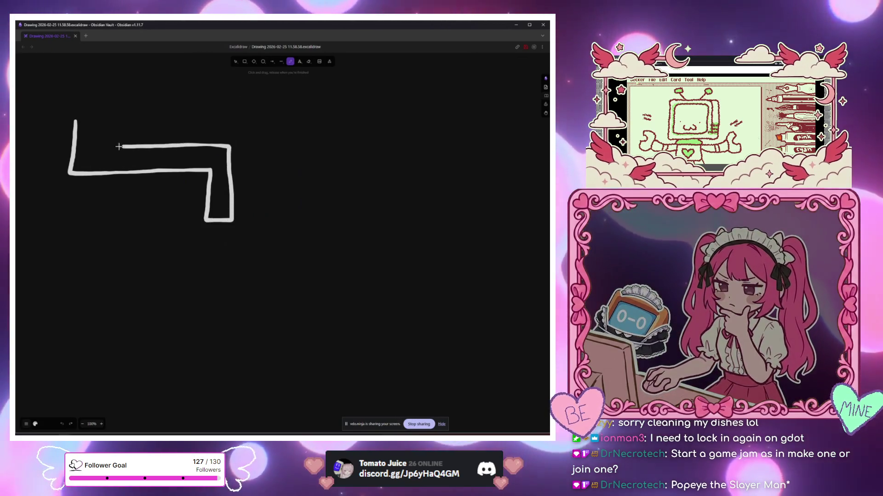
pyautogui.moveTo(98, 136); pyautogui.dragTo(73, 122)
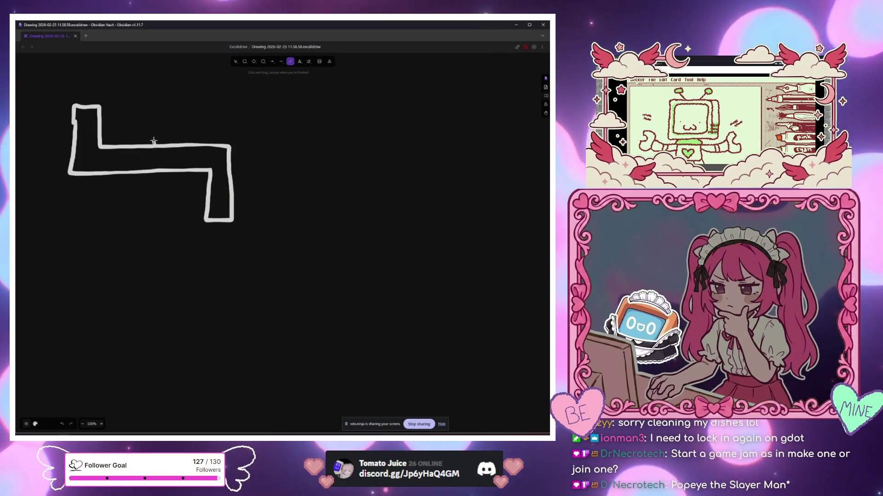
pyautogui.moveTo(154, 141); pyautogui.dragTo(174, 141)
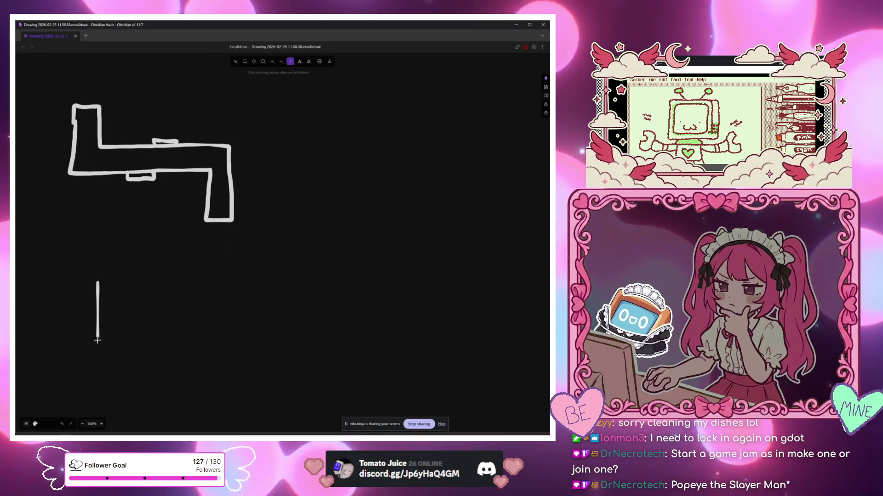
pyautogui.moveTo(97, 338); pyautogui.dragTo(153, 347)
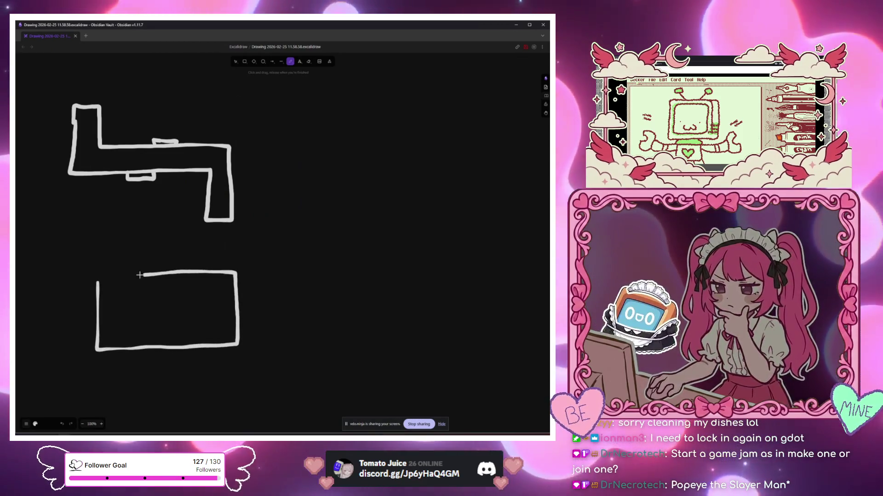
pyautogui.moveTo(146, 275); pyautogui.dragTo(96, 289)
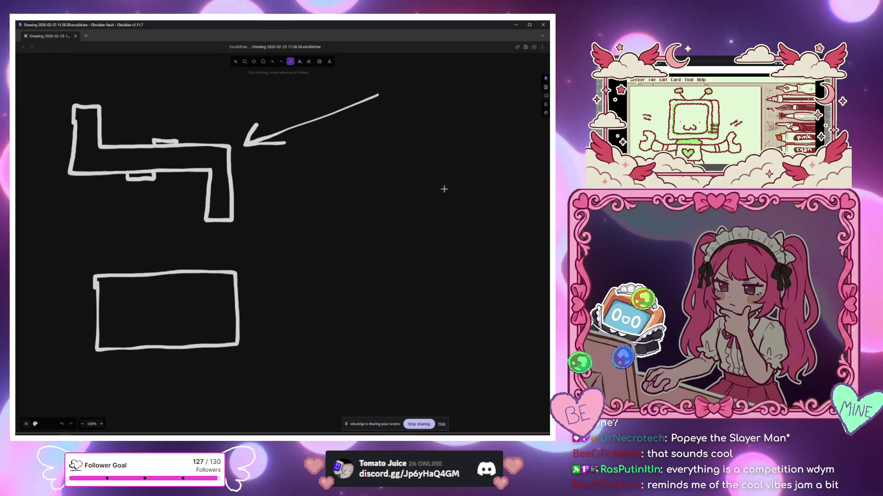
# - Sketch a notched shape on the right with an arrow down to a small rectangle
pyautogui.moveTo(453, 170)
pyautogui.mouseDown()
pyautogui.moveTo(453, 210)
pyautogui.moveTo(501, 175)
pyautogui.mouseUp()
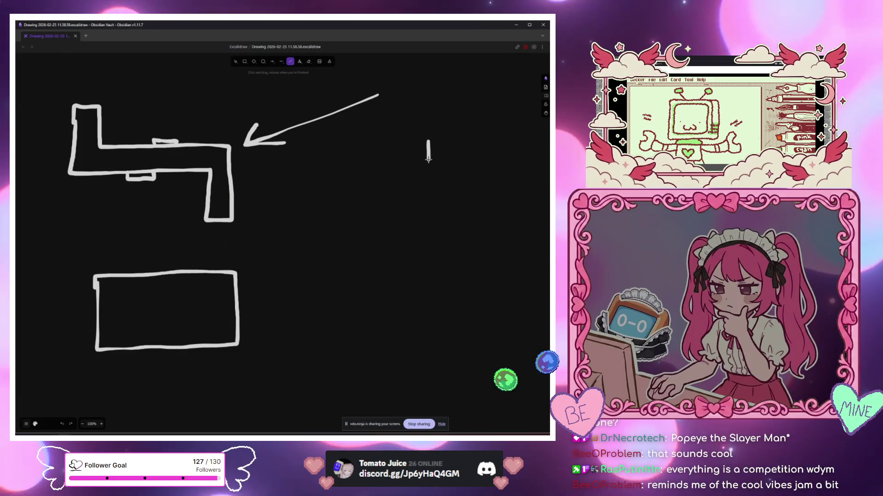
pyautogui.moveTo(430, 179)
pyautogui.mouseDown()
pyautogui.moveTo(430, 204)
pyautogui.moveTo(489, 207)
pyautogui.mouseUp()
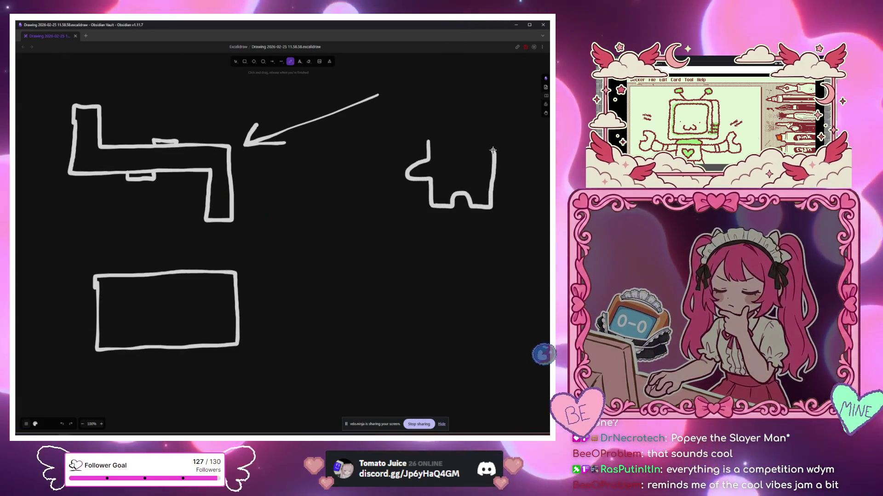
pyautogui.moveTo(493, 150); pyautogui.dragTo(424, 141)
pyautogui.moveTo(406, 202)
pyautogui.mouseDown()
pyautogui.moveTo(381, 242)
pyautogui.moveTo(406, 237)
pyautogui.mouseUp()
pyautogui.moveTo(338, 252)
pyautogui.mouseDown()
pyautogui.moveTo(374, 286)
pyautogui.moveTo(387, 254)
pyautogui.moveTo(341, 253)
pyautogui.mouseUp()
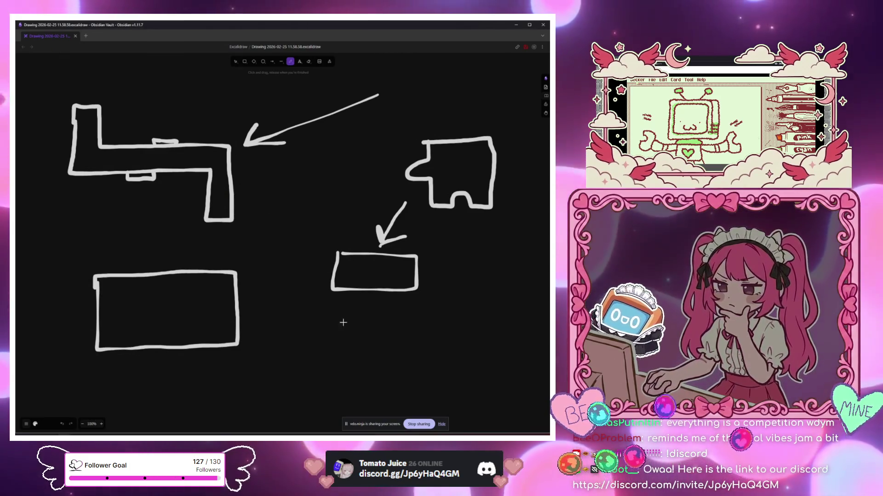
# - Draw loops around the left and right shape groups, then undo both
pyautogui.moveTo(59, 84)
pyautogui.mouseDown()
pyautogui.moveTo(32, 120)
pyautogui.moveTo(85, 367)
pyautogui.moveTo(291, 253)
pyautogui.moveTo(90, 84)
pyautogui.moveTo(56, 95)
pyautogui.mouseUp()
pyautogui.moveTo(444, 120)
pyautogui.mouseDown()
pyautogui.moveTo(285, 195)
pyautogui.moveTo(522, 238)
pyautogui.moveTo(440, 97)
pyautogui.mouseUp()
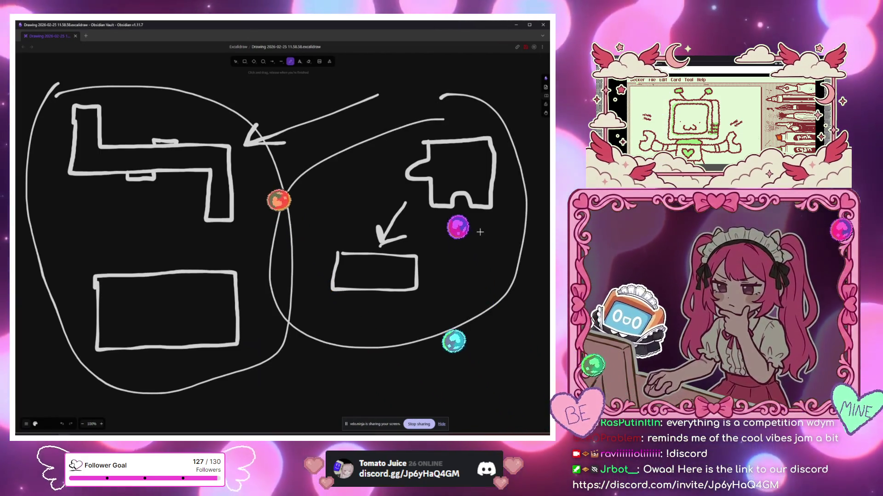
pyautogui.hotkey('ctrl', 'z')
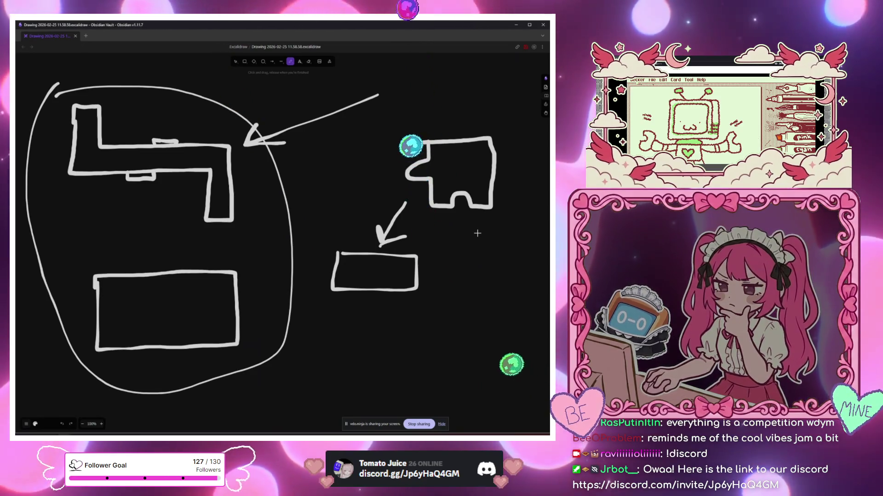
pyautogui.hotkey('ctrl', 'z')
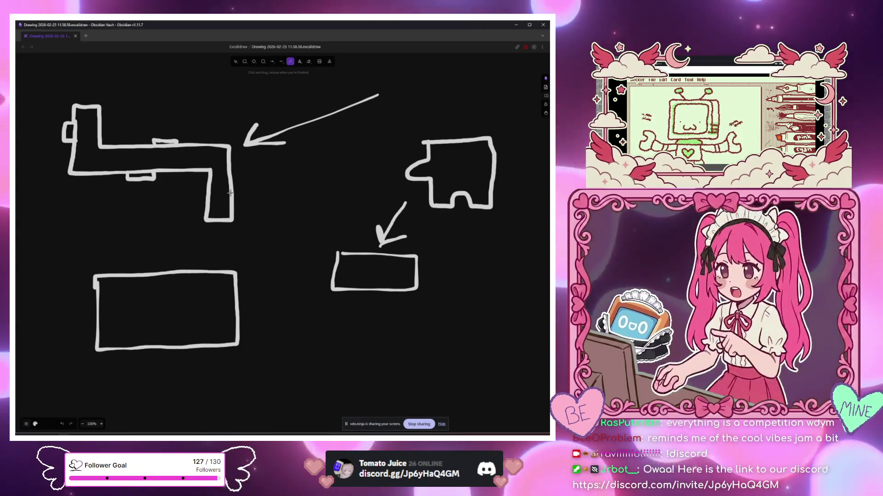
# - Add a side tab to the stepped outline and upward arrows toward the rectangle and outline
pyautogui.moveTo(232, 188); pyautogui.dragTo(235, 205)
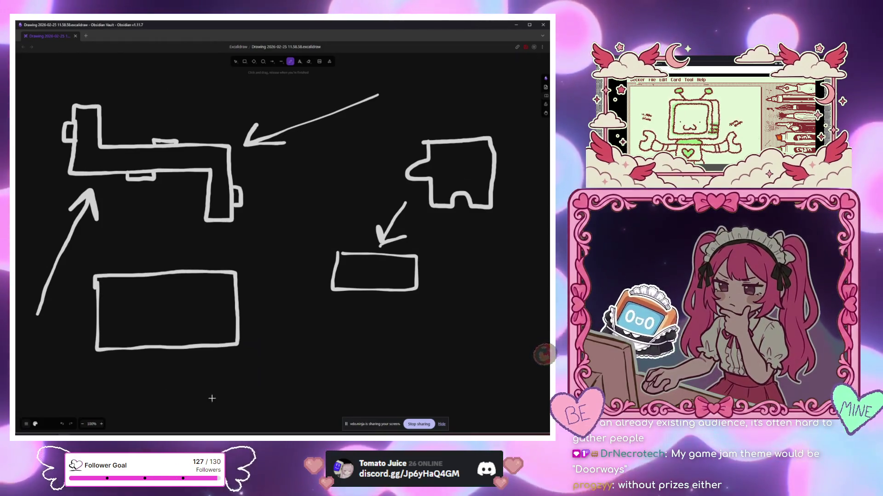
pyautogui.moveTo(186, 364); pyautogui.dragTo(197, 375)
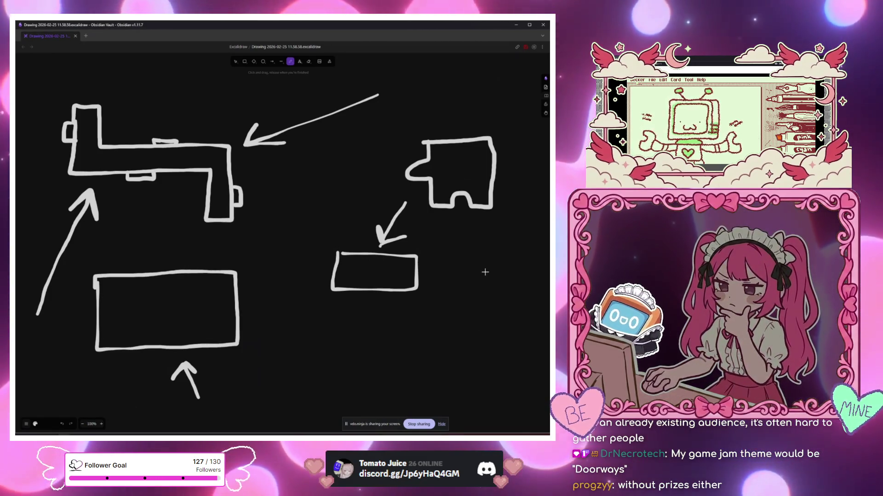
pyautogui.moveTo(484, 112)
pyautogui.mouseDown()
pyautogui.moveTo(325, 256)
pyautogui.moveTo(474, 99)
pyautogui.mouseUp()
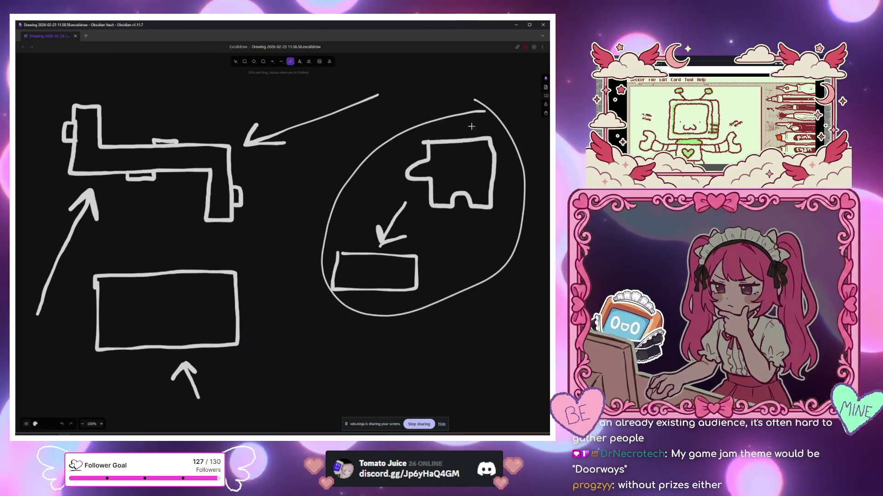
pyautogui.hotkey('ctrl', 'z')
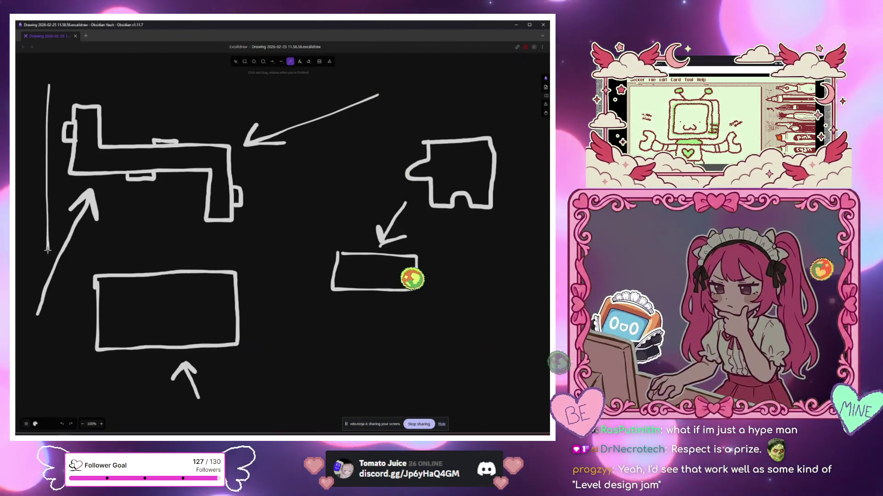
pyautogui.moveTo(284, 247)
pyautogui.mouseDown()
pyautogui.moveTo(267, 94)
pyautogui.moveTo(57, 91)
pyautogui.mouseUp()
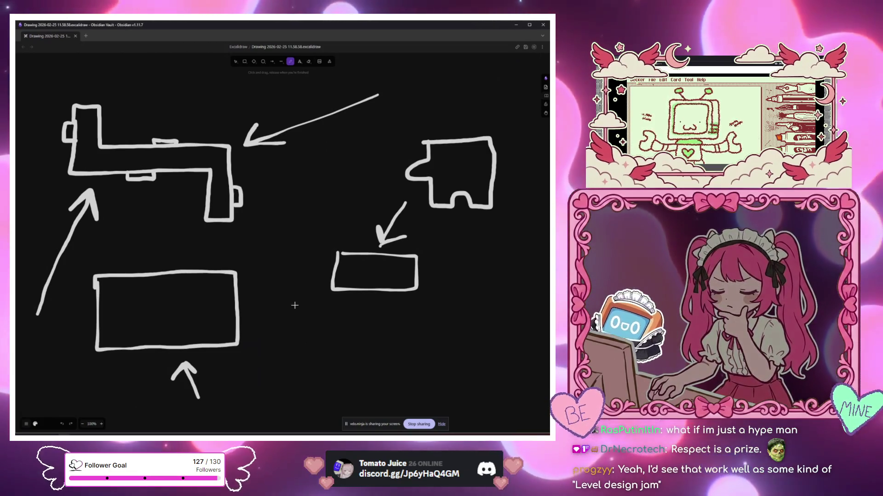
pyautogui.moveTo(75, 427)
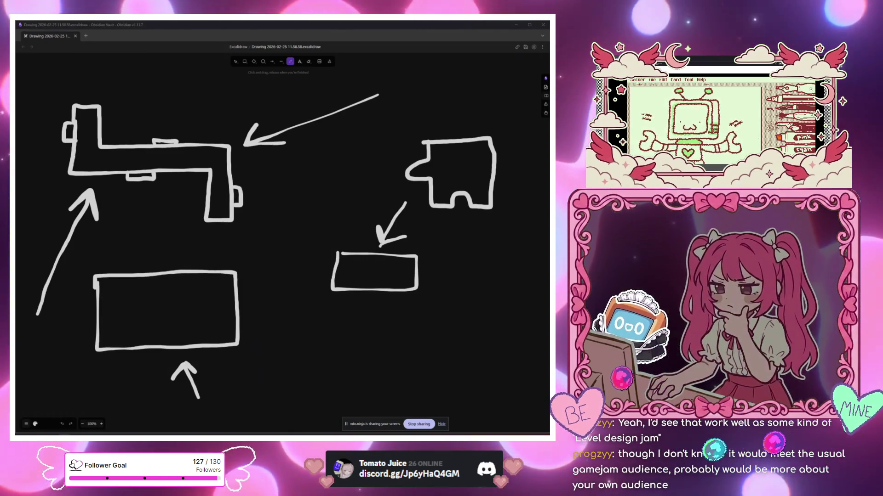
pyautogui.moveTo(106, 409)
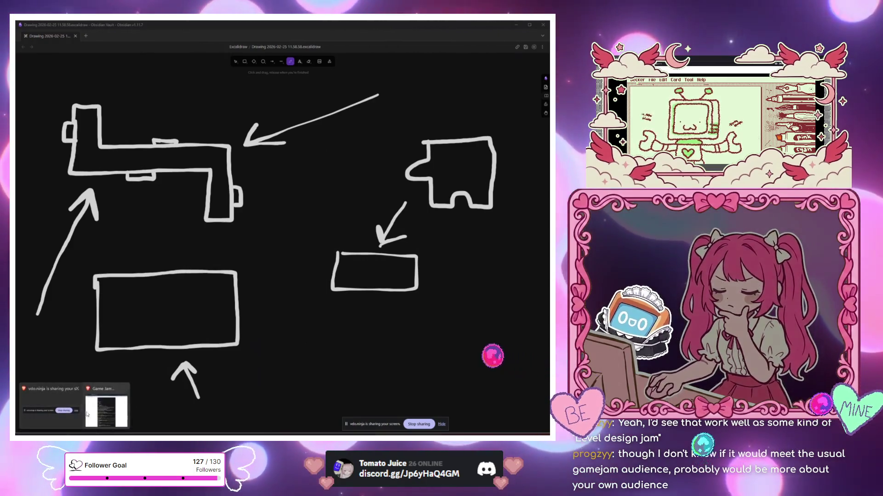
pyautogui.hotkey('alt', 'Tab')
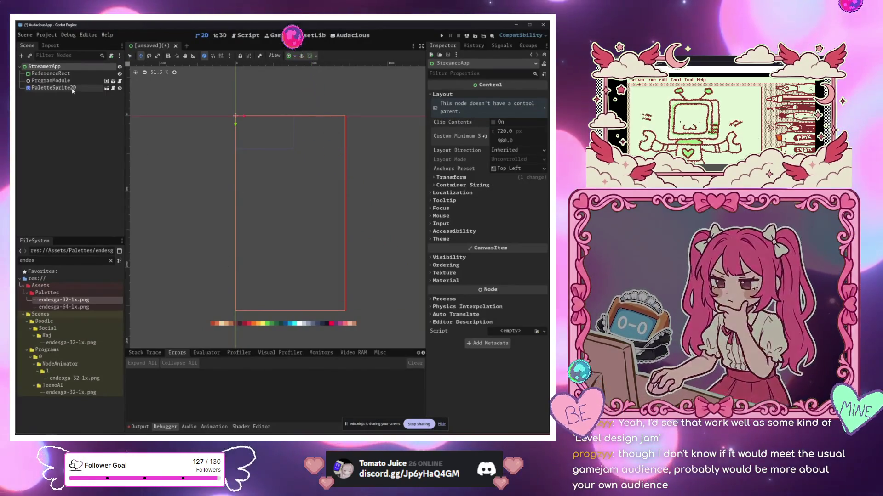
# - Inspect StreamerApp's minimum size and transform Size width fields
pyautogui.click(518, 142)
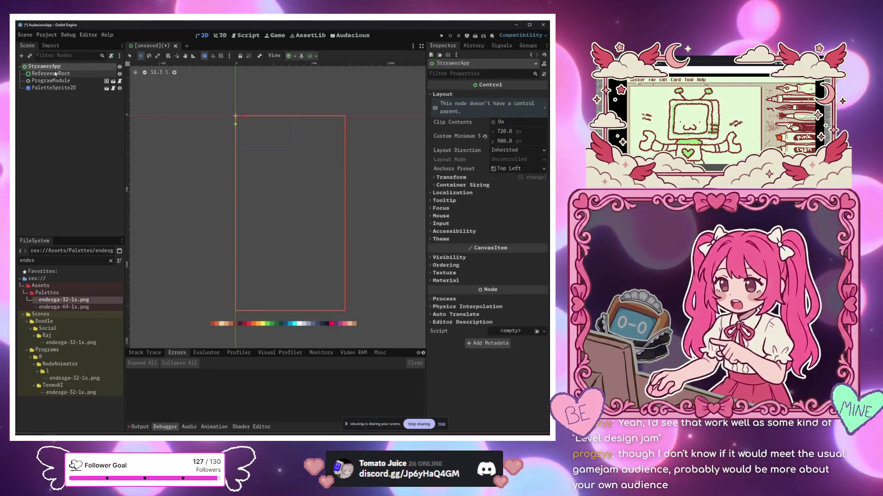
pyautogui.click(451, 177)
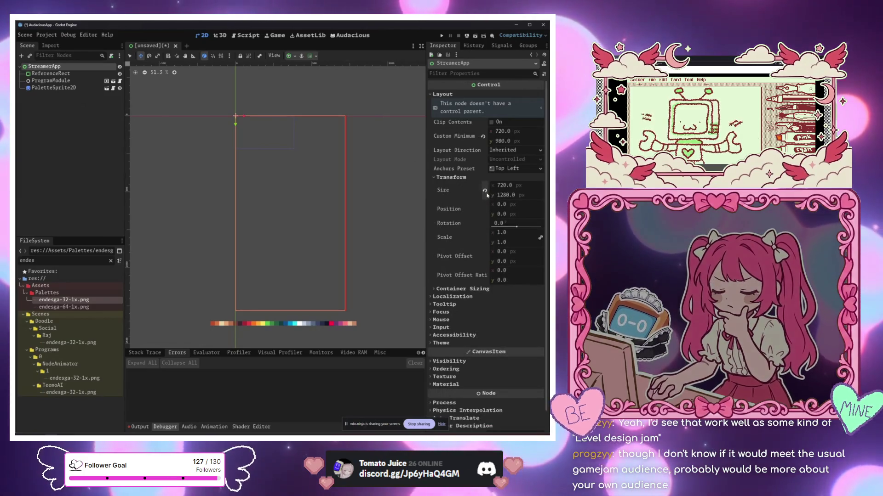
pyautogui.scroll(3, 336, 202)
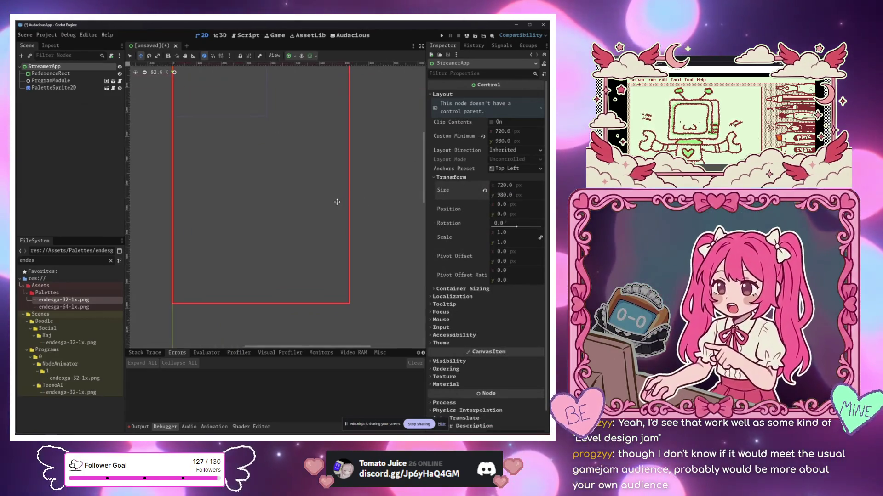
pyautogui.scroll(-4, 337, 202)
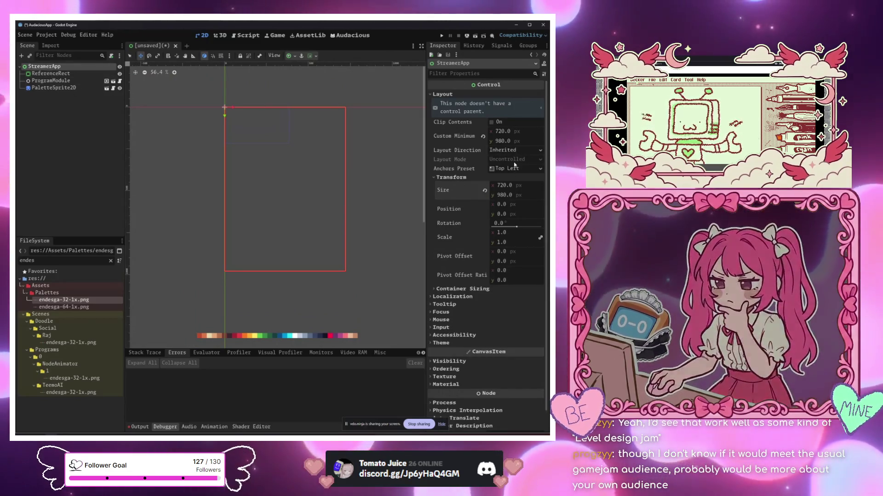
pyautogui.click(513, 184)
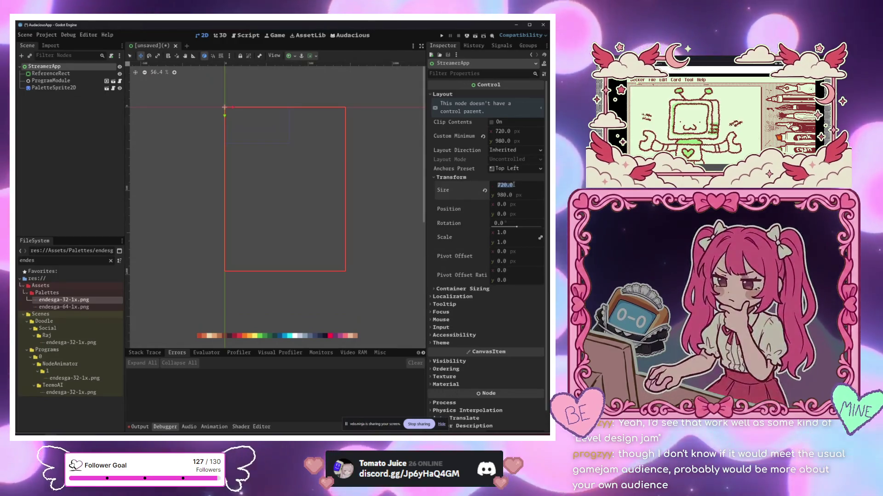
# - Review ProgramModule's window settings in the Inspector
pyautogui.click(51, 80)
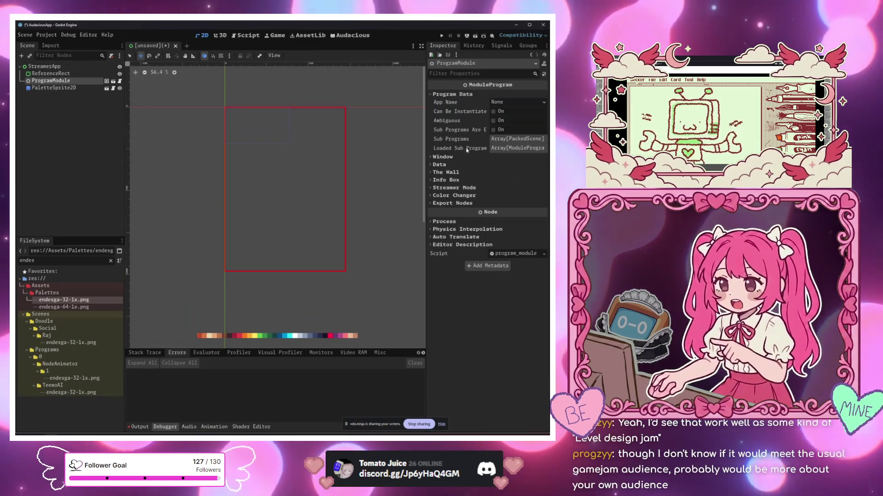
pyautogui.click(471, 156)
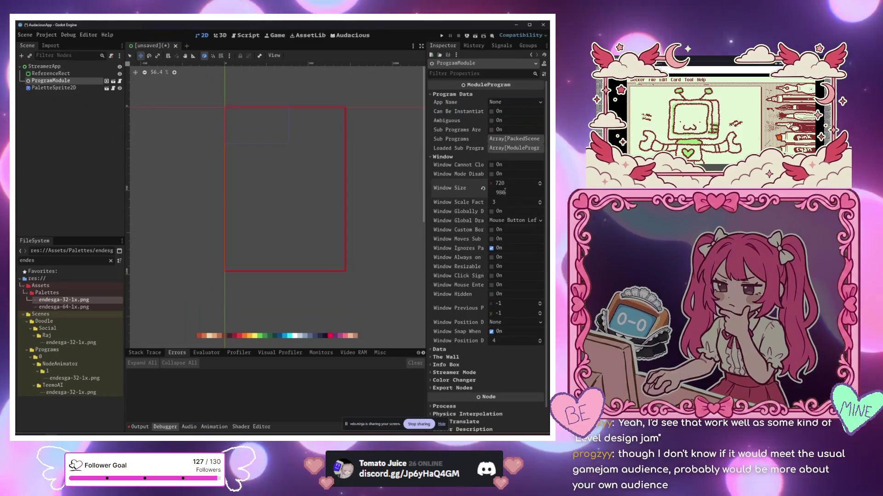
pyautogui.click(382, 232)
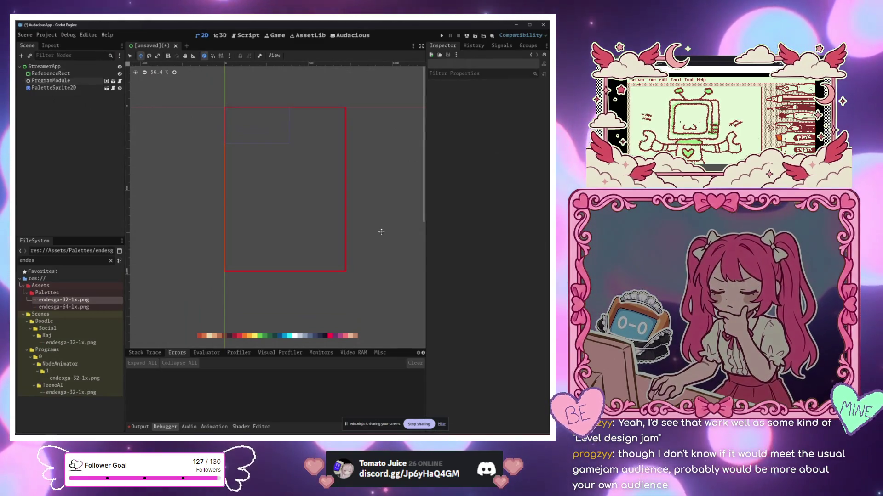
pyautogui.click(51, 80)
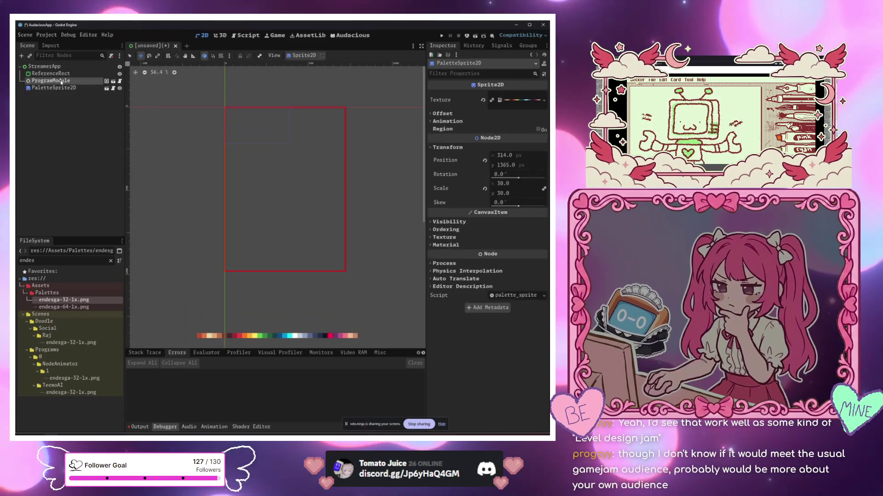
# - Reselect StreamerApp and start entering 600 as its width
pyautogui.click(41, 67)
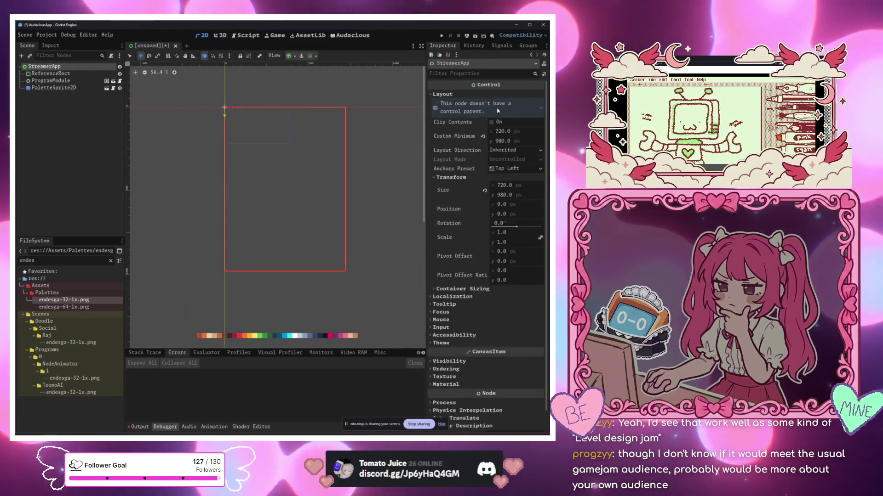
pyautogui.click(512, 185)
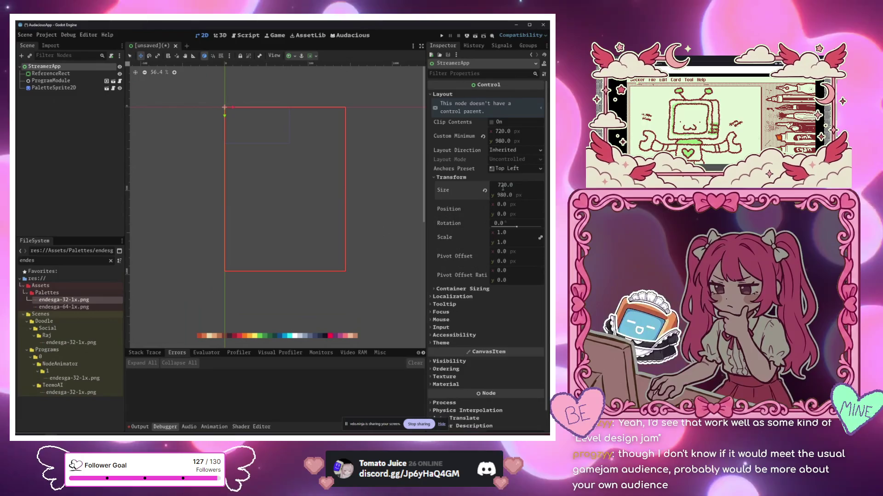
pyautogui.write('600')
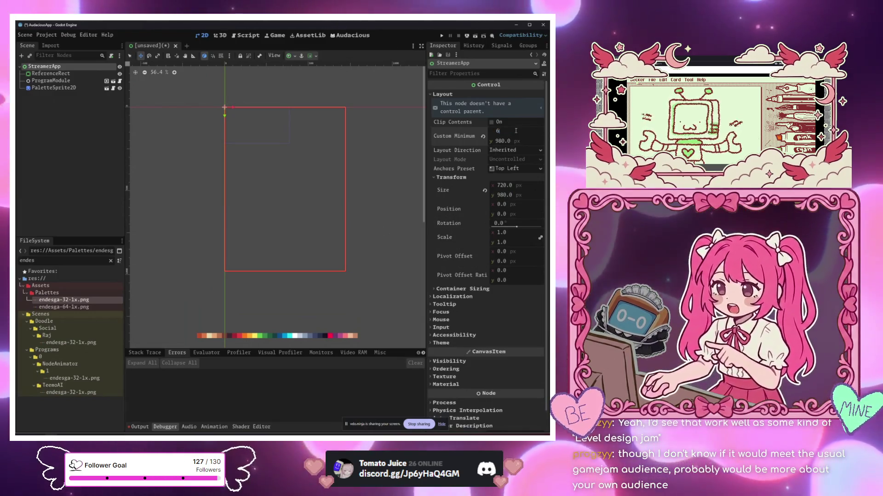
# - Set StreamerApp's custom minimum size to 600 × 900
pyautogui.write('00')
pyautogui.press('Tab')
pyautogui.write('900')
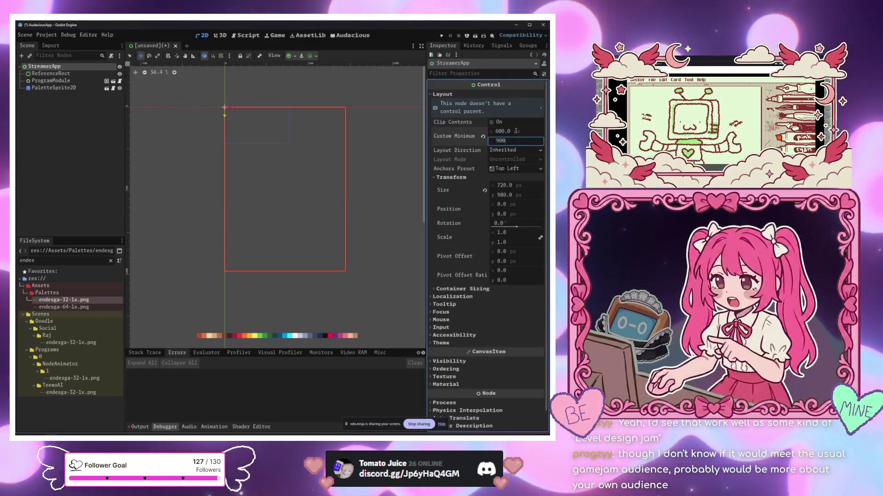
pyautogui.press('Return')
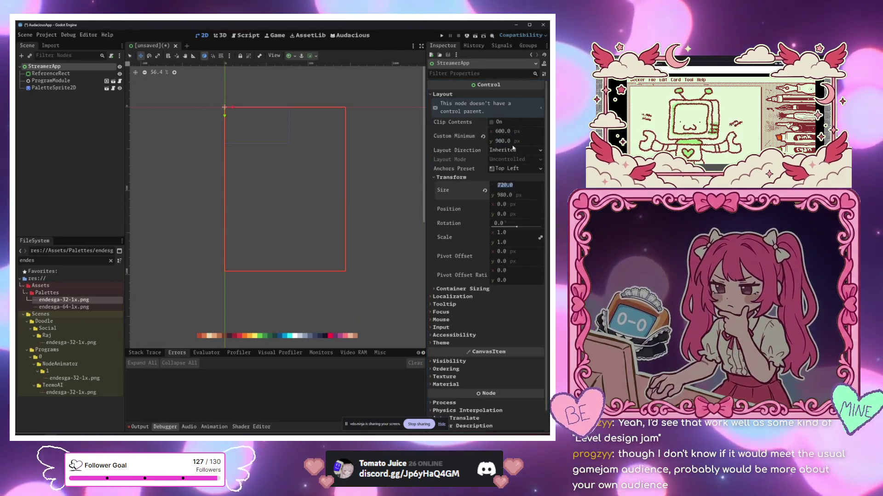
# - Set ProgramModule's window size to 600 × 900
pyautogui.click(68, 81)
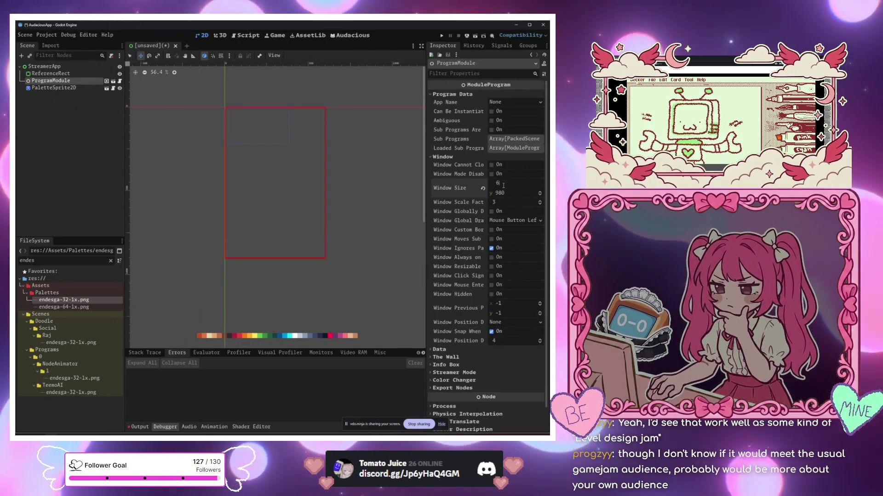
pyautogui.press('Return')
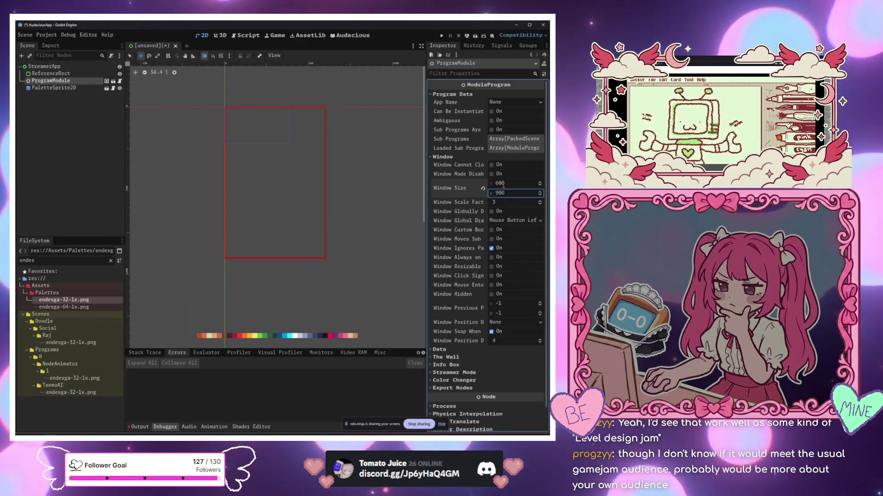
pyautogui.click(356, 212)
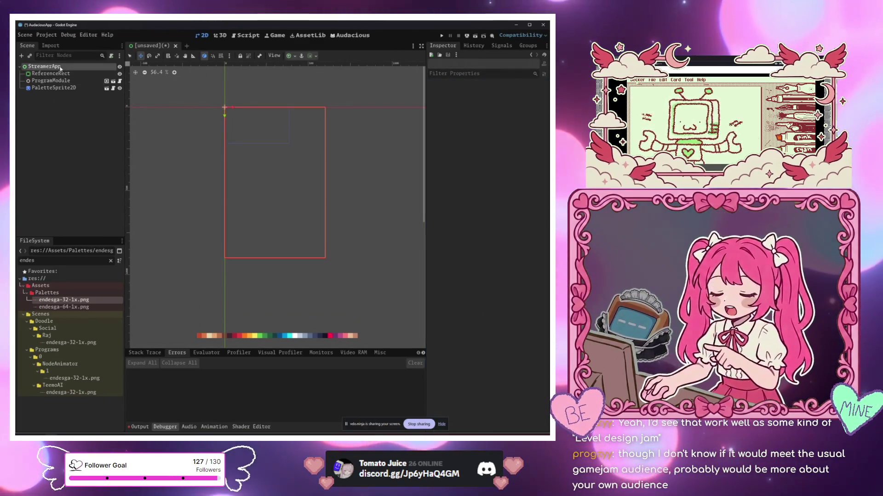
pyautogui.click(60, 67)
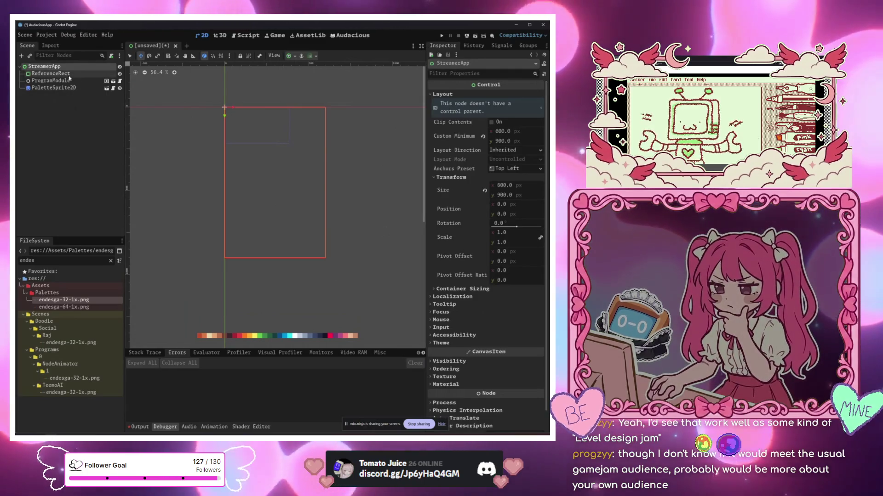
pyautogui.click(69, 80)
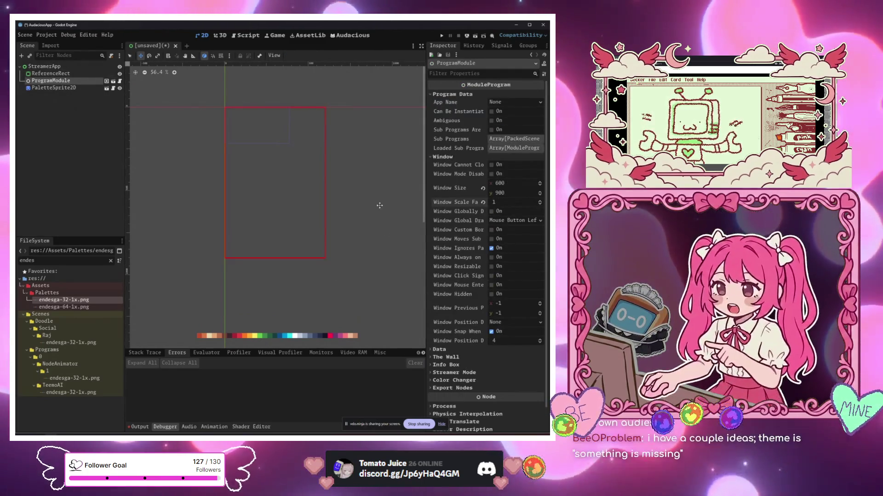
pyautogui.click(276, 207)
# - Test-run the project, close it, and browse the save dialog into Scenes/Programs/Apps
pyautogui.click(442, 36)
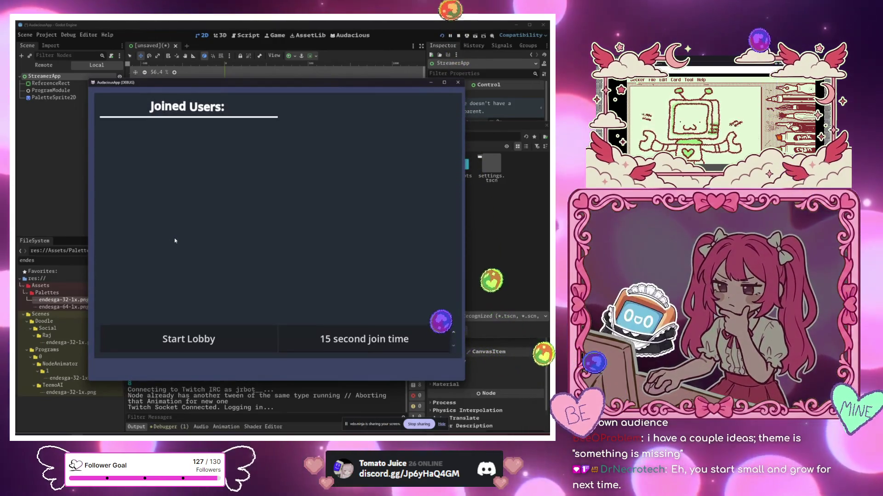
pyautogui.click(458, 83)
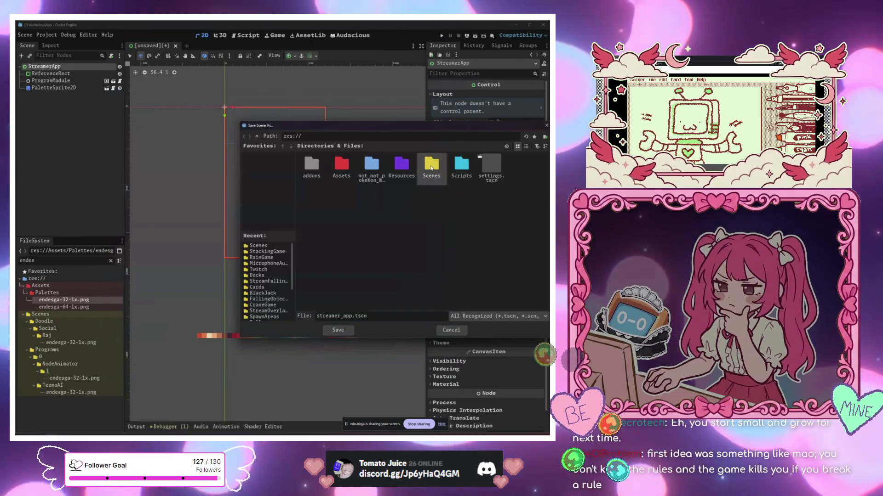
pyautogui.doubleClick(432, 165)
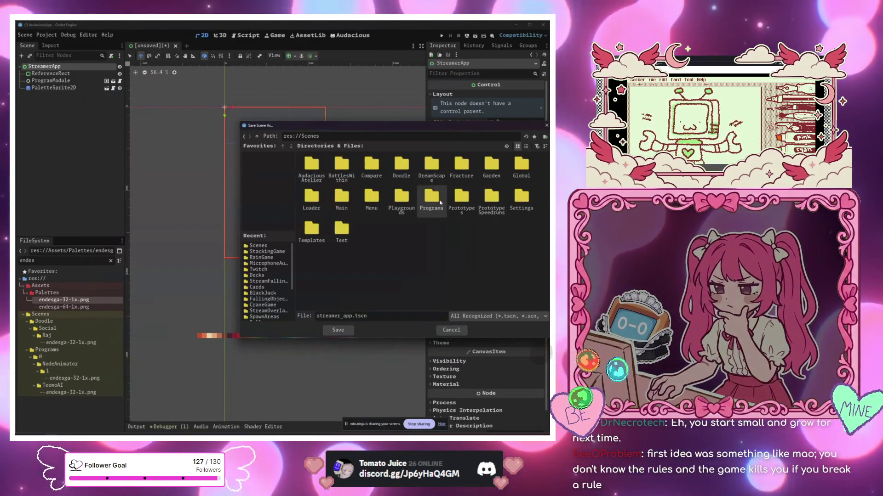
pyautogui.doubleClick(437, 201)
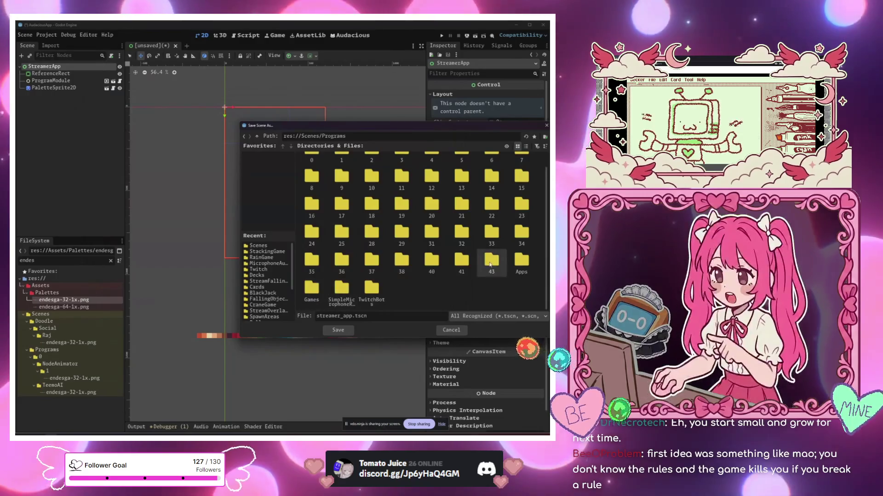
pyautogui.doubleClick(521, 262)
# - Create a StreamerApp folder inside TwitchApps and save the scene there as streamer_app.tscn
pyautogui.rightClick(408, 182)
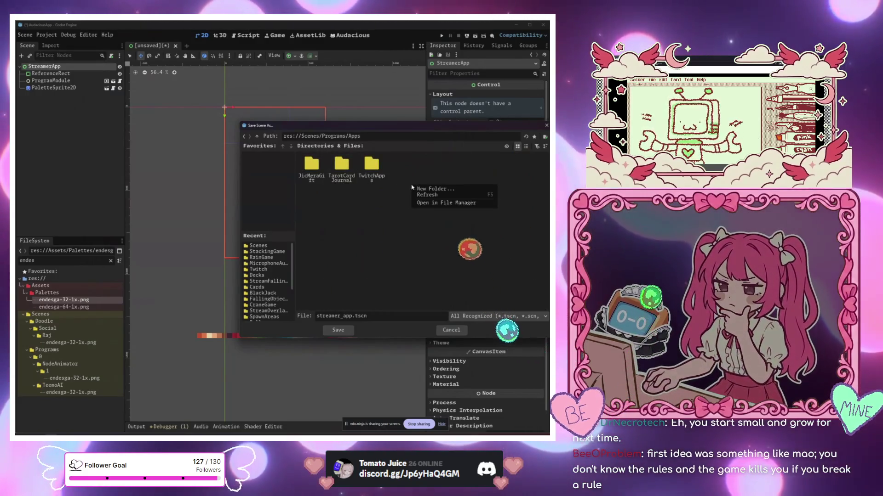
pyautogui.press('Escape')
pyautogui.doubleClick(371, 174)
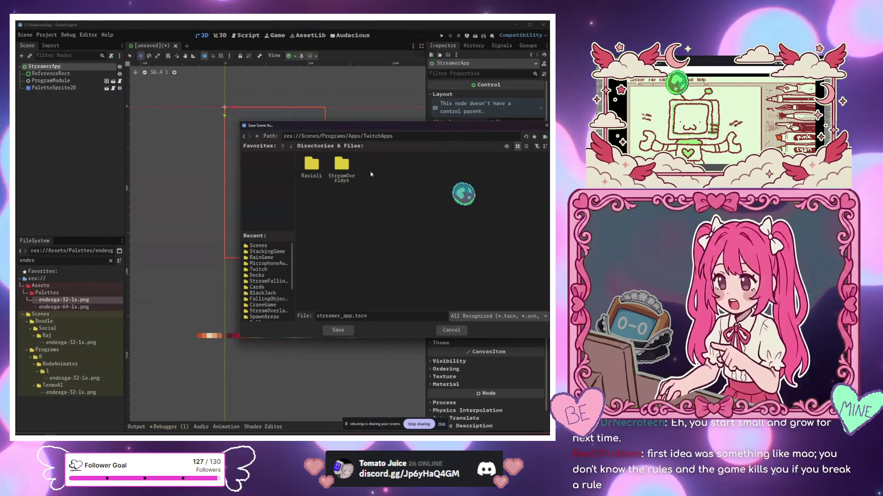
pyautogui.rightClick(355, 206)
pyautogui.click(370, 208)
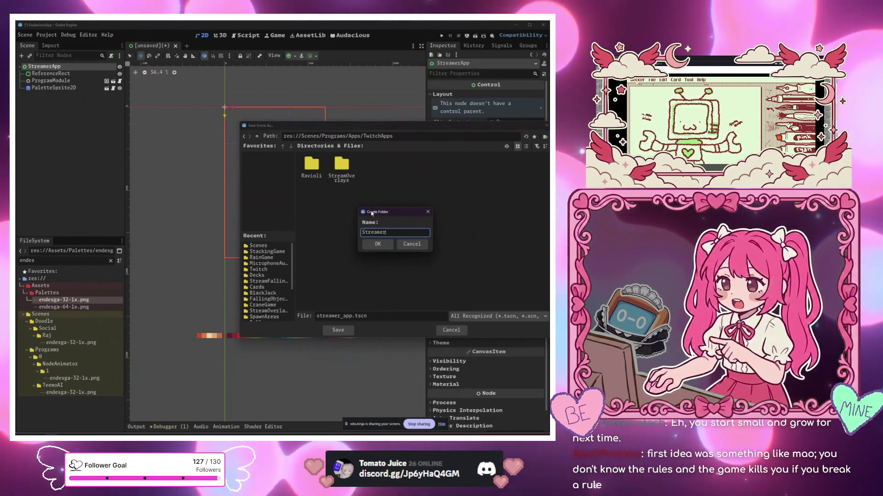
pyautogui.write('p')
pyautogui.press('Return')
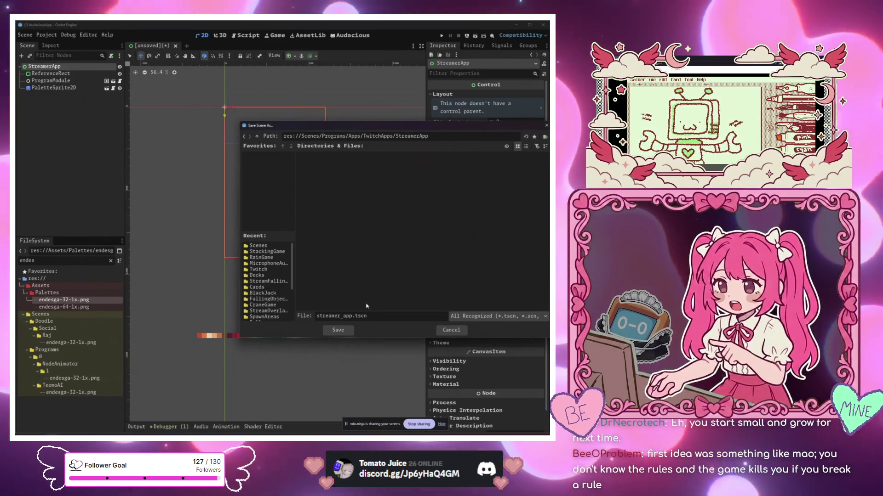
pyautogui.press('Return')
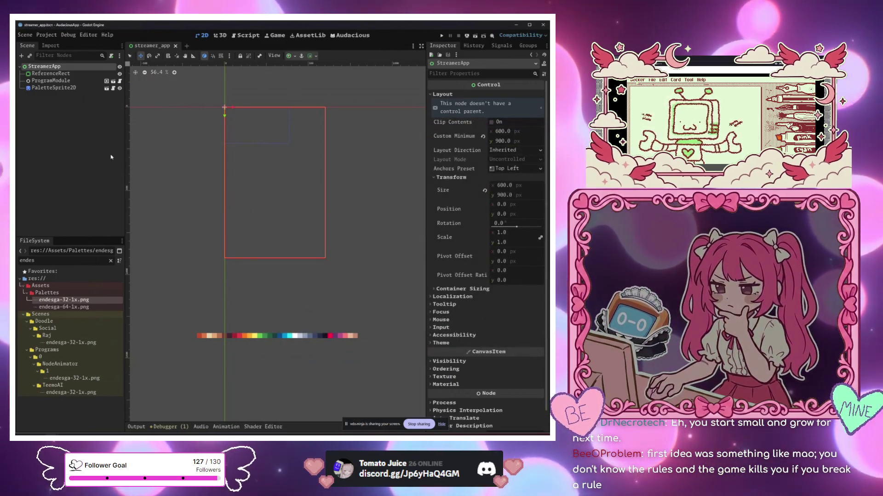
pyautogui.rightClick(156, 49)
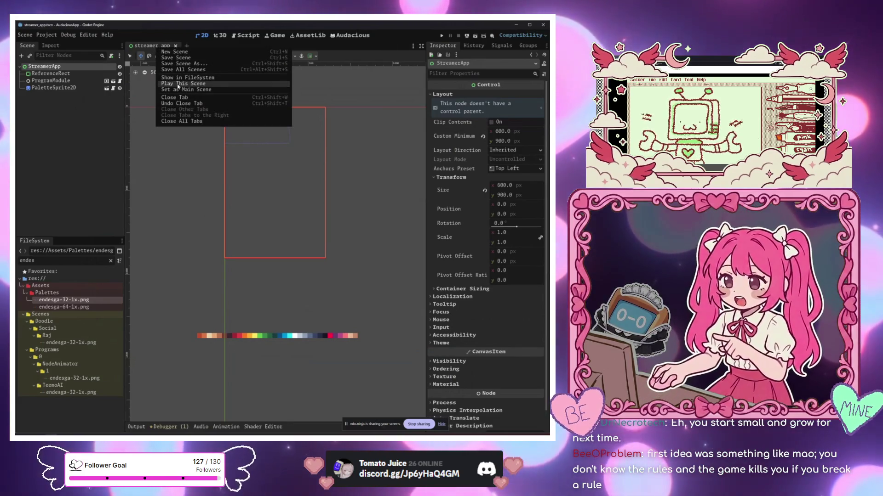
# - Play the scene, reposition its 600×900 game window, then stop and rerun it with F5
pyautogui.click(178, 84)
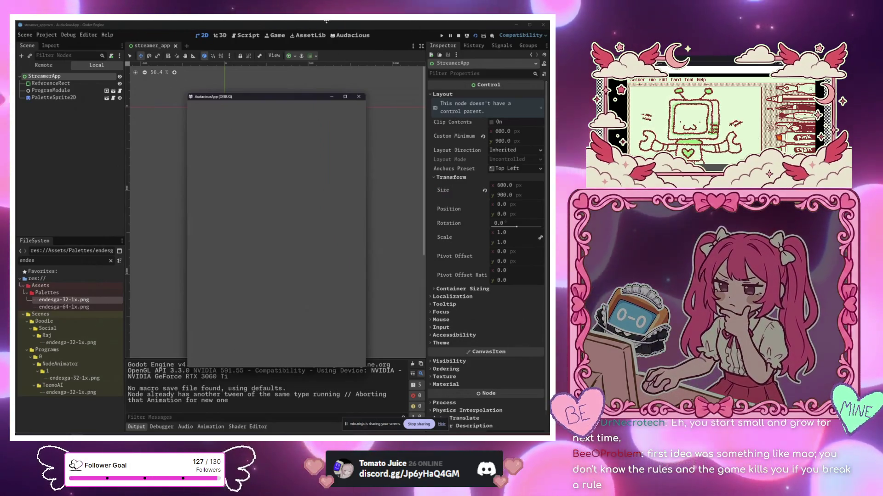
pyautogui.moveTo(278, 99)
pyautogui.mouseDown()
pyautogui.moveTo(341, 88)
pyautogui.moveTo(245, 106)
pyautogui.moveTo(253, 112)
pyautogui.moveTo(239, 115)
pyautogui.moveTo(288, 96)
pyautogui.moveTo(363, 112)
pyautogui.moveTo(388, 99)
pyautogui.moveTo(236, 77)
pyautogui.moveTo(596, 89)
pyautogui.moveTo(304, 87)
pyautogui.moveTo(185, 74)
pyautogui.moveTo(193, 75)
pyautogui.moveTo(192, 116)
pyautogui.moveTo(166, 29)
pyautogui.moveTo(166, 79)
pyautogui.moveTo(261, 115)
pyautogui.moveTo(151, 106)
pyautogui.moveTo(122, 46)
pyautogui.moveTo(317, 90)
pyautogui.moveTo(273, 94)
pyautogui.moveTo(265, 92)
pyautogui.moveTo(427, 84)
pyautogui.moveTo(169, 97)
pyautogui.moveTo(382, 84)
pyautogui.moveTo(208, 85)
pyautogui.mouseUp()
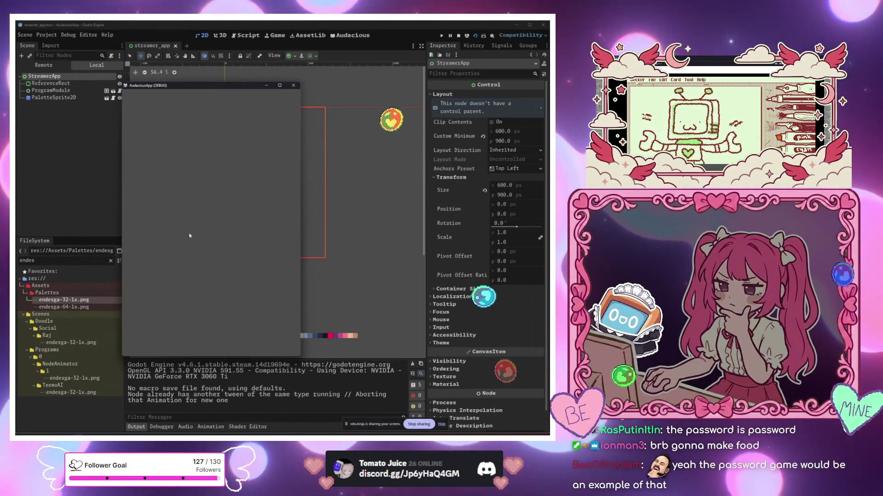
pyautogui.moveTo(197, 88); pyautogui.dragTo(260, 96)
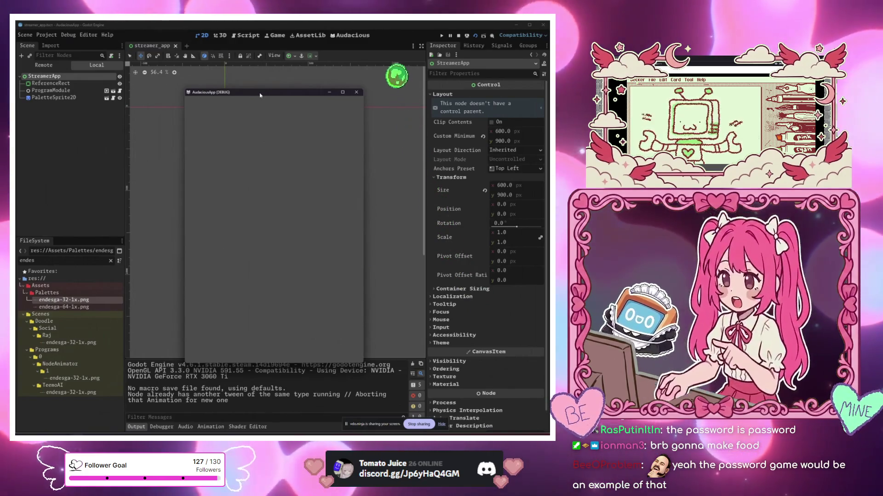
pyautogui.moveTo(260, 96); pyautogui.dragTo(259, 86)
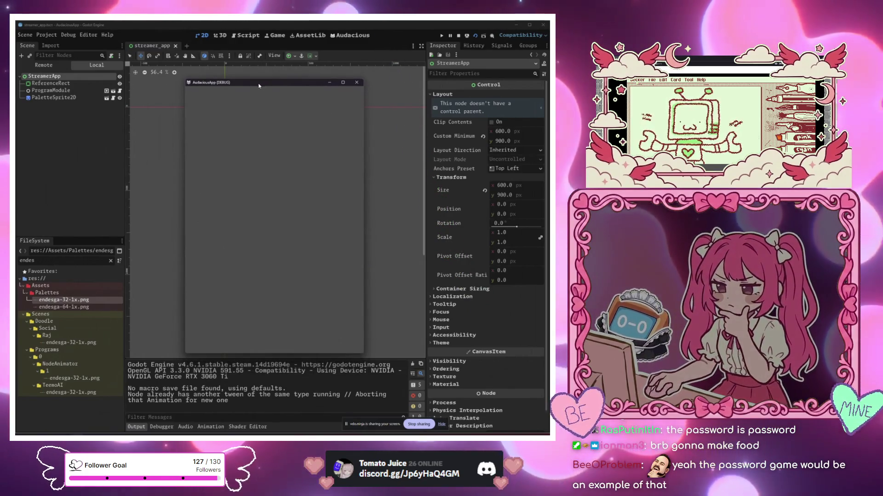
pyautogui.press('F8')
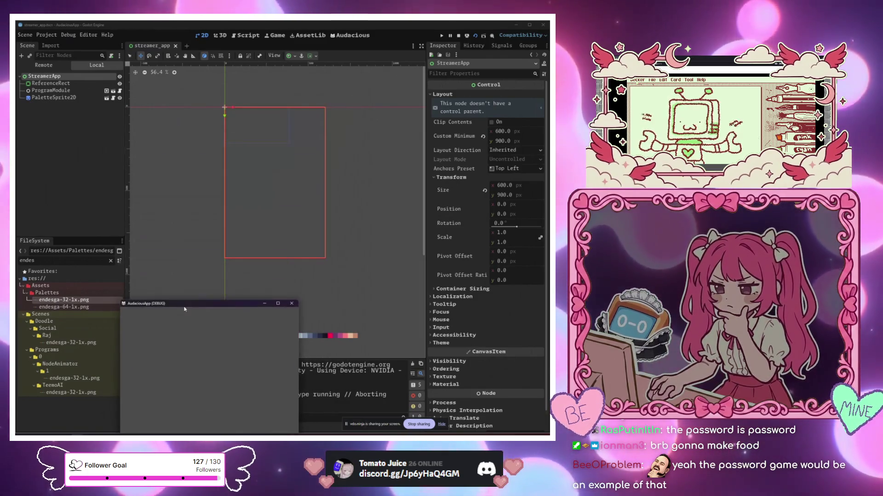
pyautogui.press('F5')
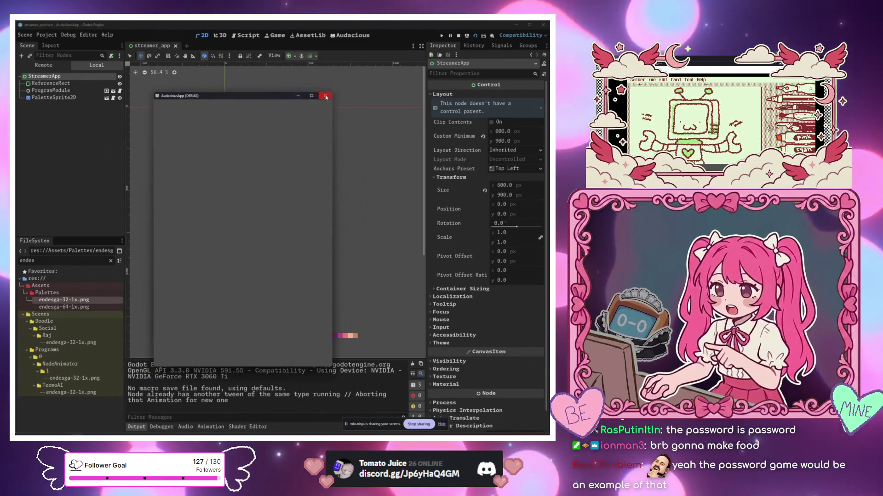
# - Select the PaletteSprite2D node, then open a new blank browser tab
pyautogui.click(325, 96)
pyautogui.click(69, 89)
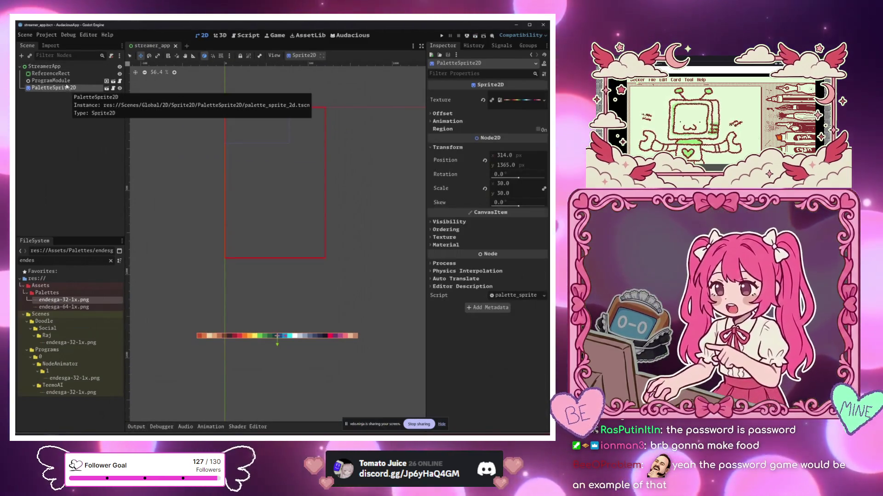
pyautogui.click(65, 81)
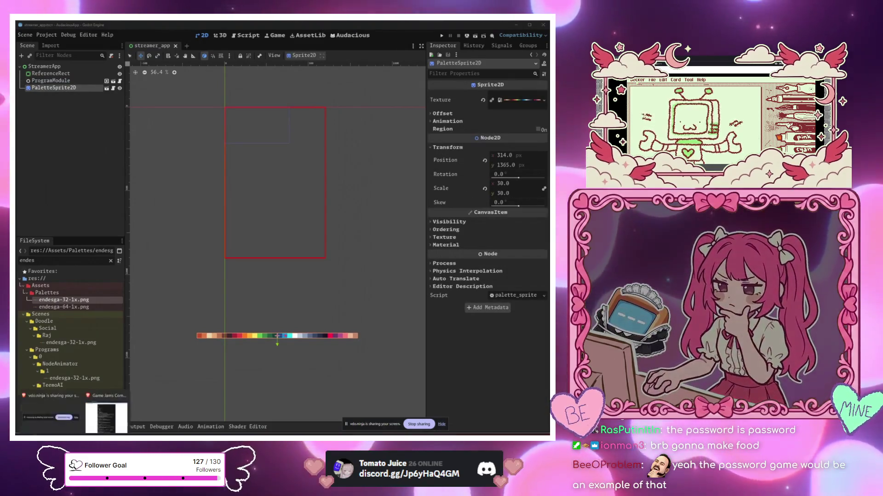
pyautogui.click(111, 413)
pyautogui.hotkey('ctrl', 't')
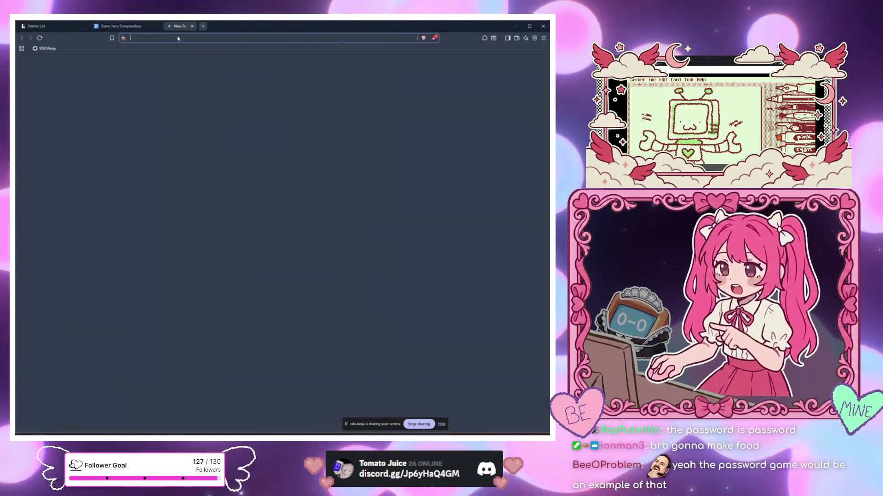
# - Load Google Fonts, clear the Business feeling filter, and browse the Holi-themed fonts
pyautogui.write('fonts.goog')
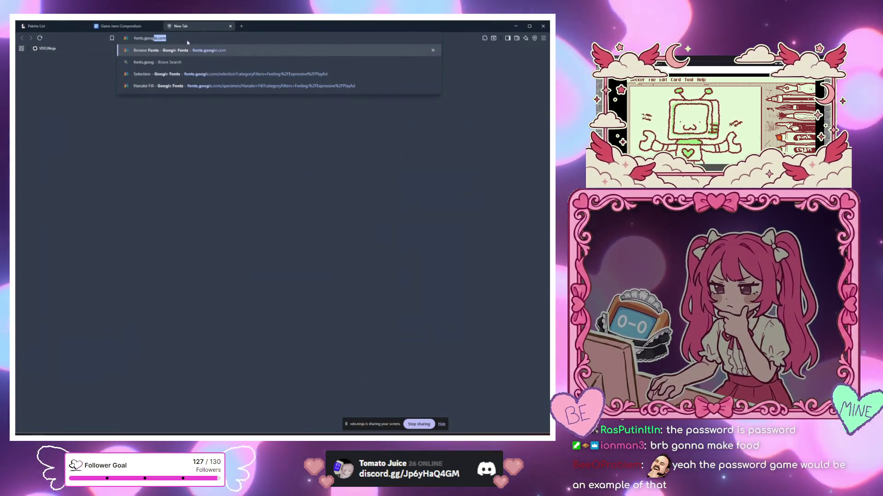
pyautogui.press('Return')
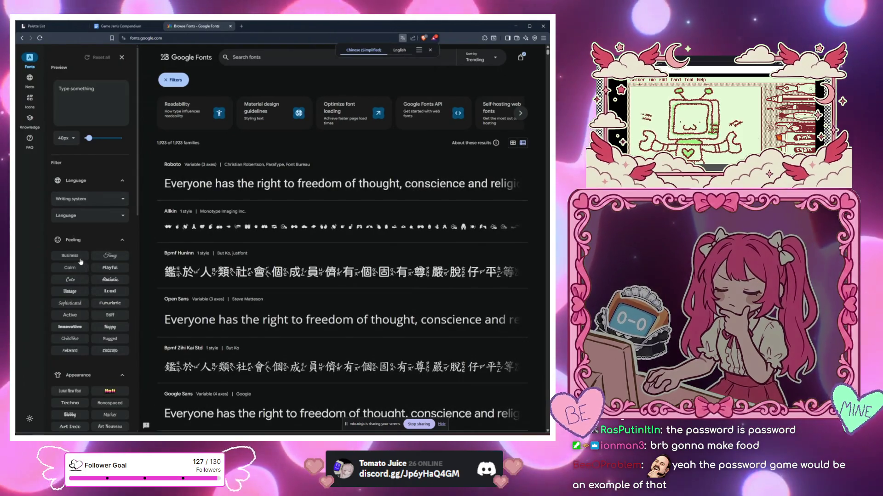
pyautogui.click(78, 258)
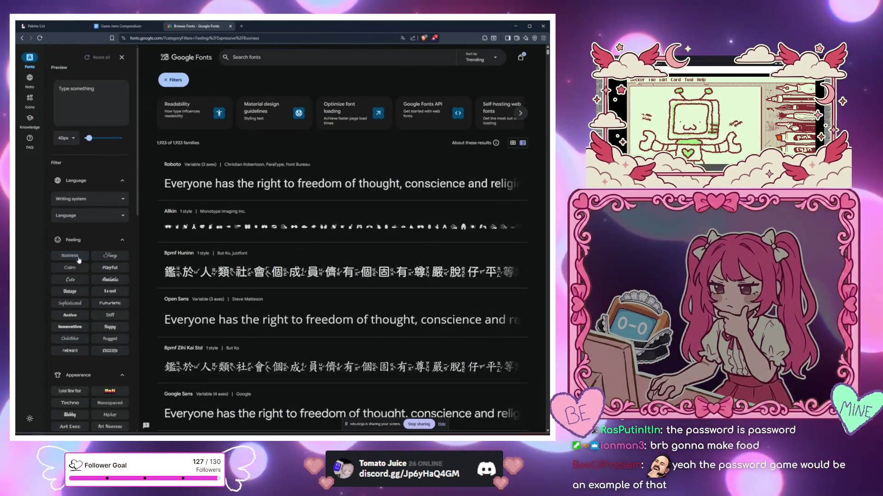
pyautogui.scroll(-4, 79, 260)
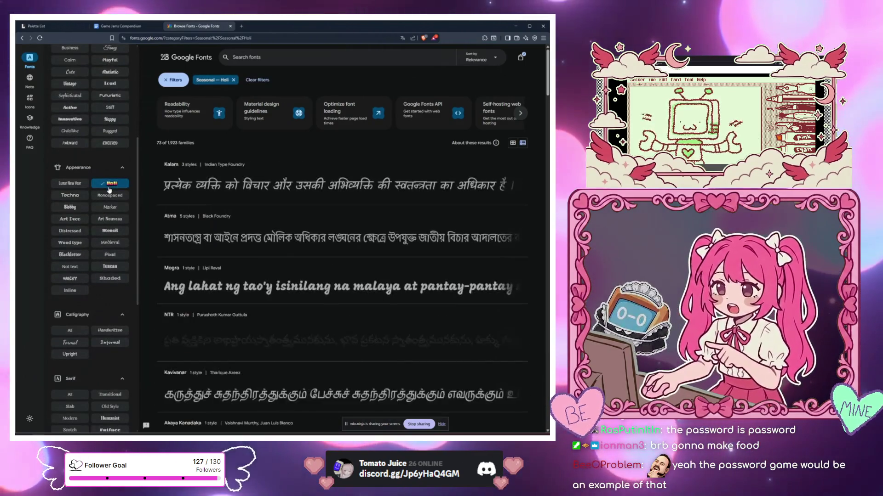
pyautogui.scroll(-3, 293, 246)
pyautogui.scroll(-1, 92, 257)
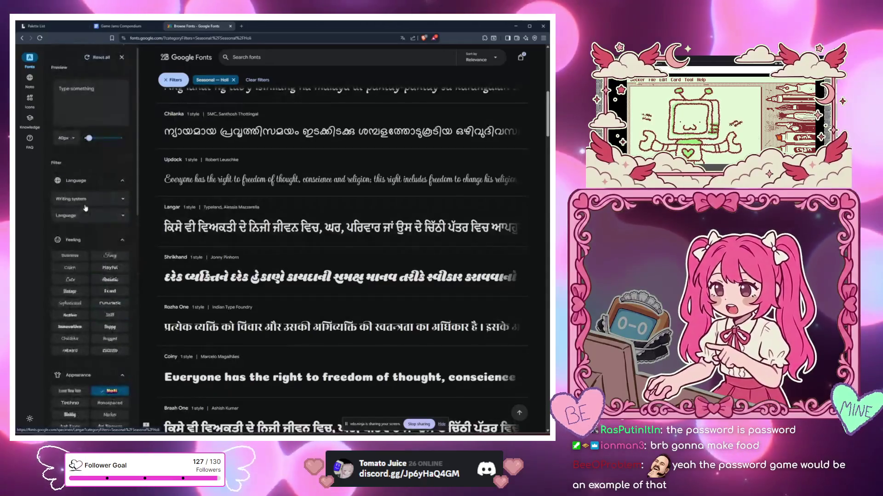
pyautogui.scroll(-5, 148, 271)
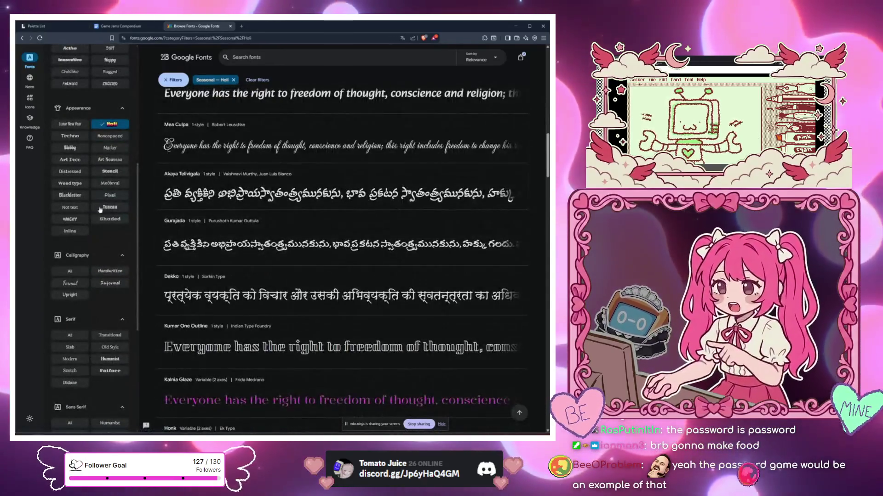
pyautogui.scroll(-4, 308, 230)
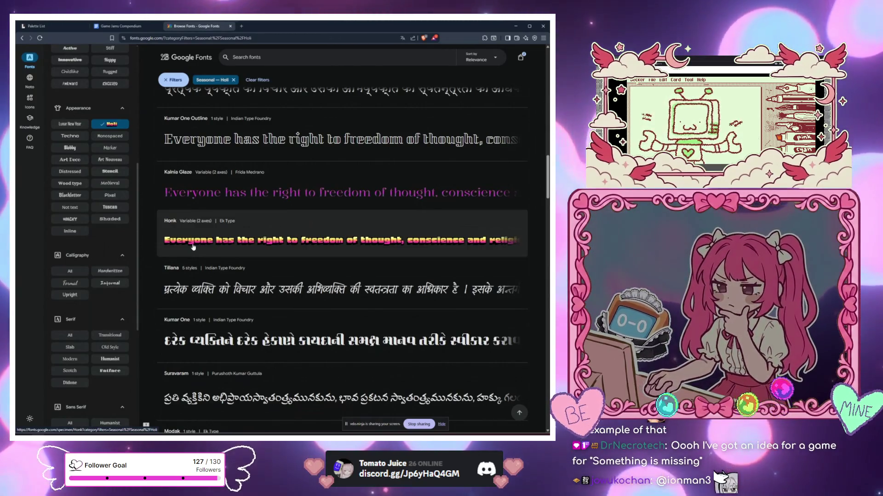
pyautogui.scroll(-3, 248, 262)
pyautogui.scroll(-15, 248, 263)
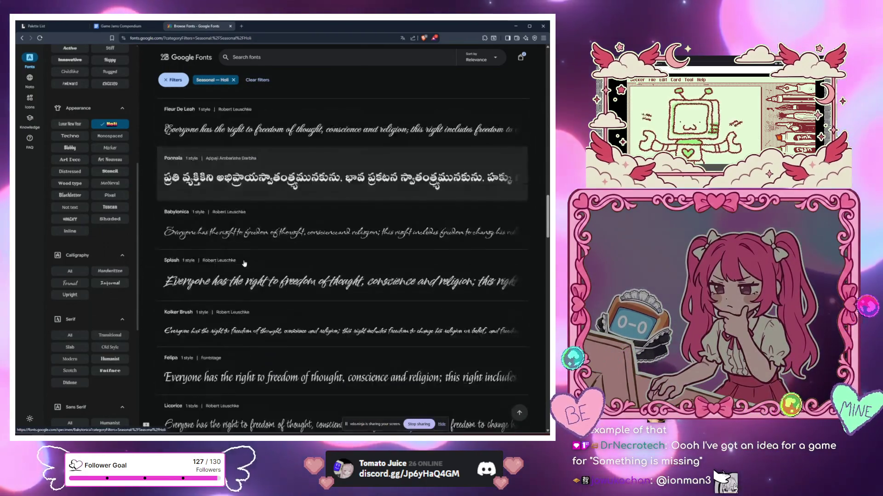
pyautogui.scroll(-10, 244, 263)
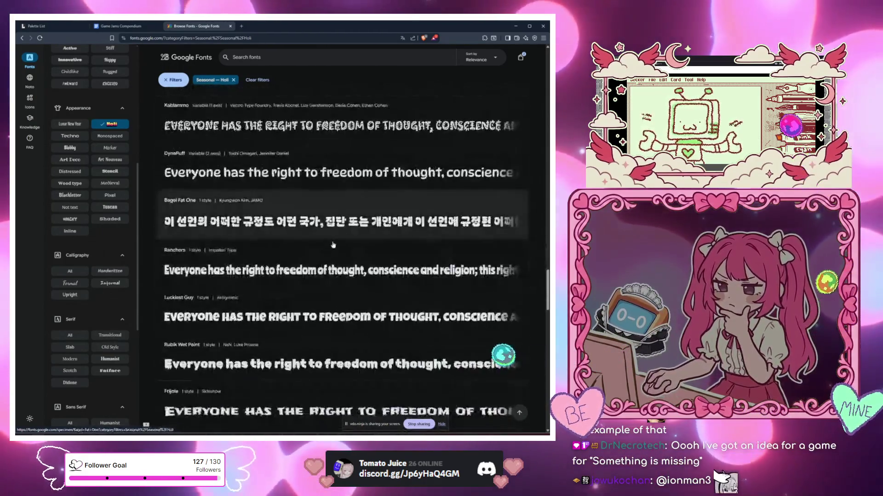
pyautogui.scroll(20, 480, 316)
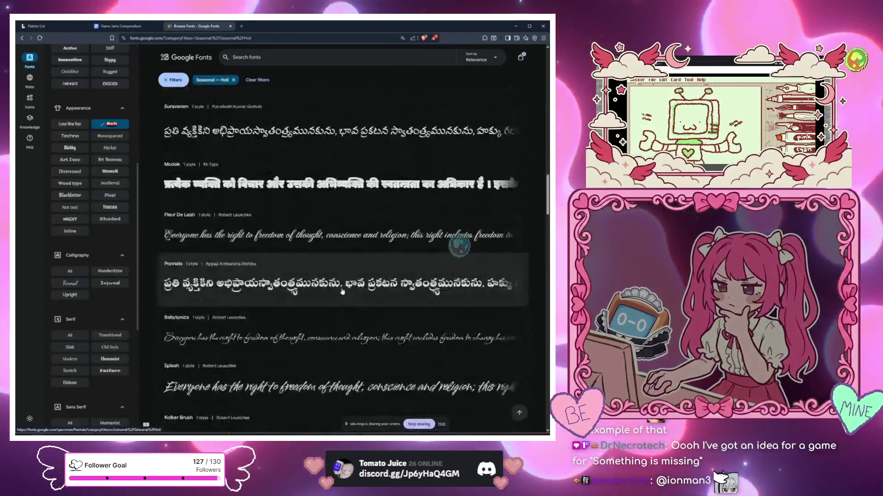
# - Open Kalnia Glaze in a new tab, look it over, and return to the Holi list
pyautogui.rightClick(317, 221)
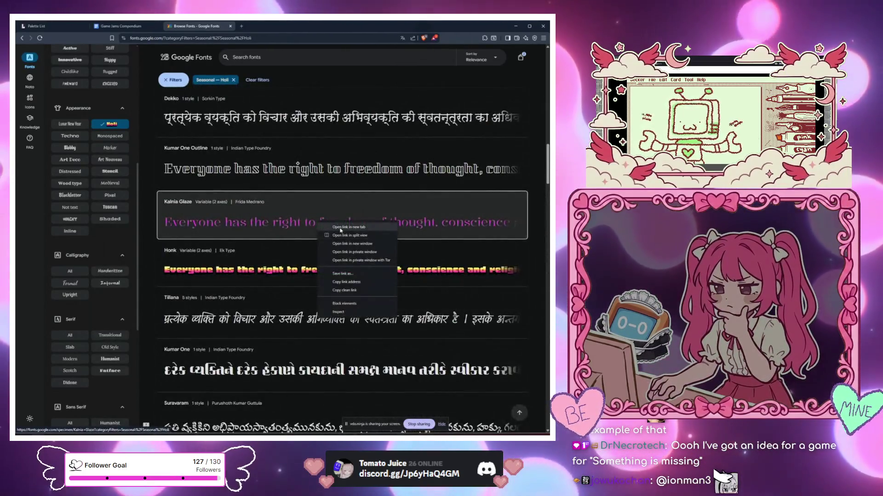
pyautogui.click(333, 227)
pyautogui.click(256, 26)
pyautogui.scroll(-4, 199, 172)
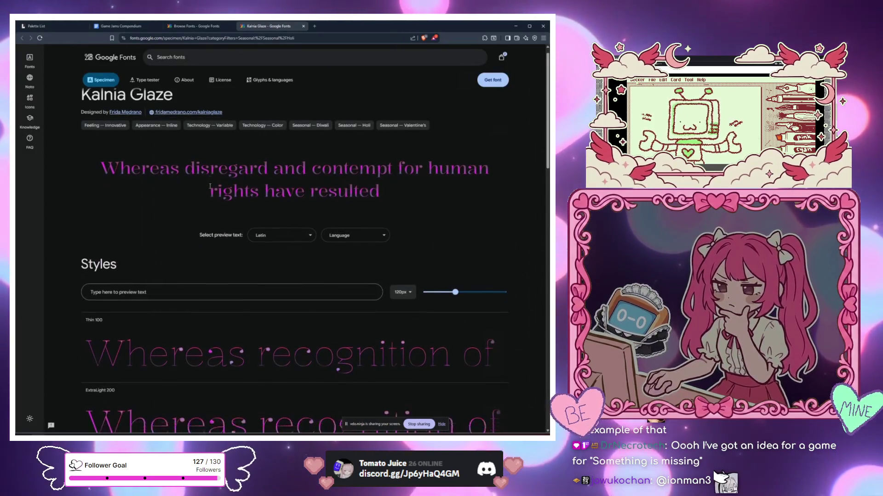
pyautogui.scroll(-4, 199, 171)
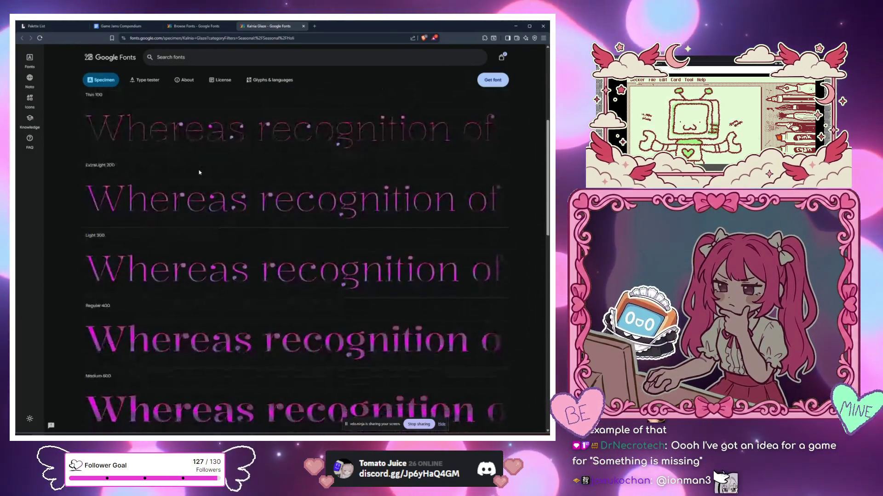
pyautogui.scroll(8, 199, 172)
pyautogui.hotkey('ctrl', 'shift', 'Tab')
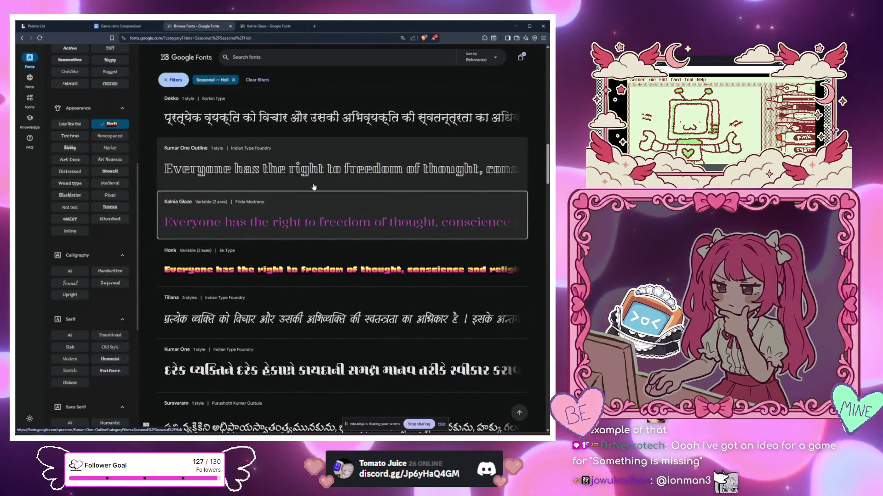
pyautogui.scroll(7, 314, 187)
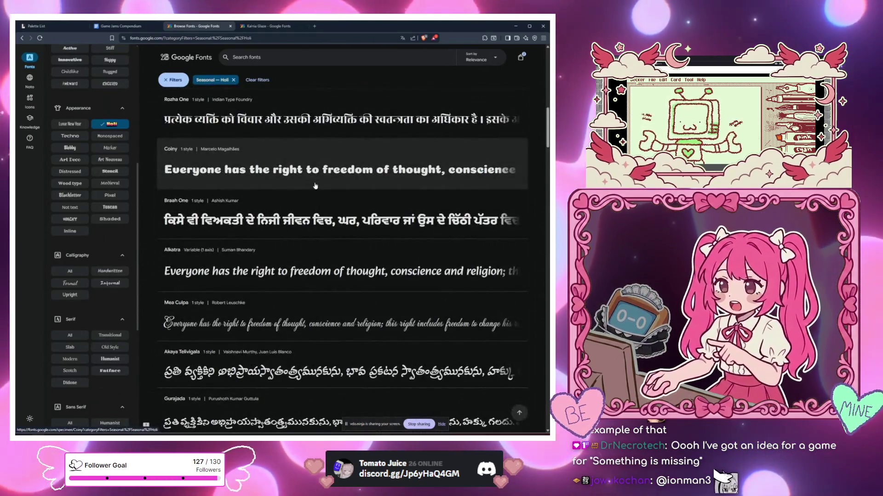
pyautogui.scroll(-1, 315, 186)
pyautogui.scroll(-5, 316, 185)
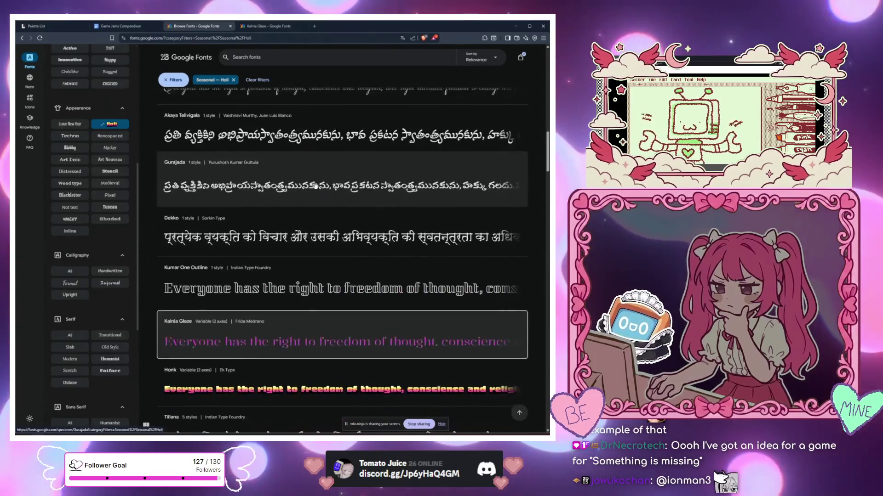
pyautogui.scroll(-1, 167, 301)
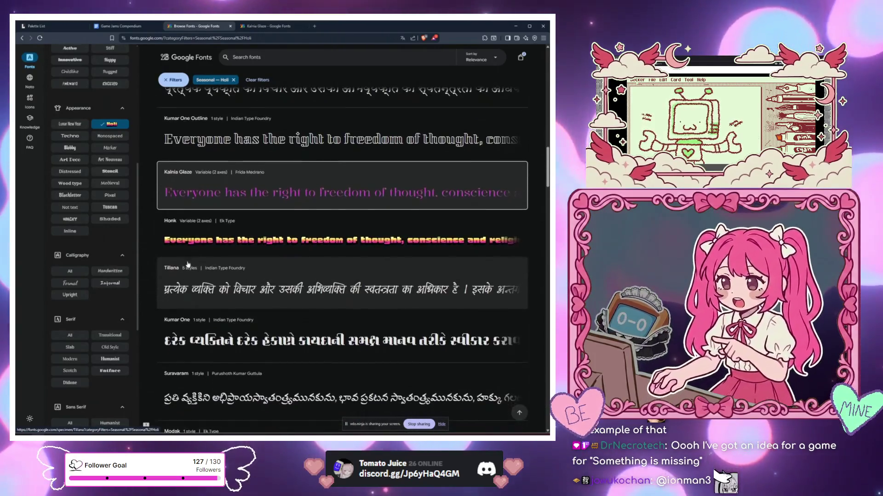
# - Open Honk in a new tab, preview its styles, then return to the Kalnia Glaze page
pyautogui.rightClick(201, 241)
pyautogui.click(220, 248)
pyautogui.click(331, 26)
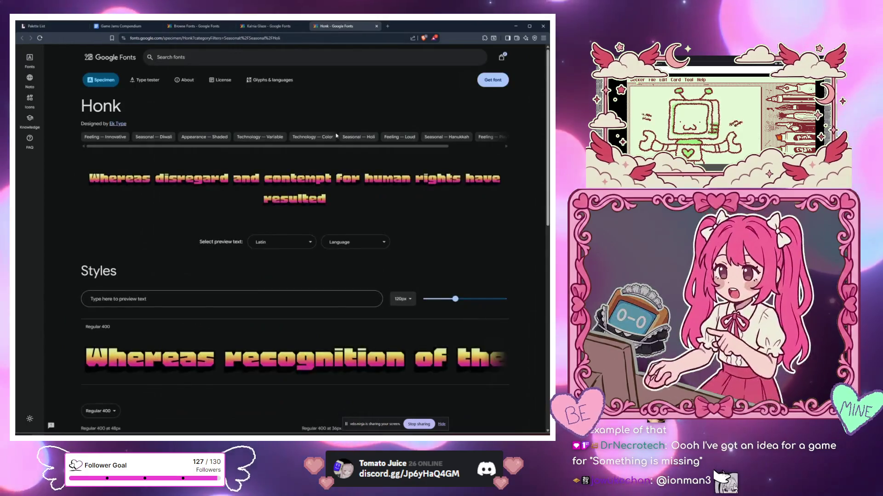
pyautogui.scroll(-3, 33, 243)
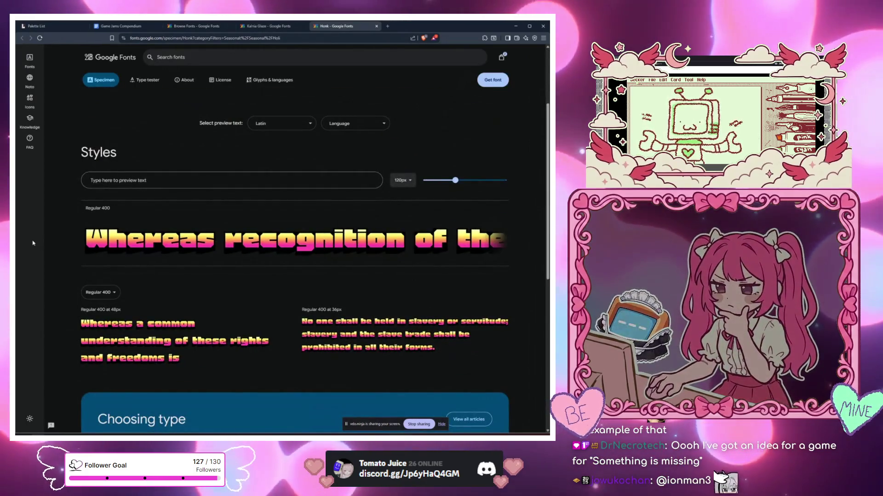
pyautogui.scroll(2, 33, 243)
pyautogui.scroll(-2, 309, 258)
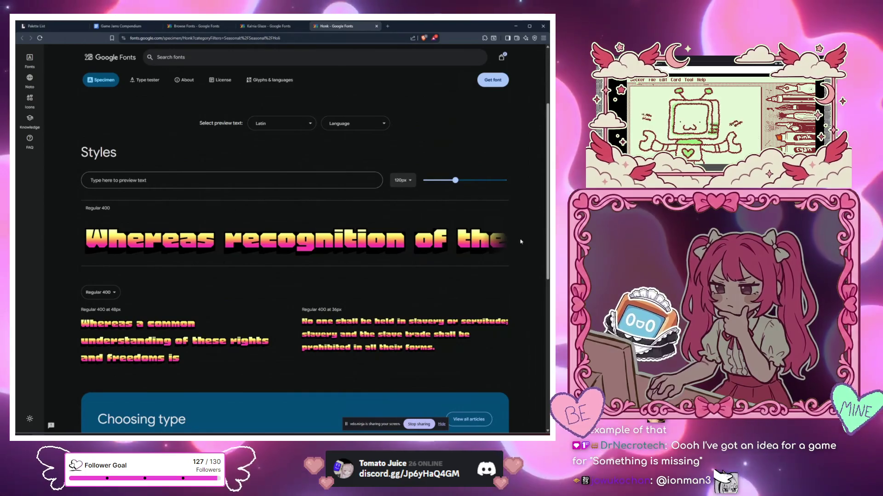
pyautogui.scroll(2, 287, 346)
pyautogui.scroll(1, 286, 347)
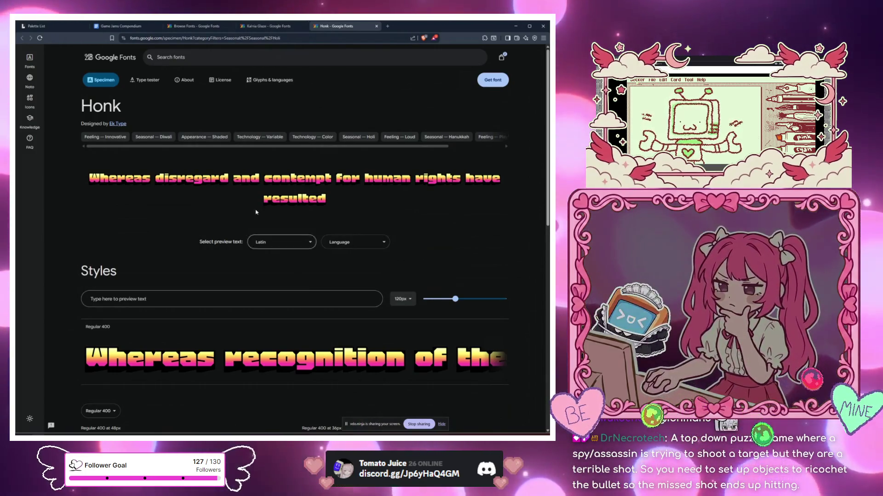
pyautogui.click(281, 27)
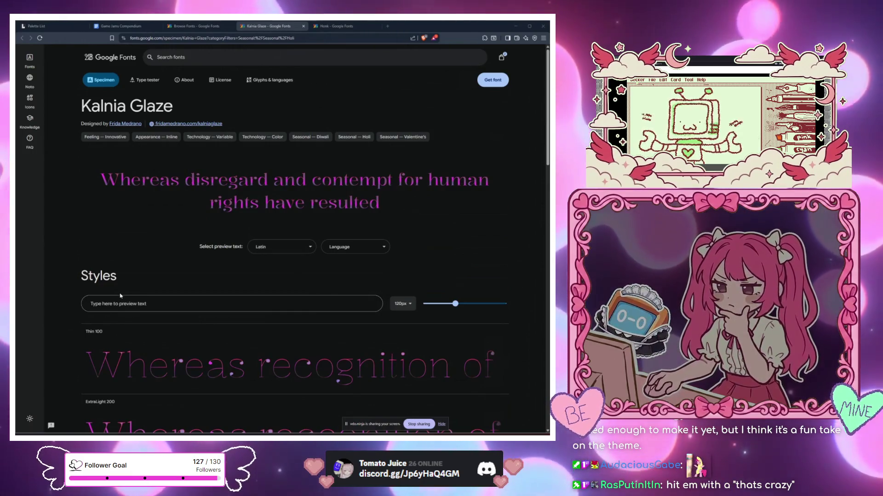
# - Return to the Holi font list and add the Stencil appearance filter
pyautogui.scroll(-3, 208, 282)
pyautogui.scroll(3, 208, 283)
pyautogui.click(214, 27)
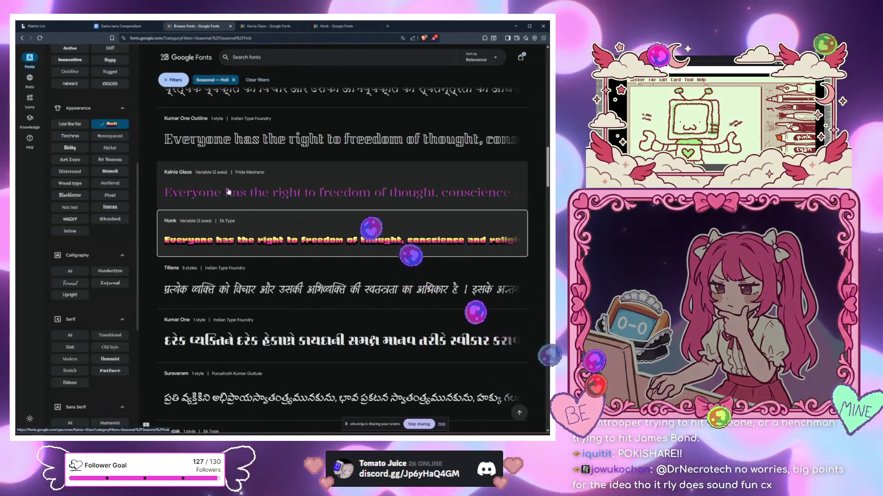
pyautogui.scroll(-3, 279, 201)
pyautogui.scroll(-10, 279, 202)
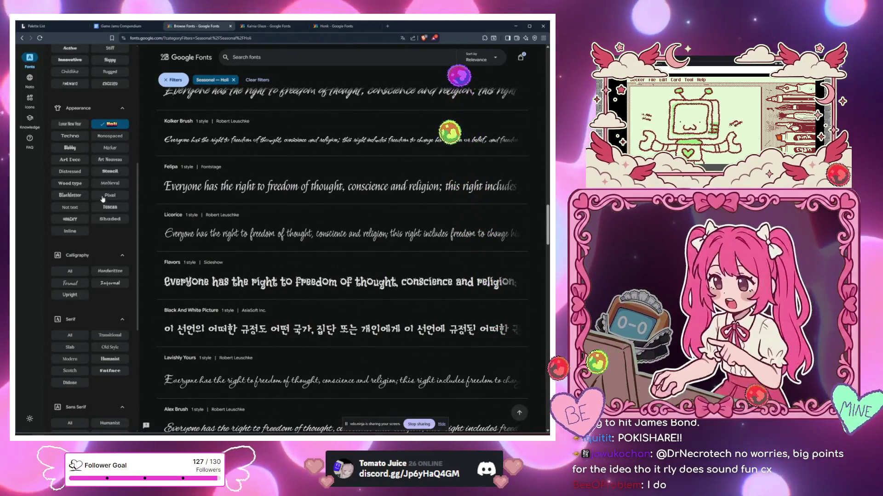
pyautogui.click(101, 173)
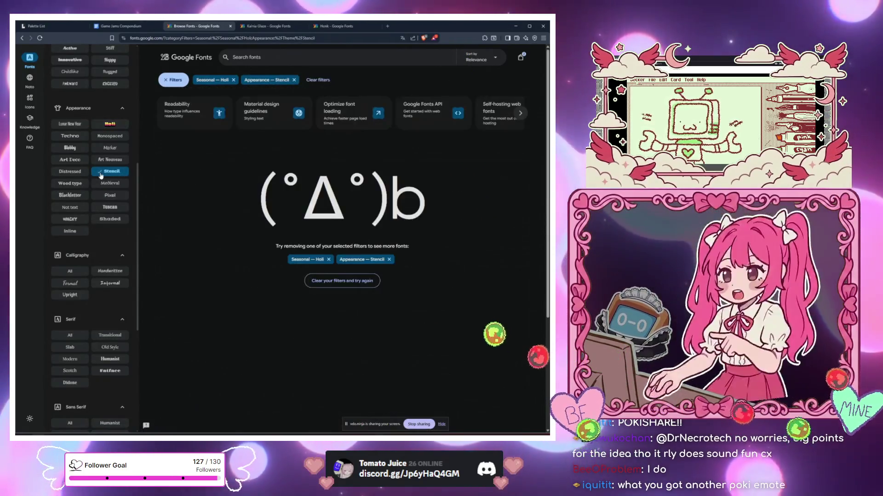
pyautogui.click(101, 173)
pyautogui.scroll(-3, 273, 216)
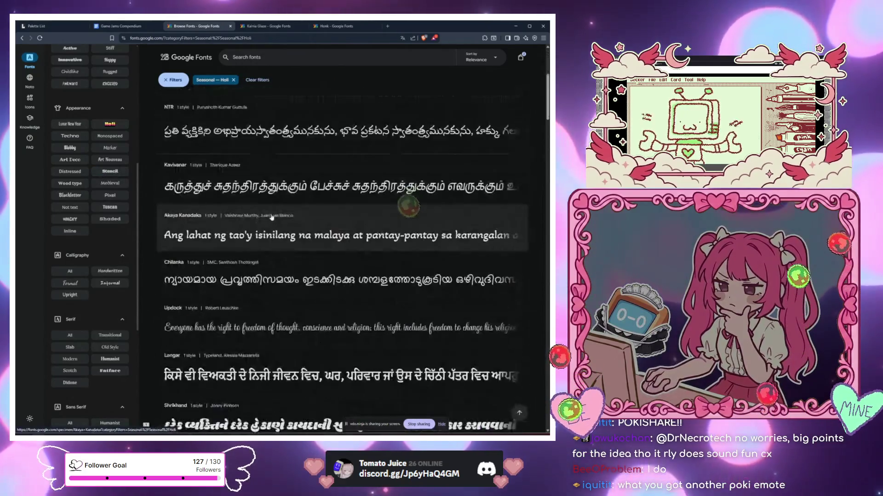
pyautogui.scroll(-5, 273, 216)
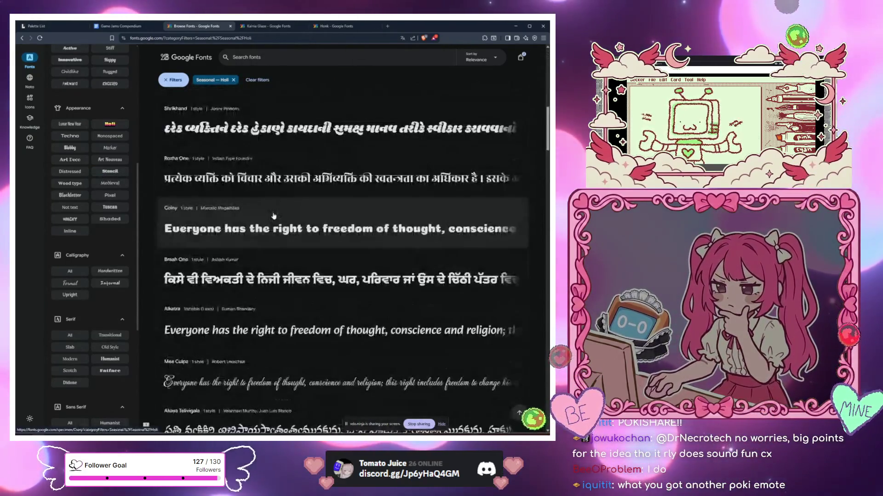
pyautogui.scroll(-15, 273, 216)
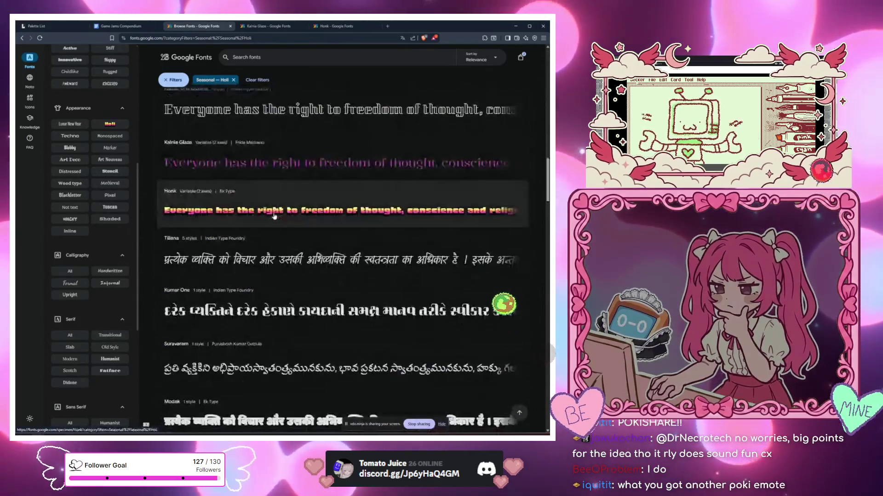
pyautogui.scroll(-15, 273, 216)
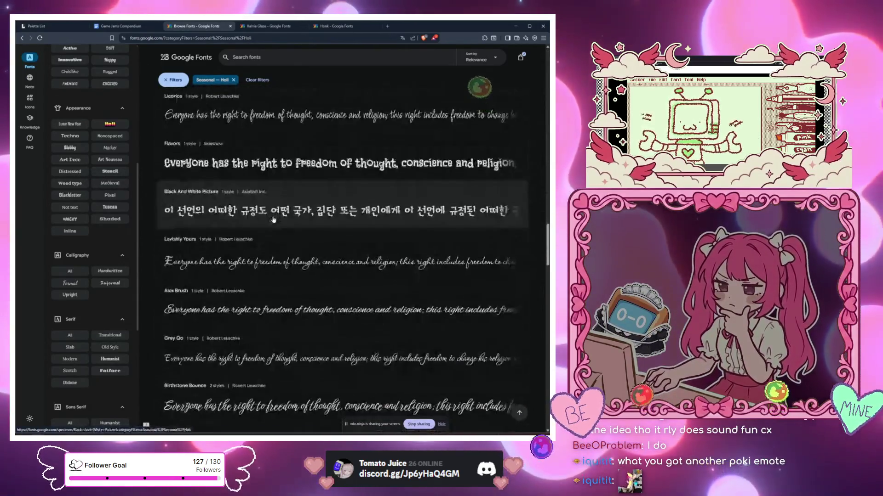
pyautogui.scroll(-4, 273, 219)
pyautogui.scroll(8, 274, 220)
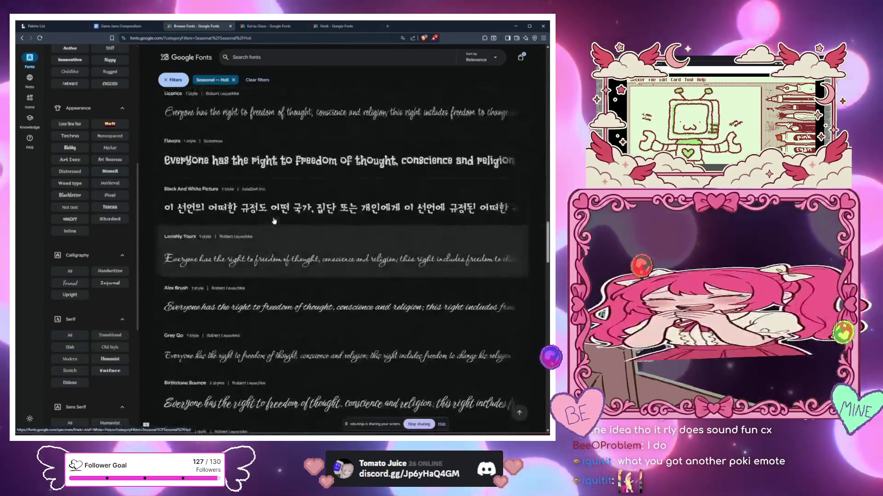
pyautogui.scroll(10, 275, 222)
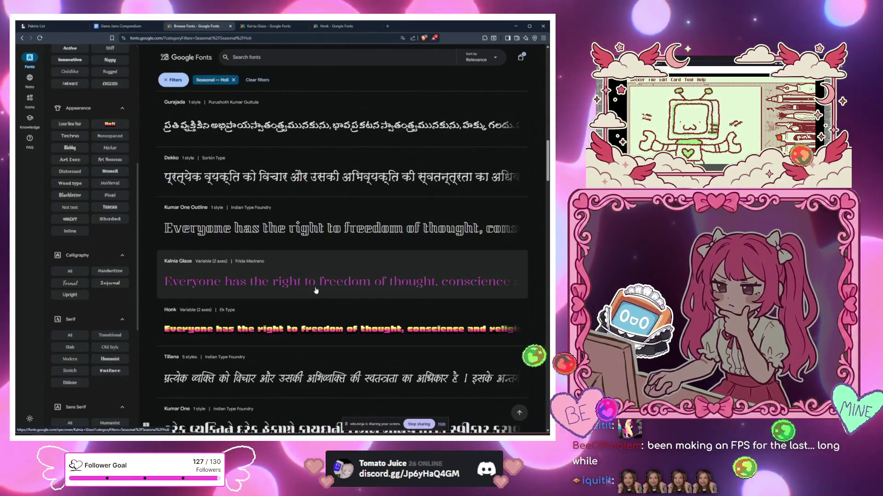
pyautogui.scroll(-2, 316, 287)
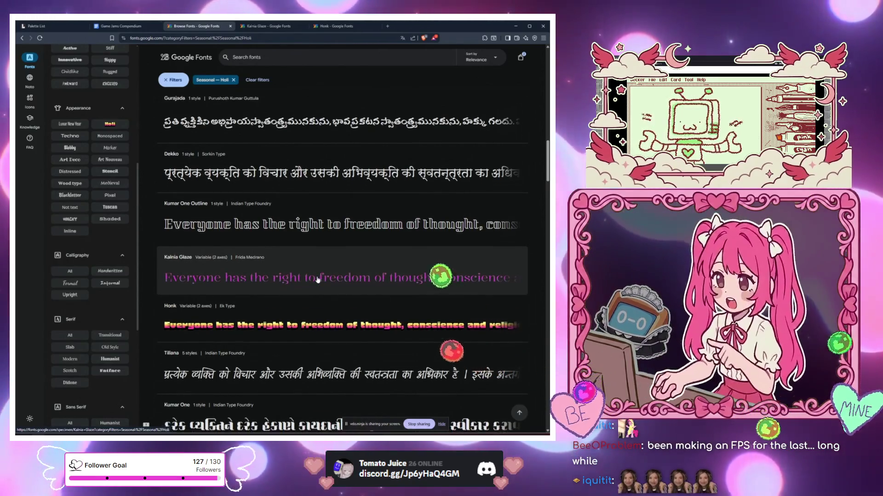
pyautogui.scroll(-5, 316, 281)
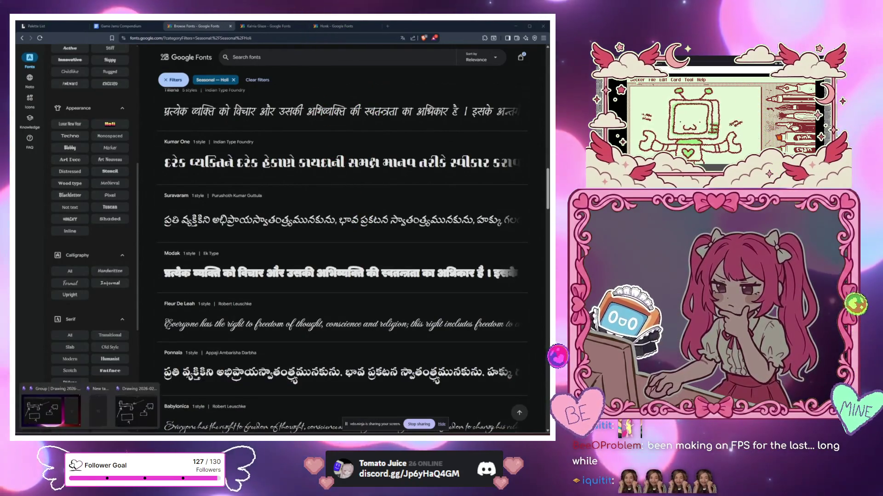
pyautogui.click(90, 434)
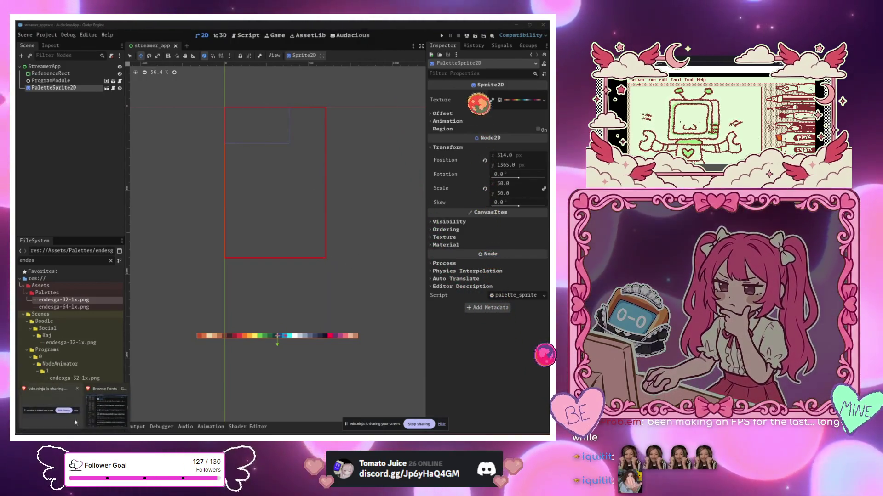
pyautogui.hotkey('alt', 'Tab')
pyautogui.scroll(-7, 199, 262)
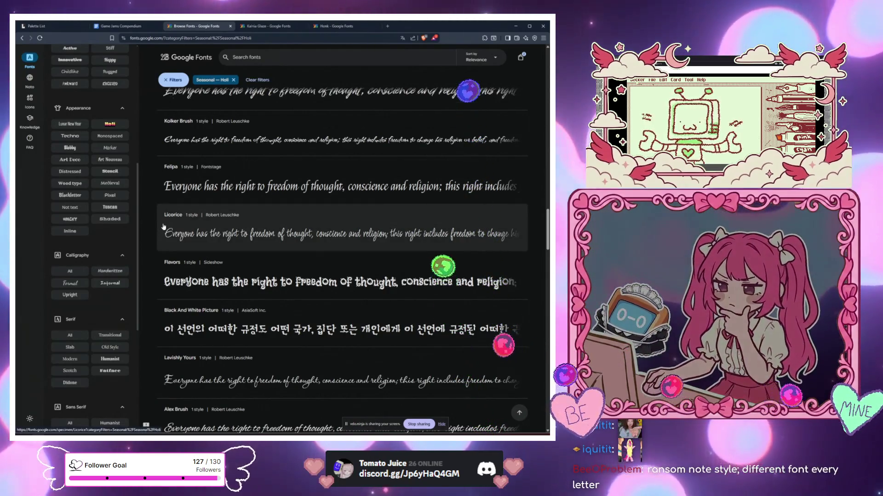
pyautogui.scroll(-1, 164, 227)
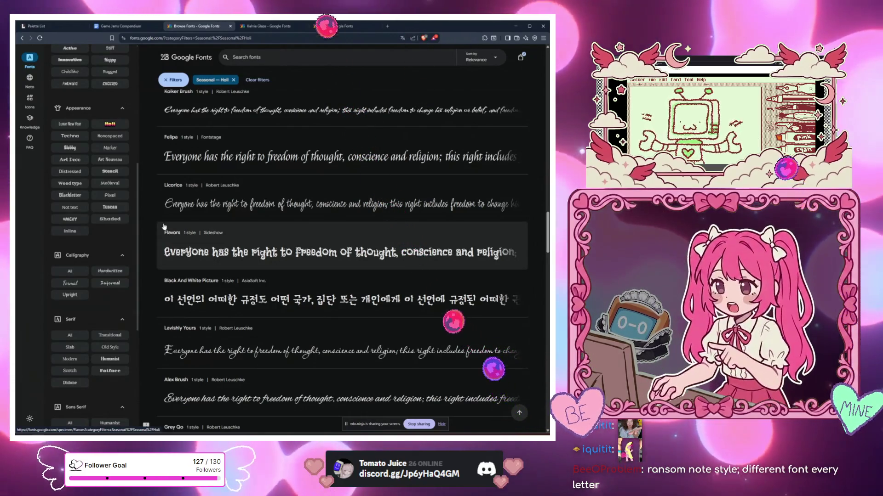
pyautogui.scroll(-10, 233, 224)
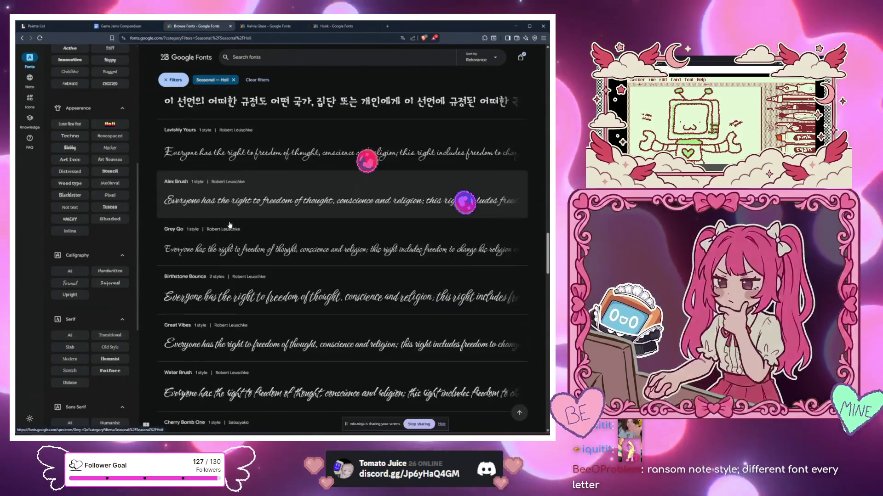
pyautogui.scroll(-4, 227, 224)
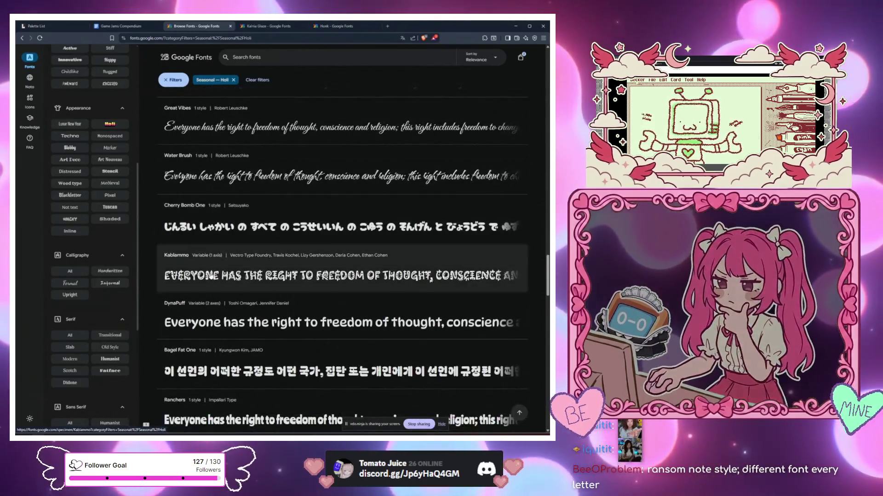
pyautogui.scroll(-10, 239, 294)
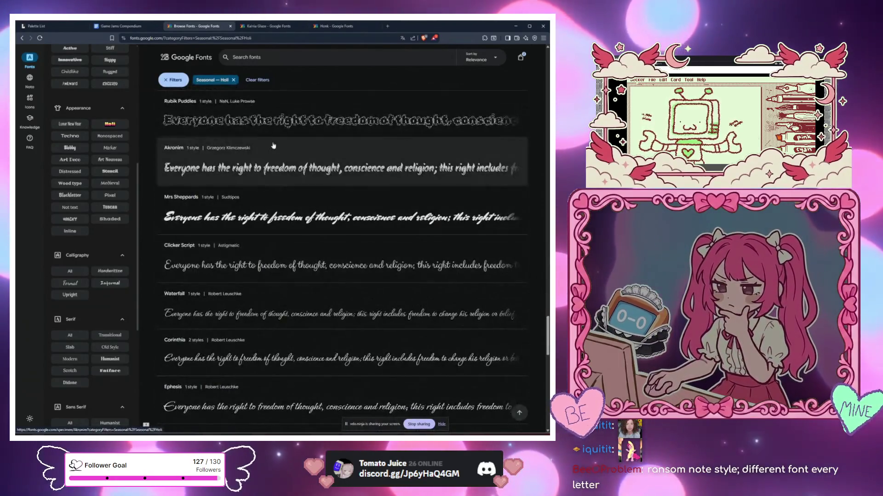
pyautogui.scroll(2, 265, 138)
pyautogui.click(266, 124)
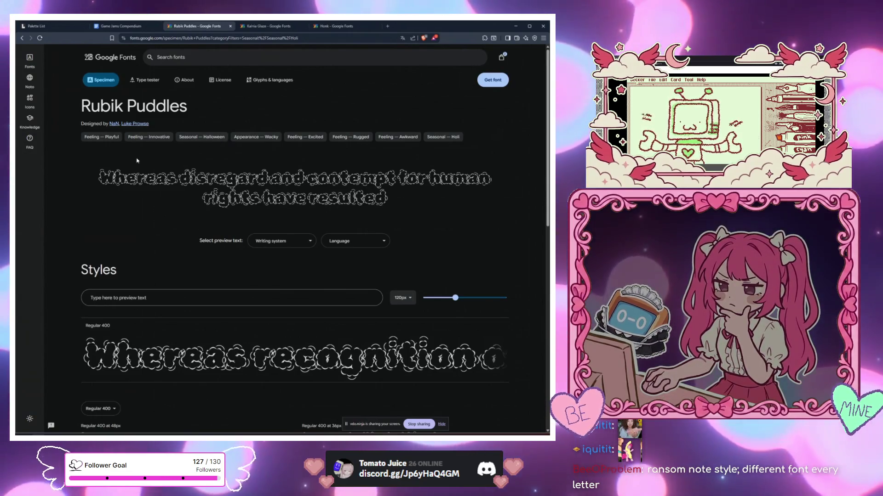
pyautogui.hotkey('alt', 'Left')
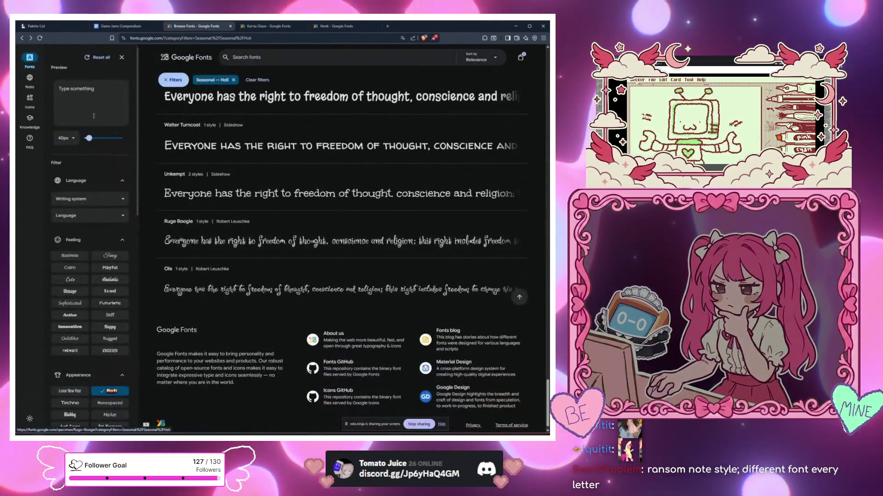
# - Set the font preview text to 'Streamer App'
pyautogui.write('Stram')
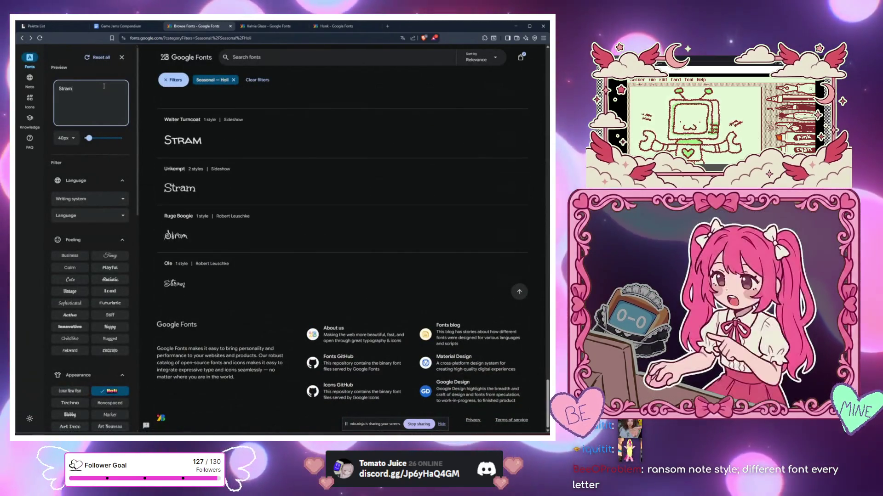
pyautogui.press('BackSpace')
pyautogui.press('BackSpace')
pyautogui.press('BackSpace')
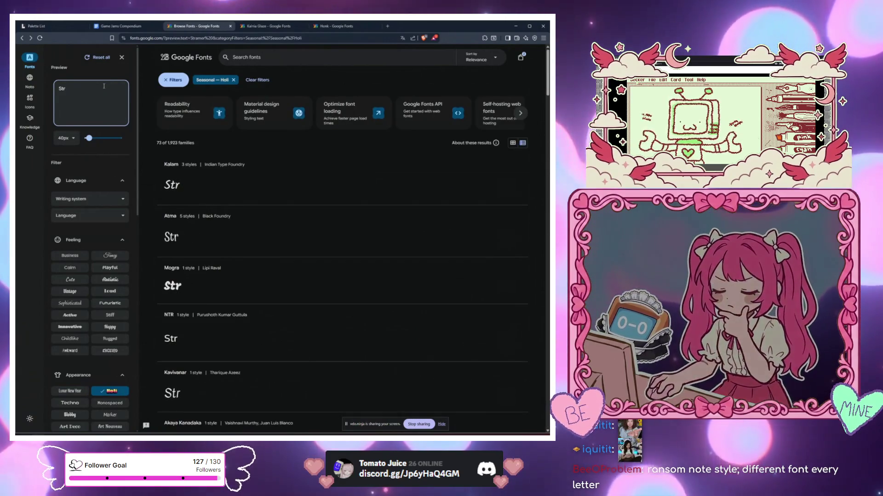
pyautogui.write('eamer App')
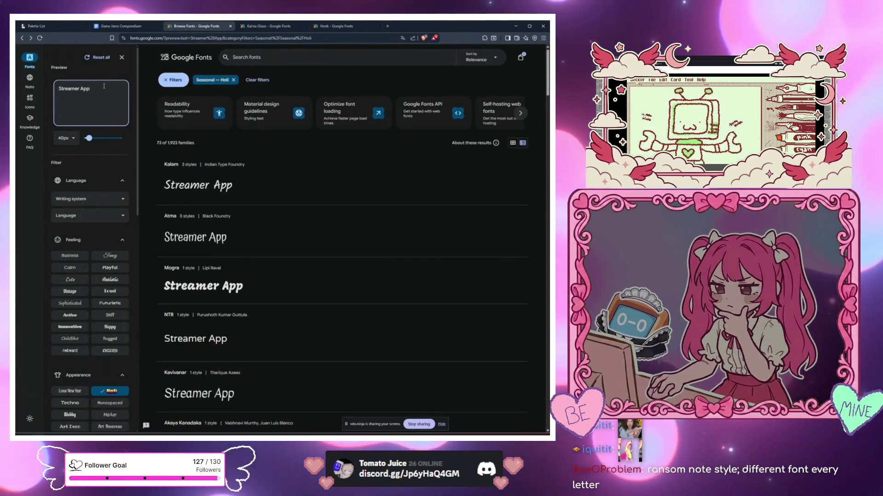
# - Replace the Holi filter with Calligraphy — Upright, listing 97 families
pyautogui.click(119, 392)
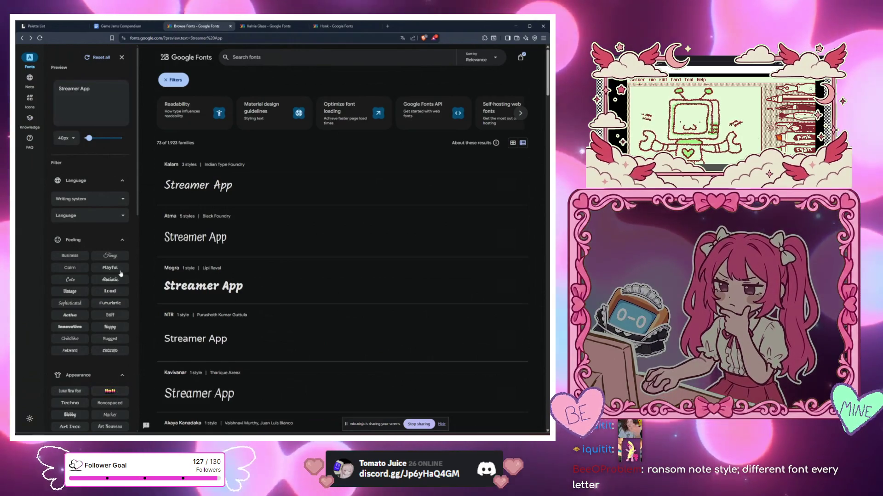
pyautogui.scroll(-4, 118, 275)
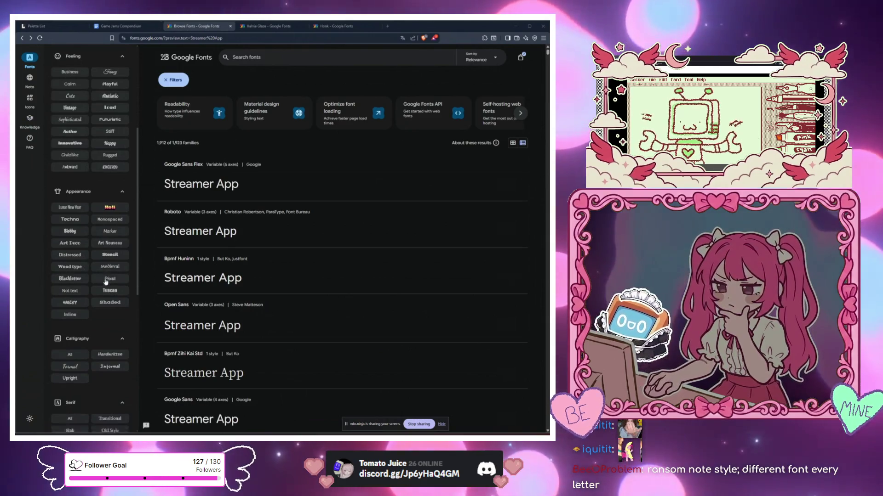
pyautogui.scroll(-2, 106, 283)
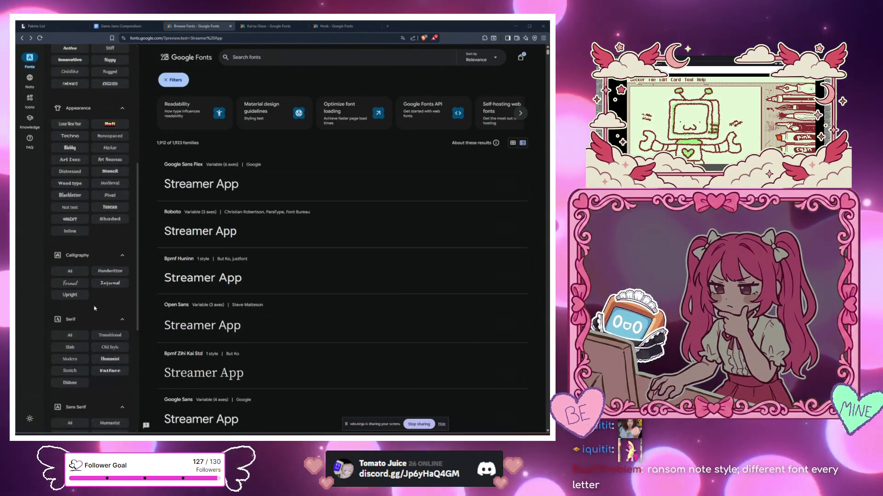
pyautogui.click(76, 297)
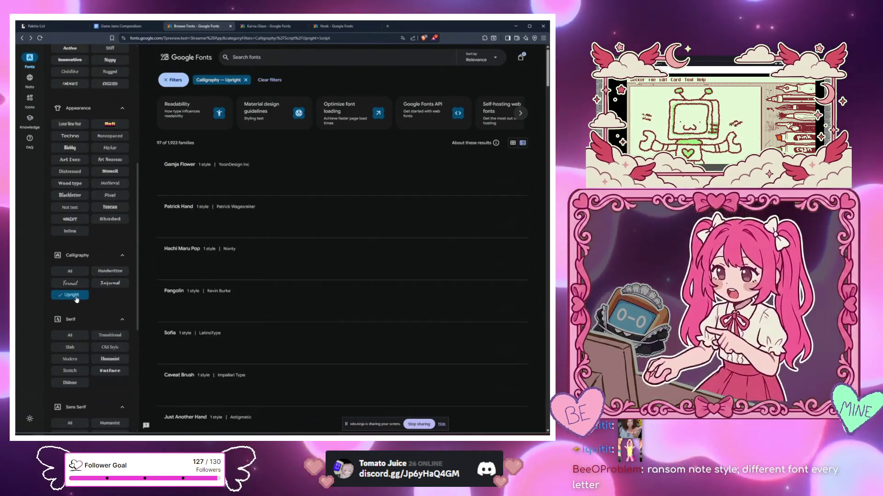
# - Browse the upright calligraphy results and open the Hachi Maru Pop specimen page
pyautogui.scroll(-3, 328, 276)
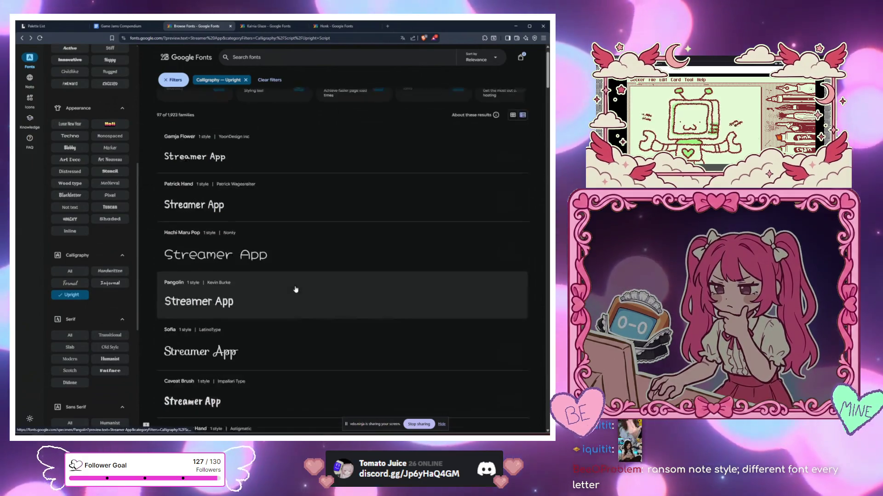
pyautogui.scroll(-2, 295, 289)
pyautogui.scroll(-2, 295, 289)
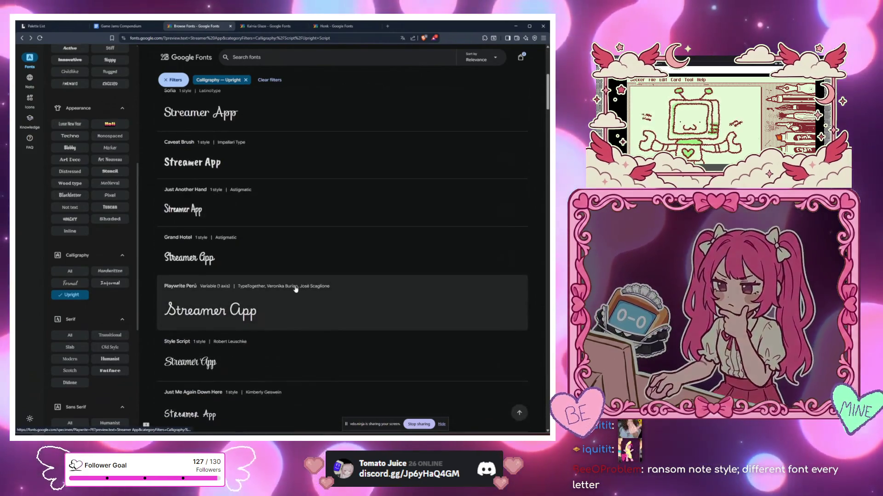
pyautogui.scroll(7, 295, 289)
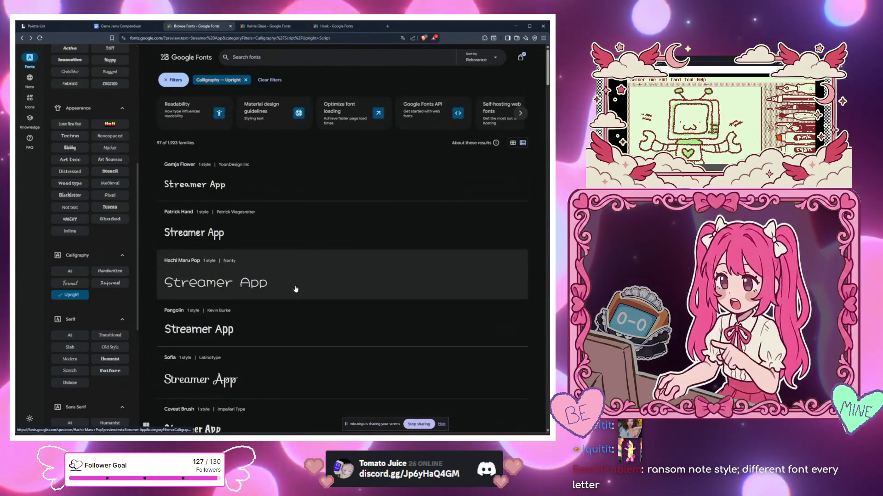
pyautogui.scroll(-2, 296, 289)
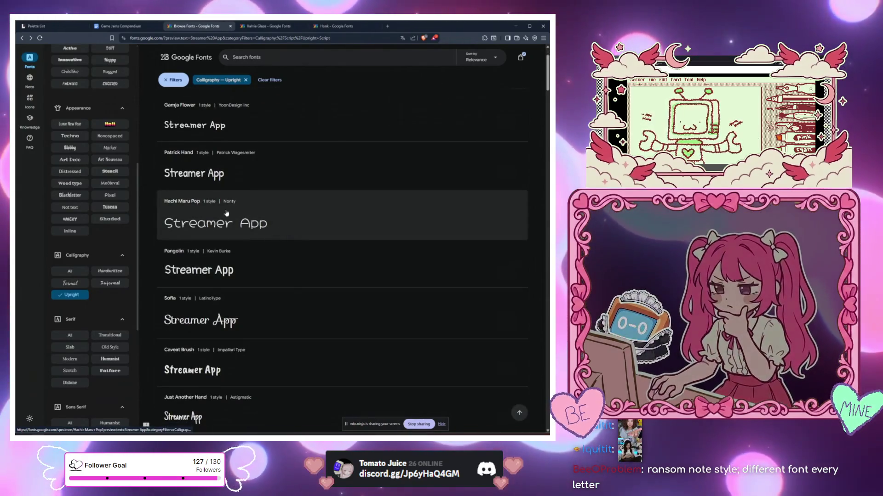
pyautogui.click(292, 218)
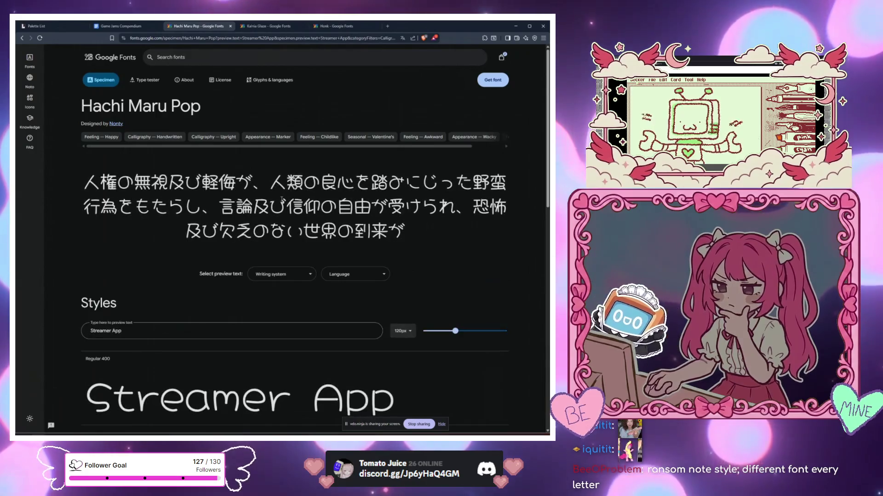
pyautogui.scroll(-3, 296, 196)
pyautogui.scroll(3, 440, 344)
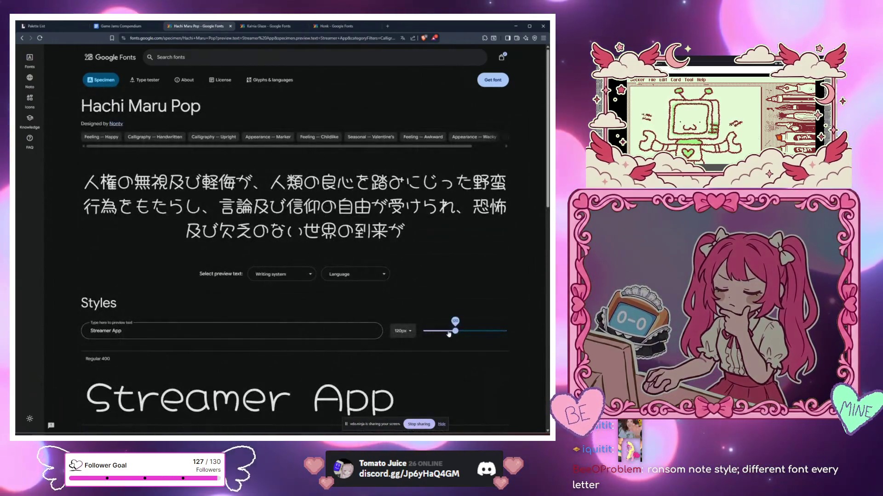
pyautogui.scroll(-2, 449, 335)
pyautogui.scroll(2, 414, 313)
pyautogui.scroll(-10, 368, 294)
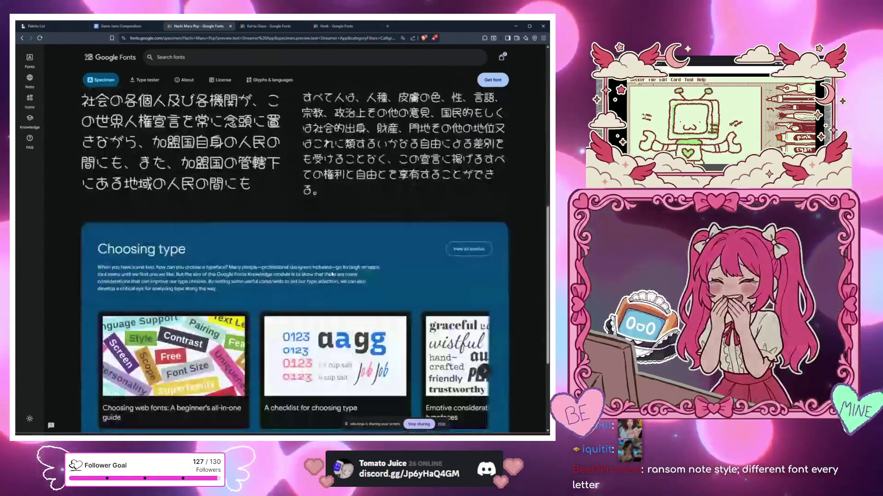
pyautogui.scroll(-3, 332, 274)
pyautogui.scroll(10, 414, 184)
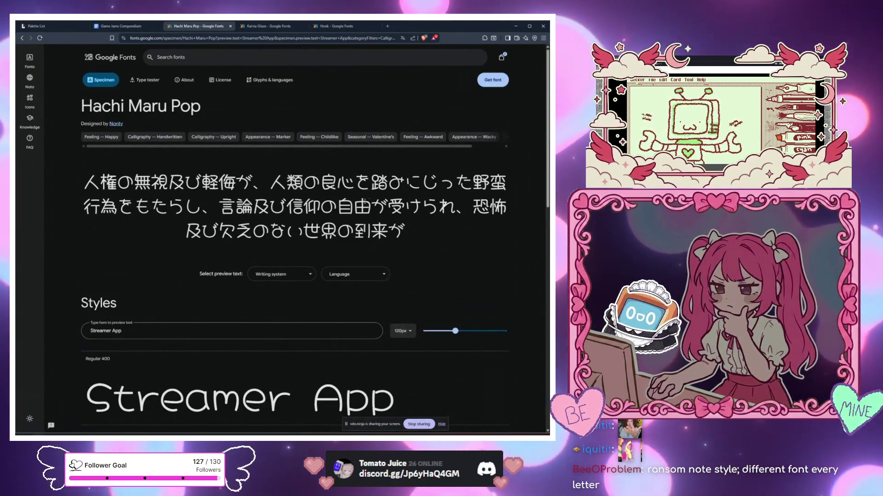
# - Add Hachi Maru Pop to the selection alongside Jersey 15 and Hanalei Fill
pyautogui.click(363, 274)
pyautogui.click(440, 275)
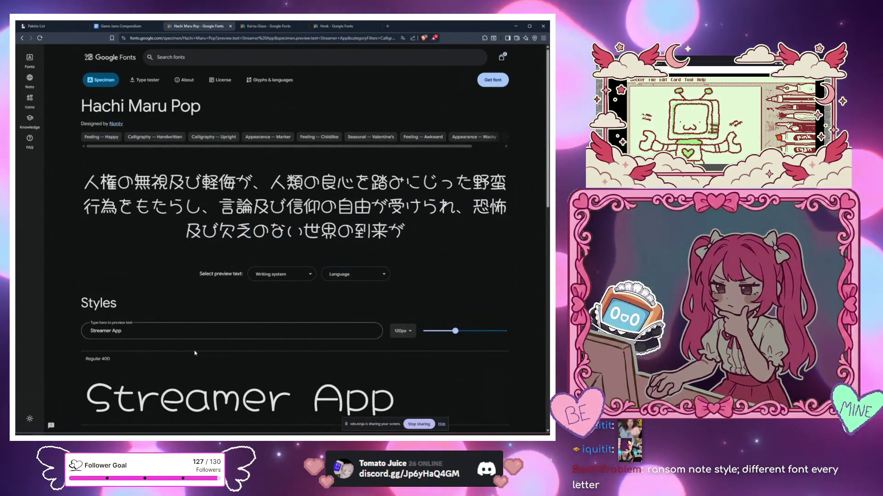
pyautogui.click(487, 81)
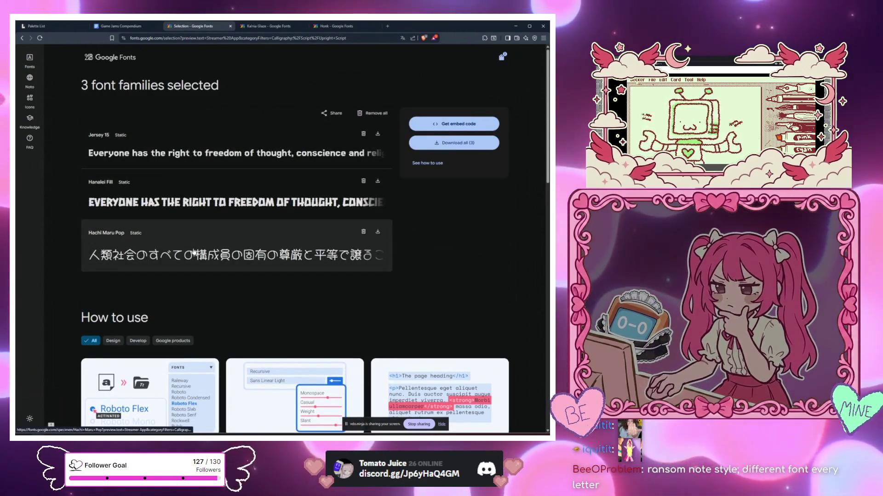
# - Download the Hachi Maru Pop zip and browse to the project's Assets > Fonts > Regular folder
pyautogui.click(378, 234)
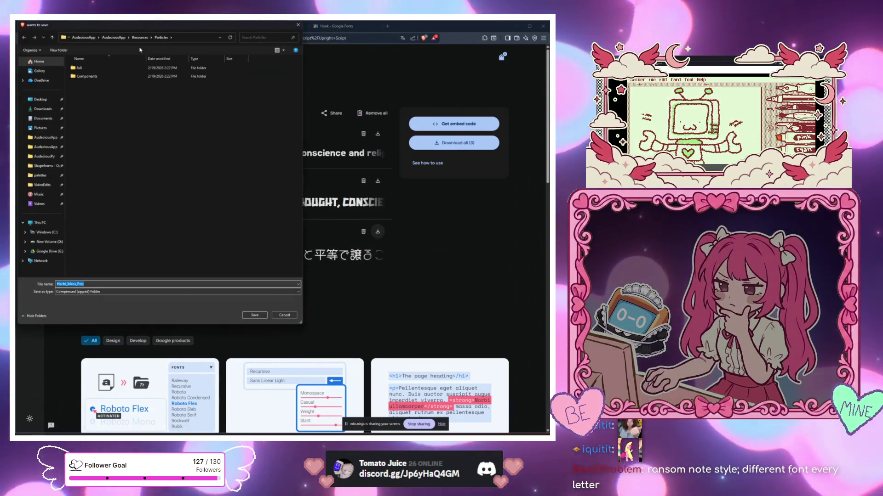
pyautogui.click(117, 37)
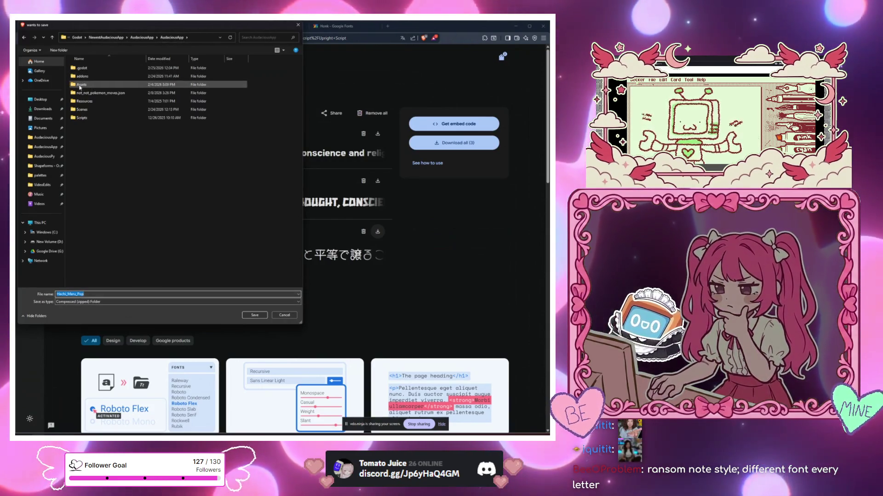
pyautogui.doubleClick(87, 85)
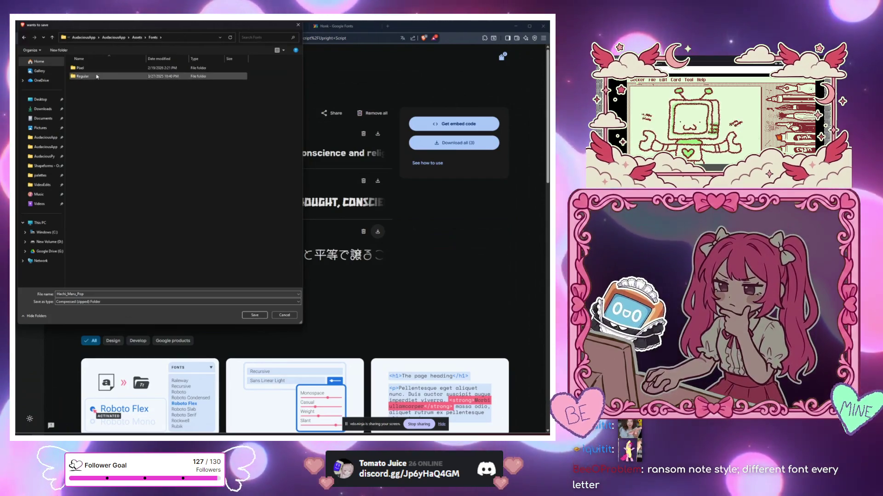
pyautogui.doubleClick(94, 77)
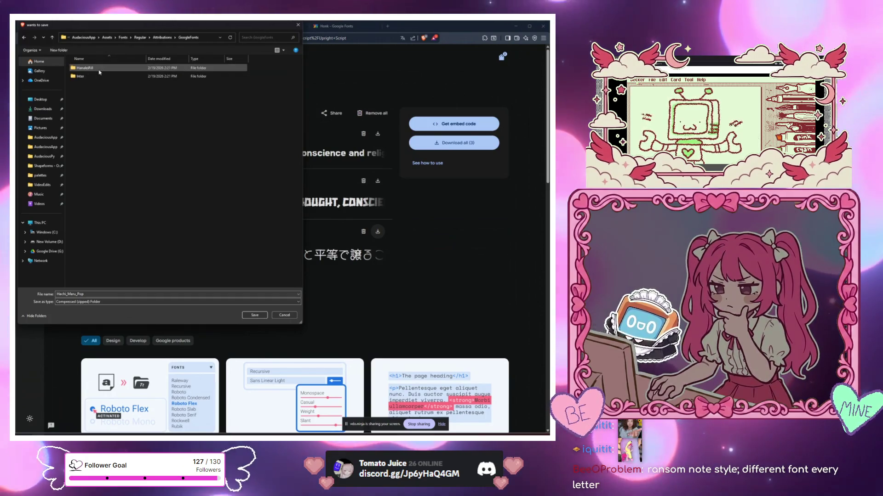
# - Create a HachiMaruPop folder under GoogleFonts and save Hachi_Maru_Pop.zip into it
pyautogui.rightClick(92, 96)
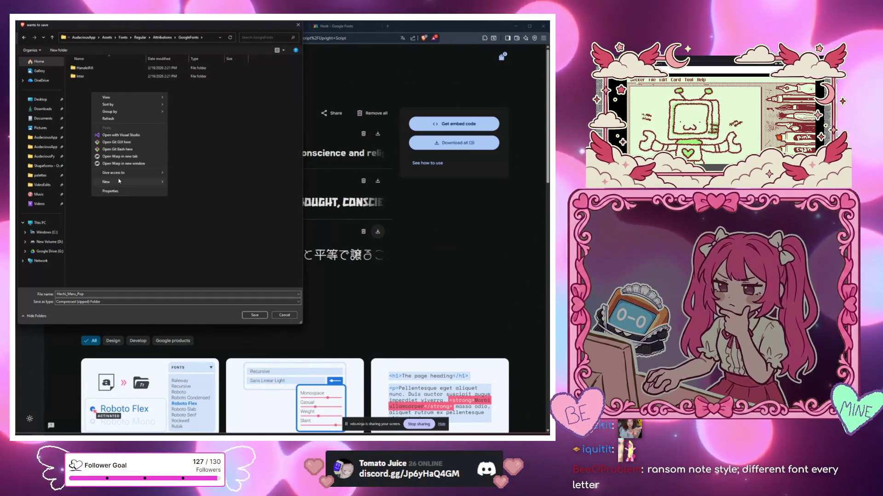
pyautogui.moveTo(119, 181)
pyautogui.click(183, 182)
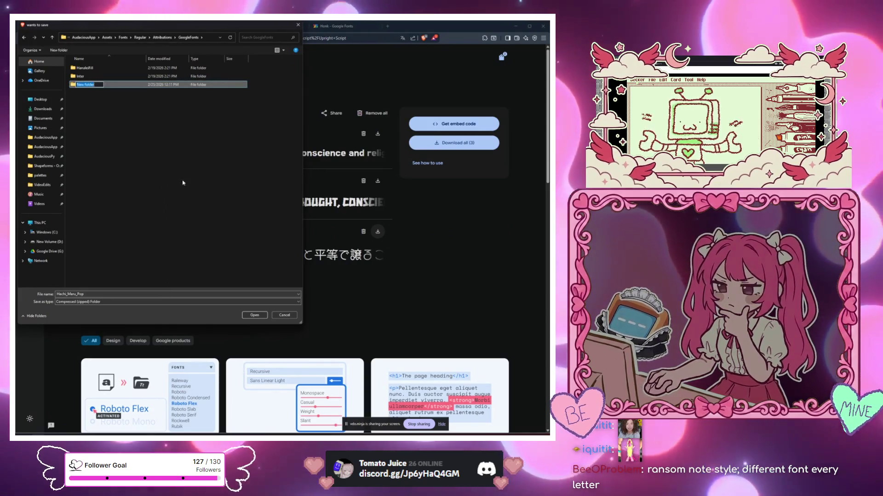
pyautogui.write('HachiMaruPop')
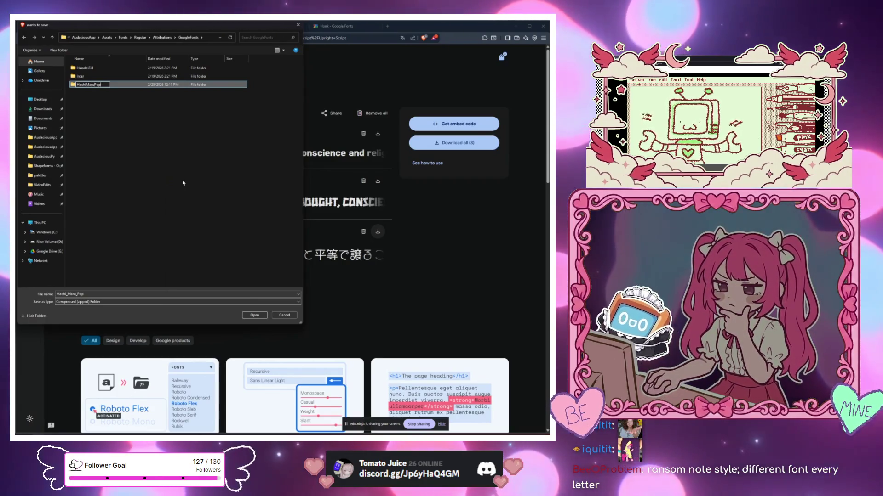
pyautogui.doubleClick(128, 69)
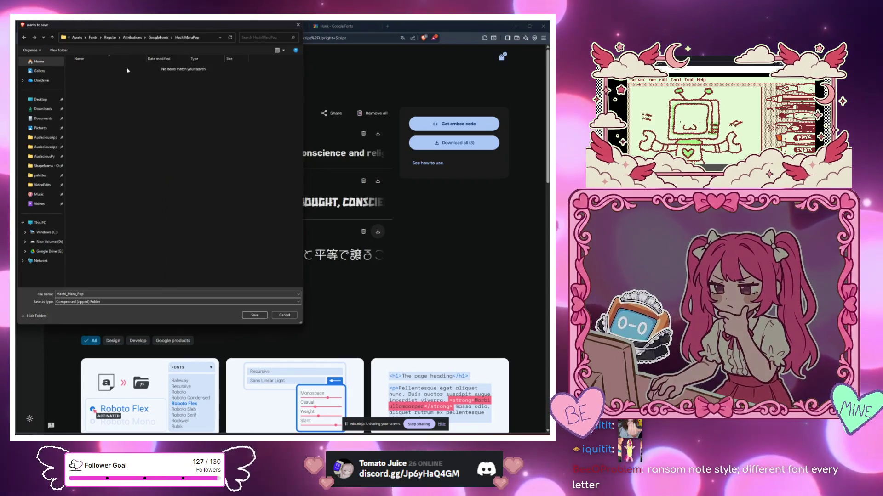
pyautogui.click(250, 316)
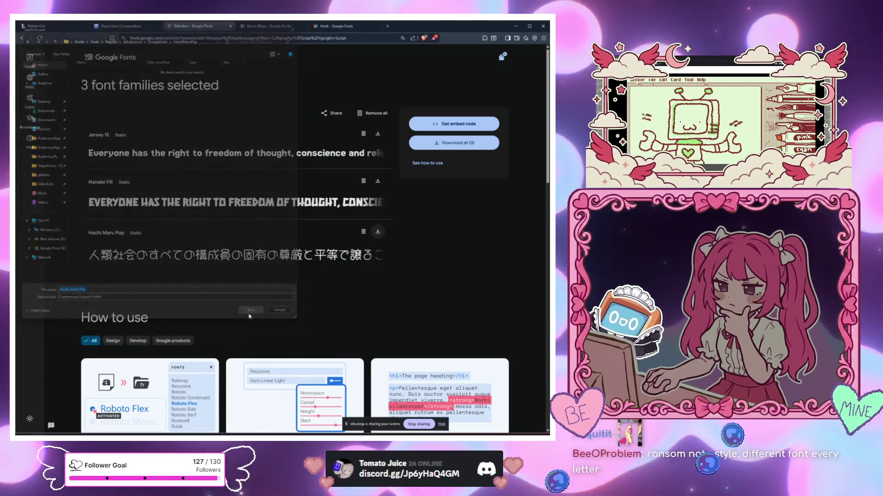
pyautogui.click(500, 39)
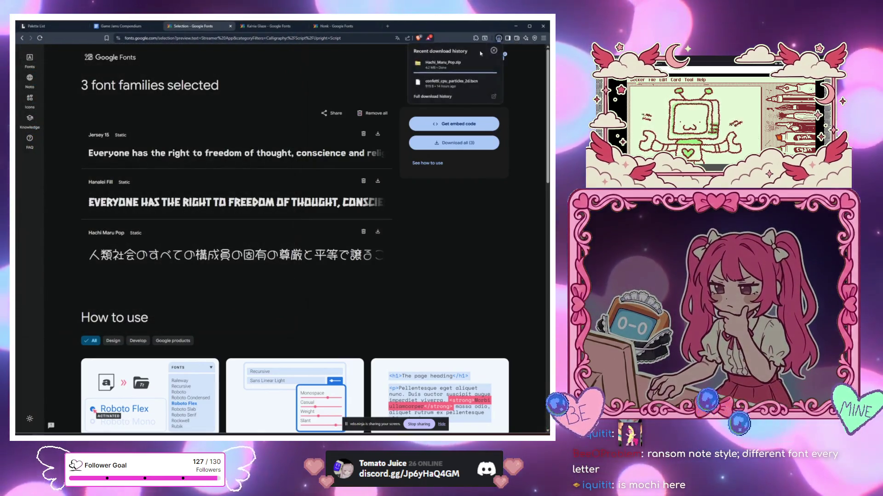
# - Extract Hachi_Maru_Pop.zip and move HachiMaruPop-Regular into the HachiMaruPop folder
pyautogui.click(453, 58)
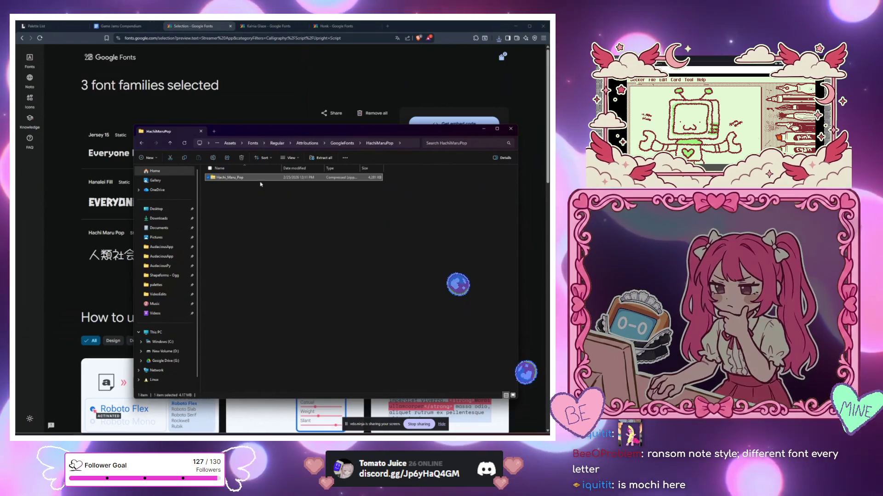
pyautogui.click(321, 158)
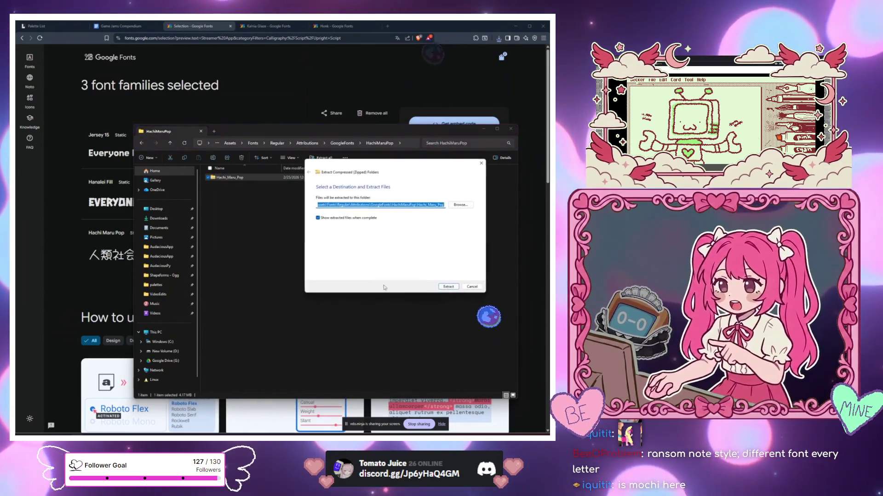
pyautogui.click(449, 286)
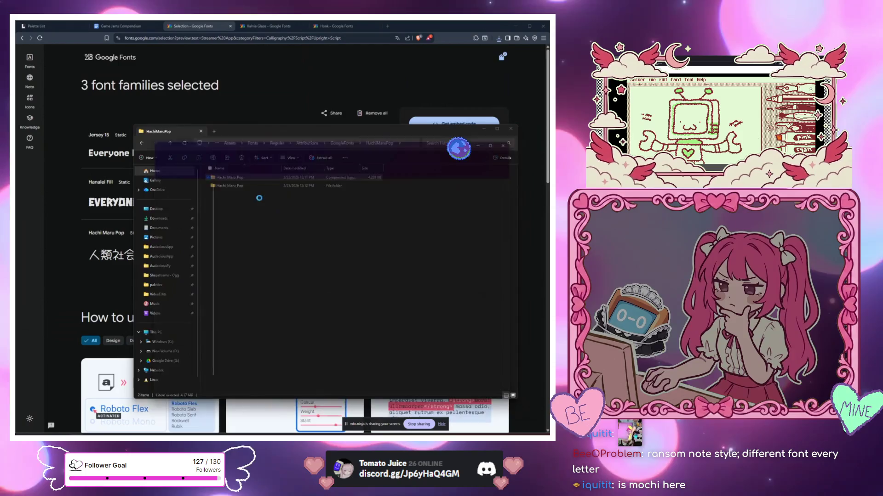
pyautogui.moveTo(386, 140)
pyautogui.mouseDown()
pyautogui.moveTo(321, 221)
pyautogui.moveTo(313, 211)
pyautogui.mouseUp()
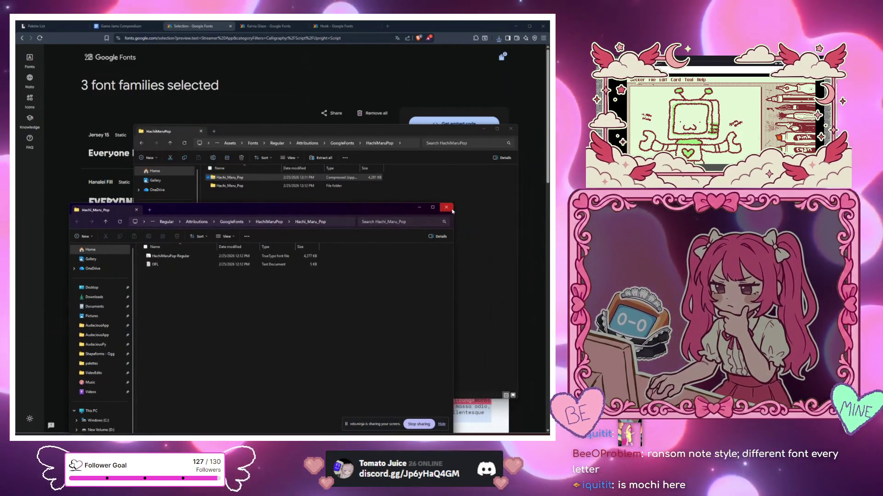
pyautogui.moveTo(270, 256); pyautogui.dragTo(265, 199)
# - Delete the zip and extracted folder, close Explorer, and select StreamerApp in Godot
pyautogui.moveTo(403, 187); pyautogui.dragTo(326, 180)
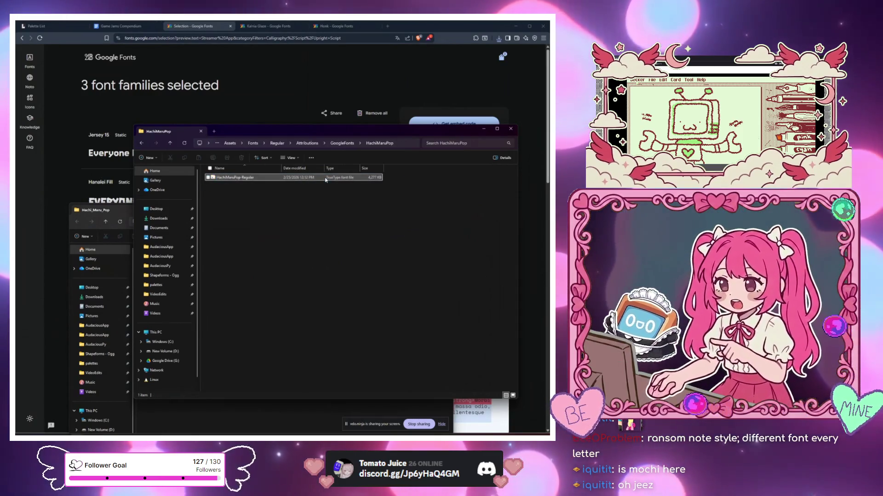
pyautogui.click(510, 128)
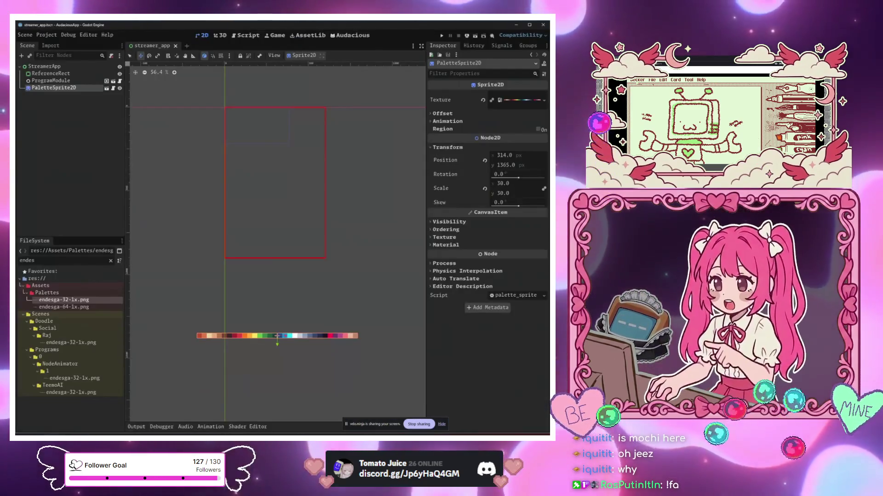
pyautogui.hotkey('alt', 'Tab')
pyautogui.click(58, 67)
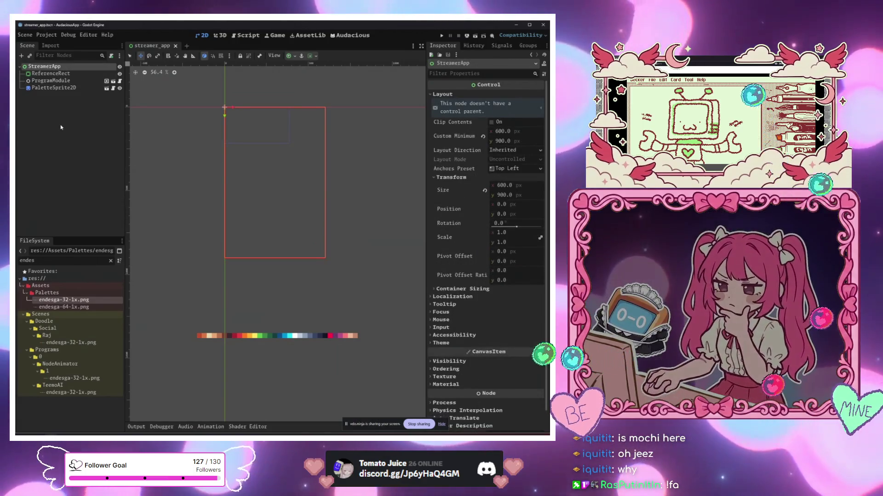
# - Add a ColorRect under StreamerApp, move it above ReferenceRect, and rename it BackgroundColorRect
pyautogui.hotkey('ctrl', 'a')
pyautogui.write('colorrect')
pyautogui.press('Return')
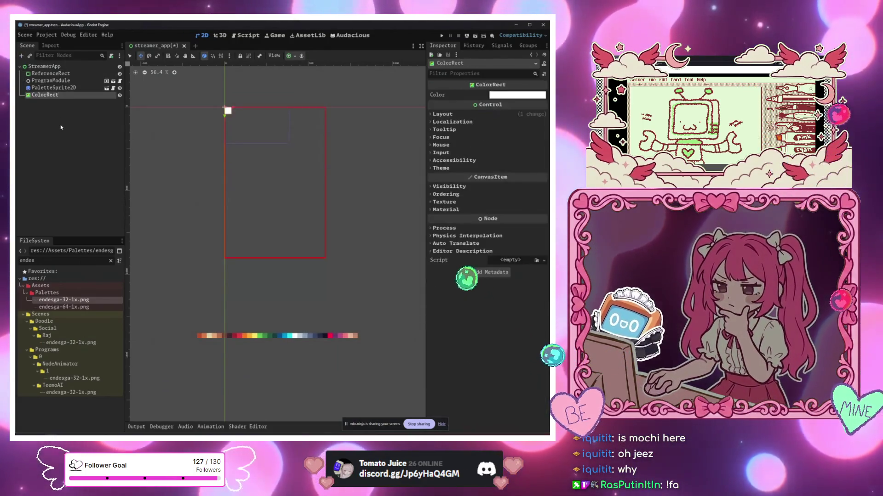
pyautogui.press('Up')
pyautogui.press('Down')
pyautogui.hotkey('ctrl', 'Up')
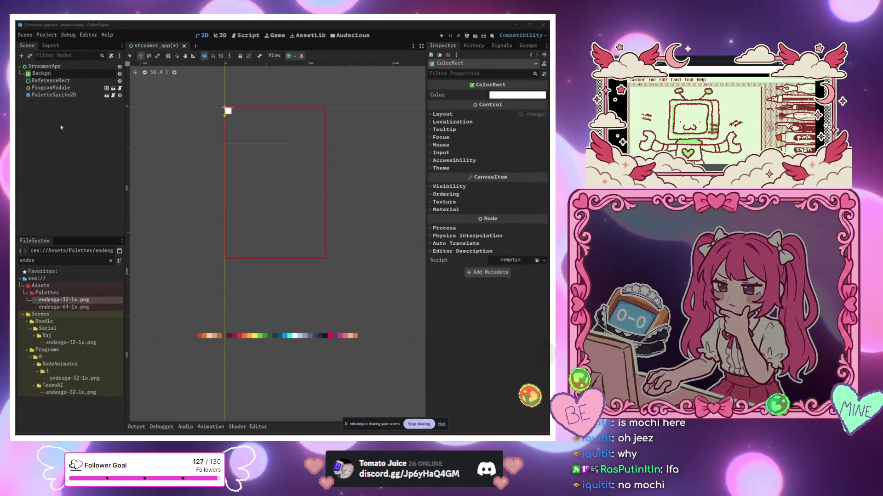
pyautogui.press('Right')
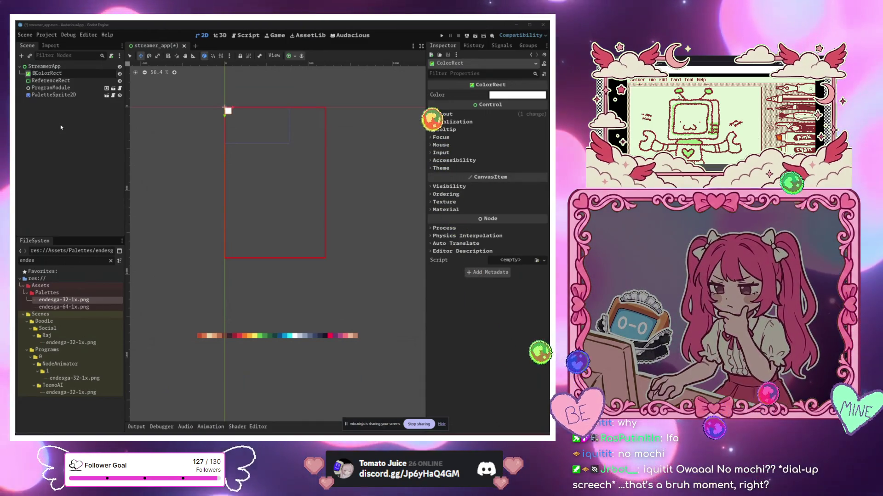
pyautogui.write('d')
pyautogui.press('Return')
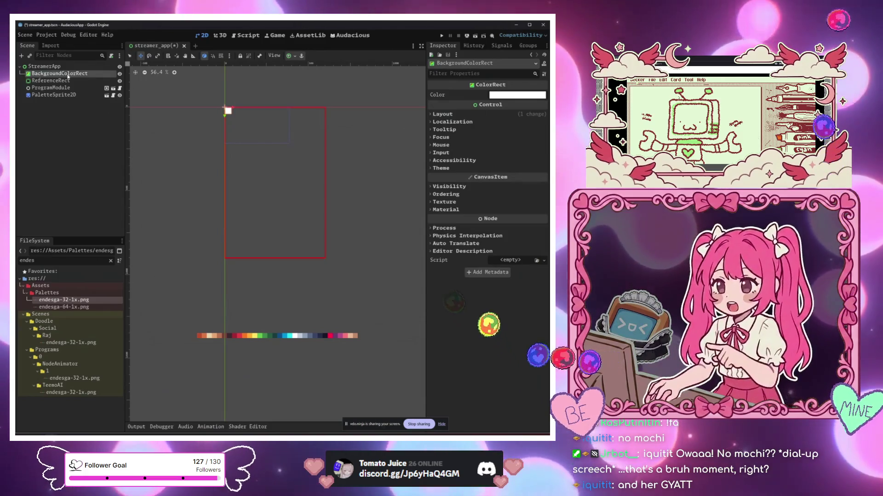
# - Anchor the ColorRect to Full Rect and colour it dark navy sampled from the palette
pyautogui.click(288, 56)
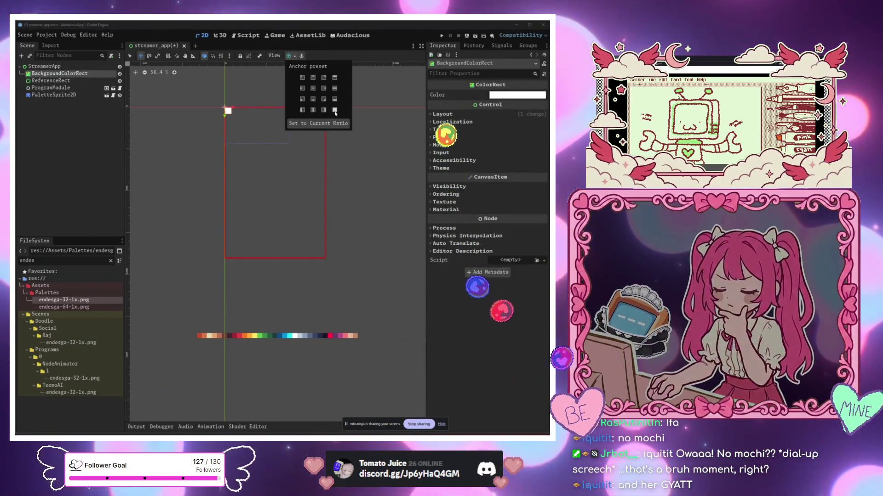
pyautogui.click(335, 110)
pyautogui.click(477, 96)
pyautogui.click(492, 95)
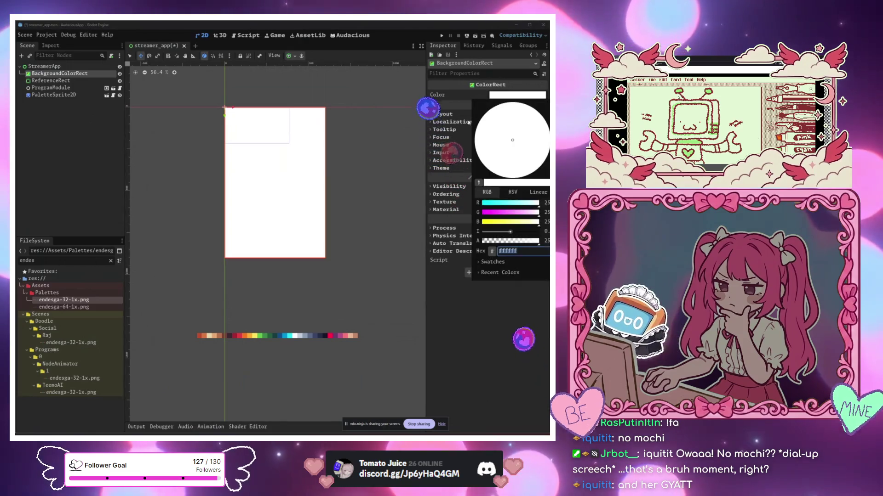
pyautogui.click(478, 183)
pyautogui.click(364, 297)
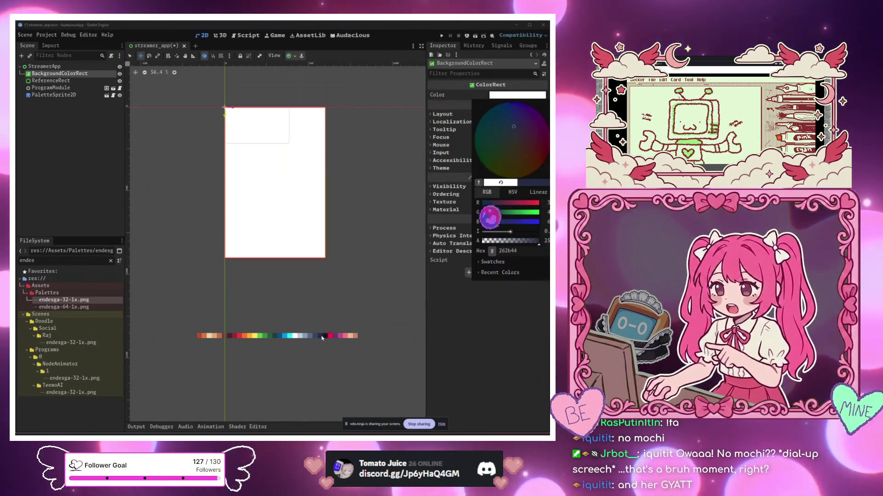
pyautogui.click(325, 338)
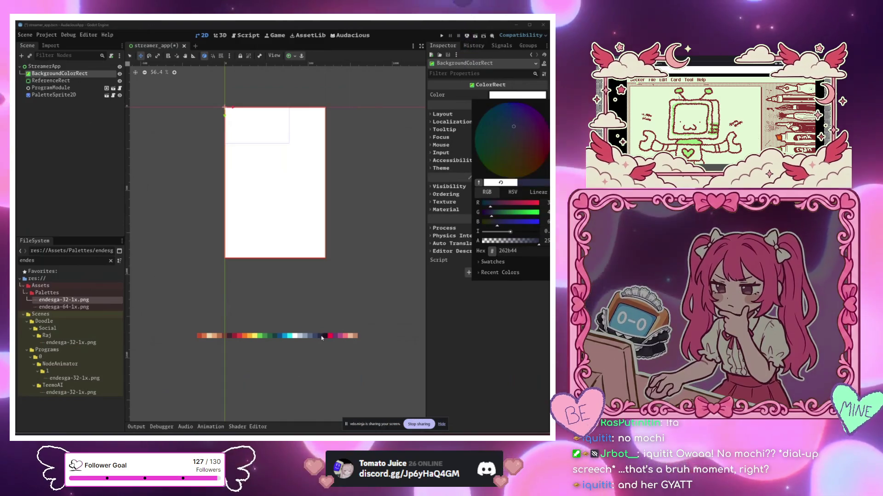
pyautogui.click(278, 255)
# - Set the PaletteSprite2D texture to the 64-colour palette image
pyautogui.press('q')
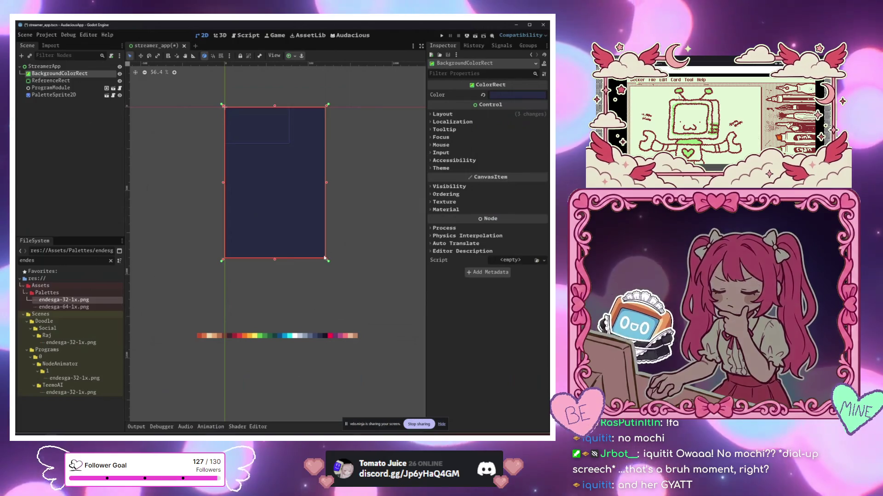
pyautogui.click(71, 308)
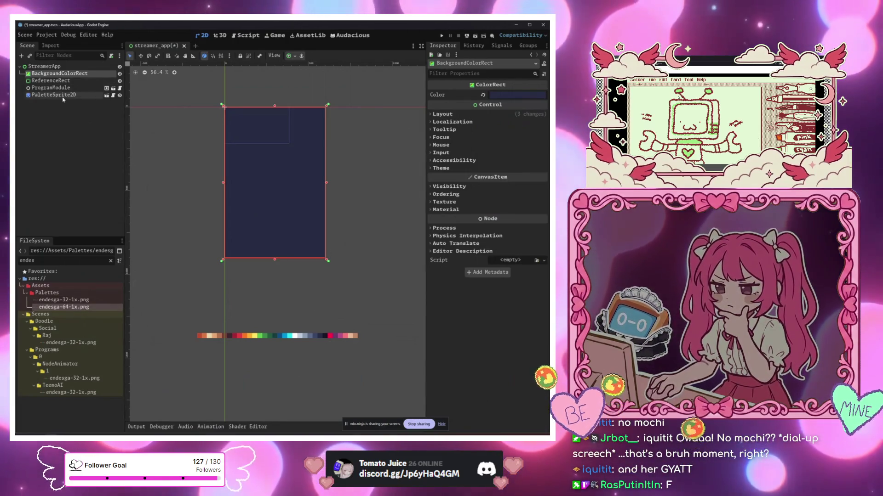
pyautogui.click(63, 97)
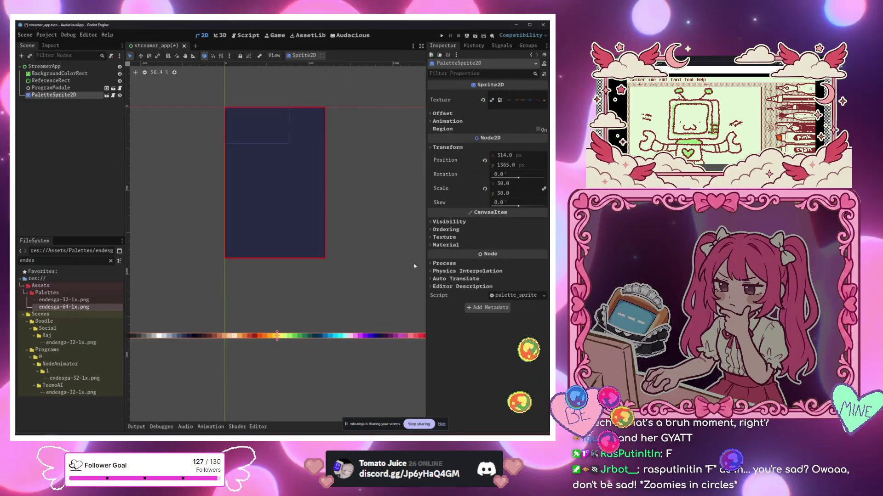
pyautogui.click(348, 369)
pyautogui.click(68, 94)
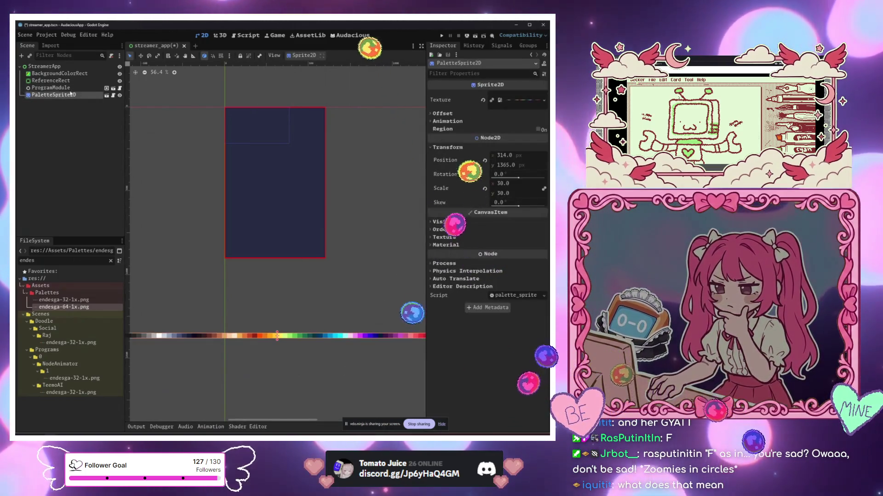
# - Eyedrop a dark purple from the palette strip as BackgroundColorRect's colour
pyautogui.click(276, 207)
pyautogui.click(499, 95)
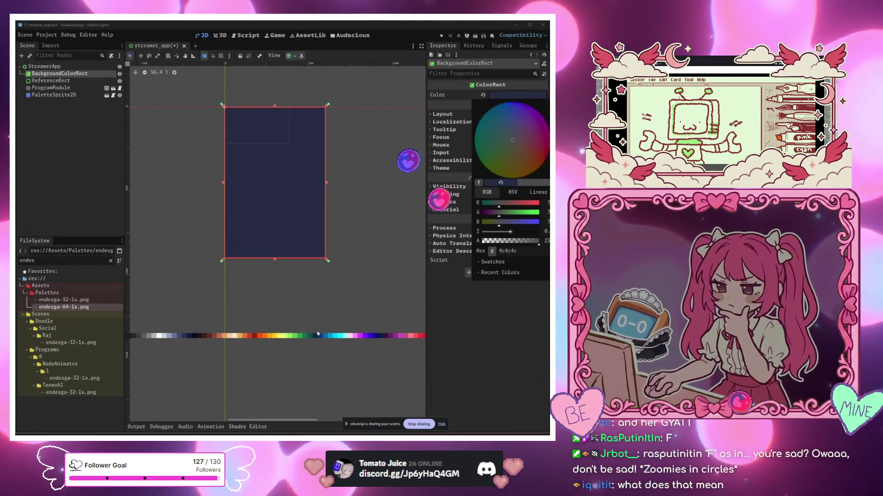
pyautogui.click(369, 337)
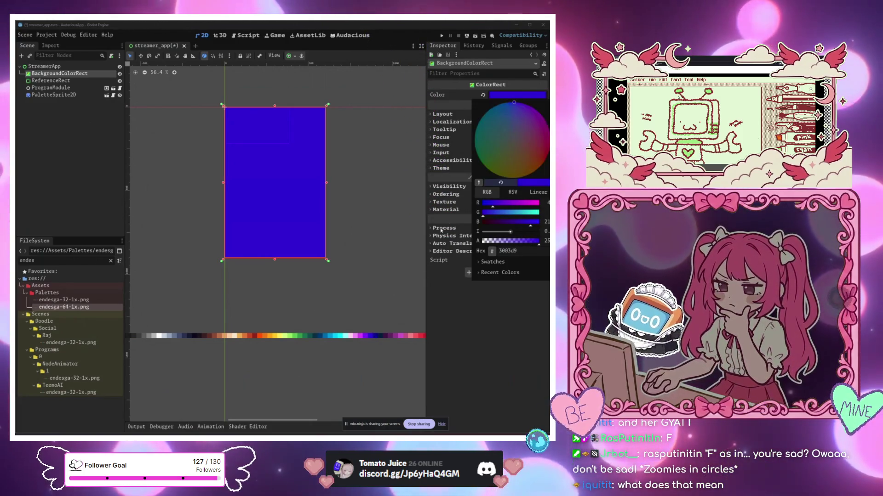
pyautogui.click(479, 182)
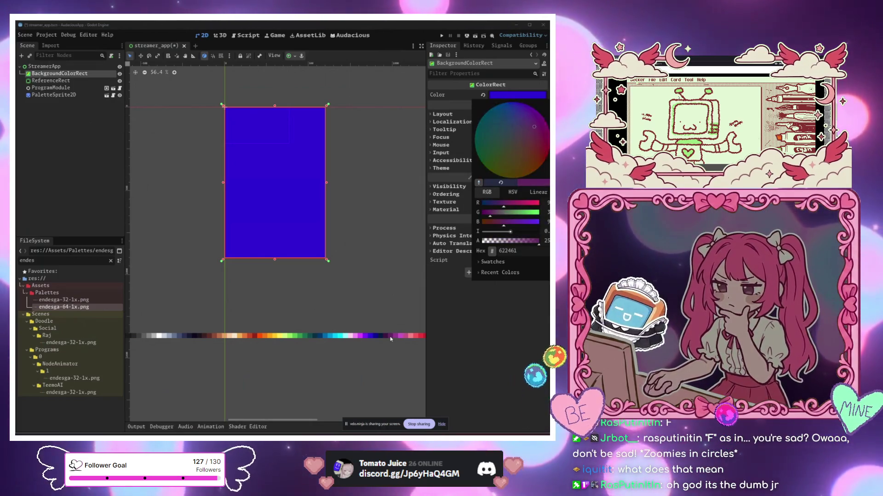
pyautogui.click(390, 339)
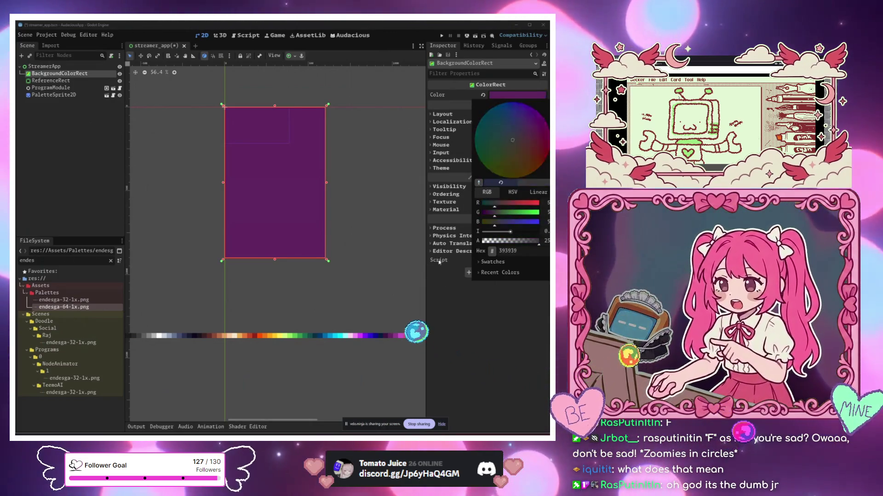
pyautogui.click(360, 298)
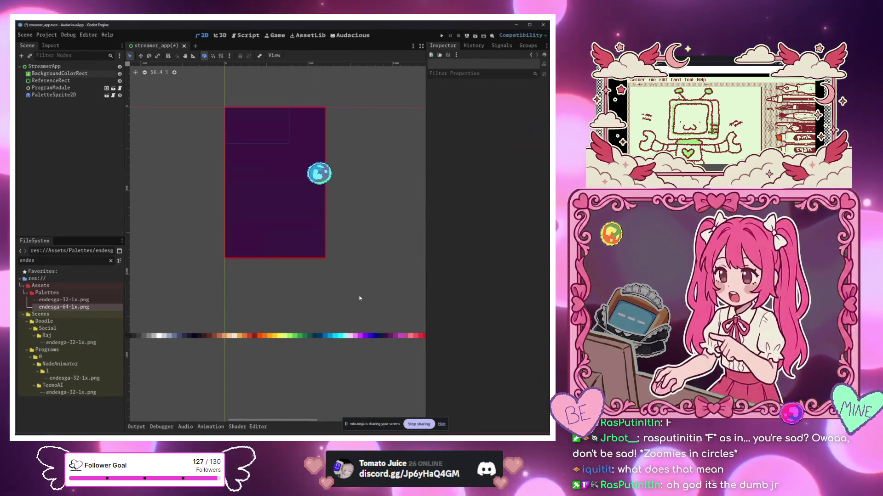
# - Eyedrop the dark navy 03193f swatch from the palette into BackgroundColorRect's Color
pyautogui.scroll(-3, 321, 262)
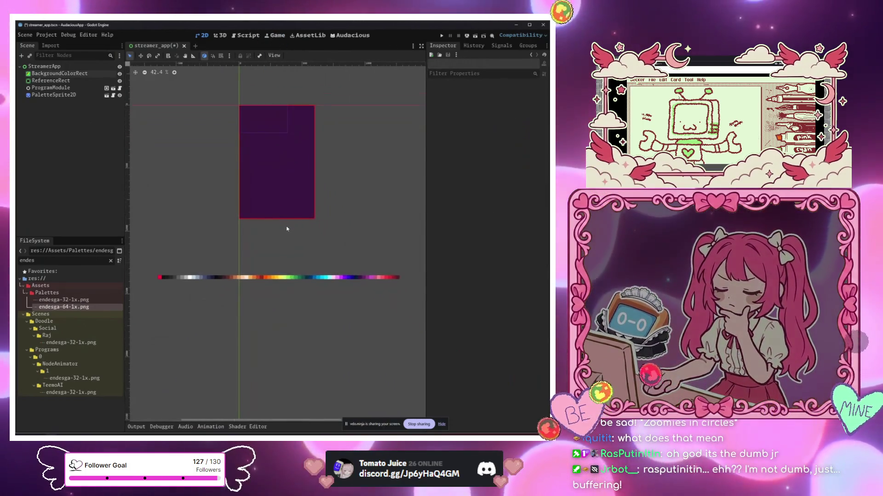
pyautogui.scroll(1, 287, 229)
pyautogui.moveTo(288, 233)
pyautogui.mouseDown()
pyautogui.moveTo(294, 237)
pyautogui.moveTo(281, 248)
pyautogui.mouseUp()
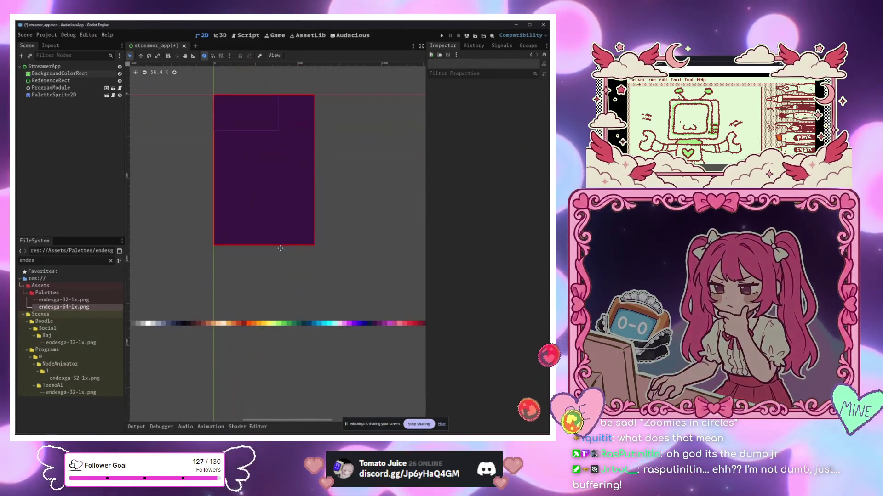
pyautogui.click(53, 95)
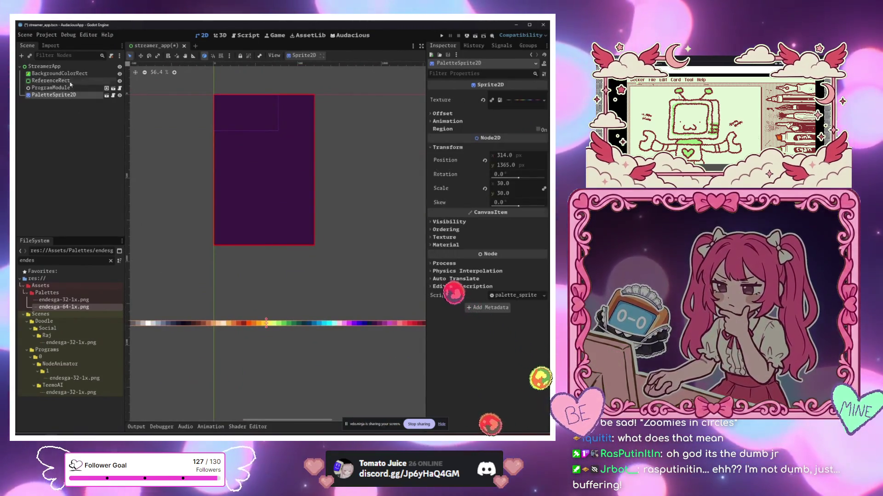
pyautogui.click(59, 74)
pyautogui.click(518, 95)
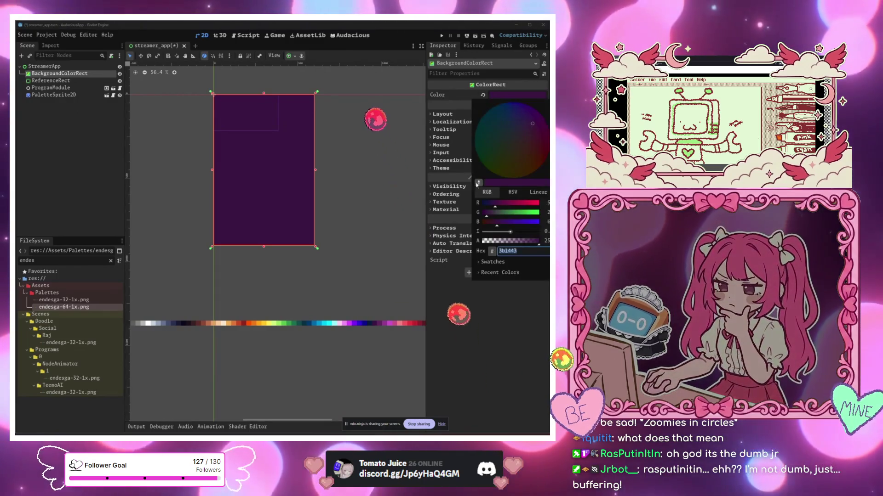
pyautogui.click(478, 183)
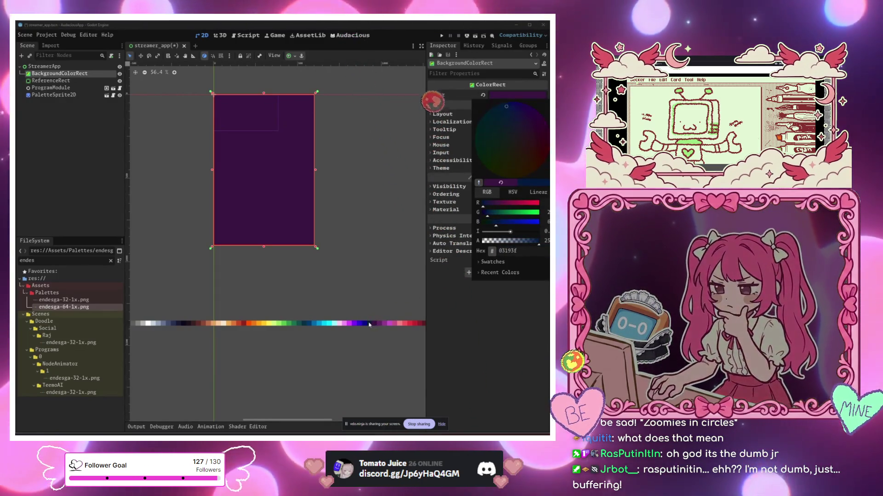
pyautogui.click(369, 325)
pyautogui.click(339, 276)
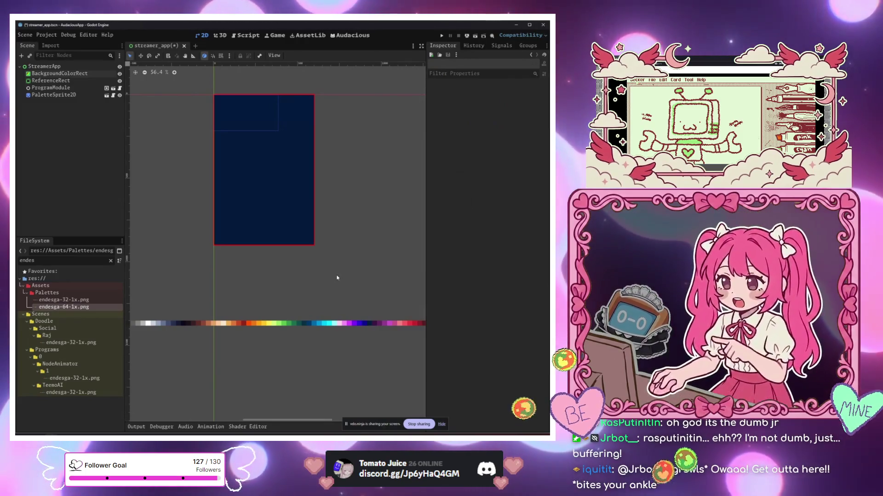
# - Check the scene nodes, ending with ReferenceRect selected
pyautogui.hscroll(2, 327, 260)
pyautogui.scroll(1, 319, 255)
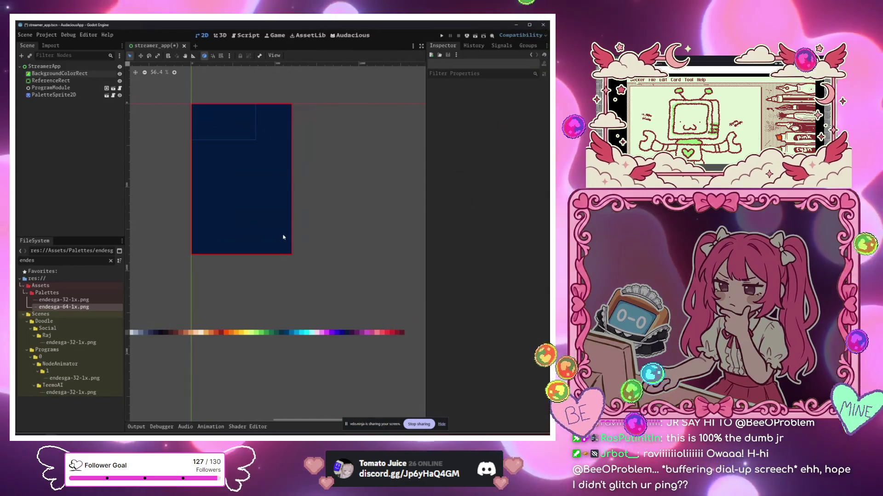
pyautogui.scroll(3, 221, 162)
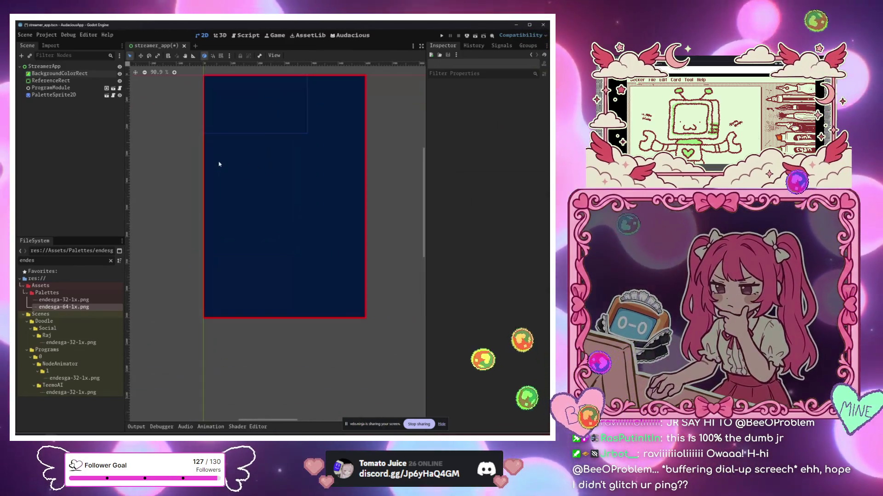
pyautogui.click(239, 151)
pyautogui.click(155, 153)
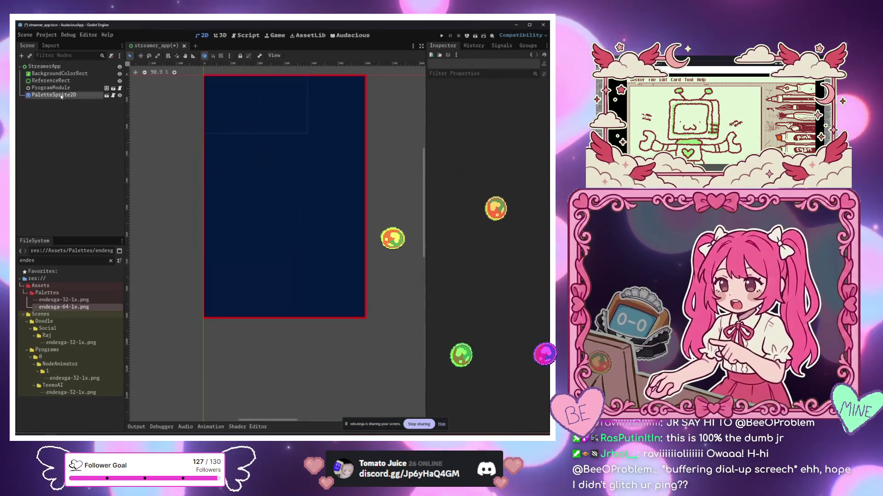
pyautogui.click(55, 88)
pyautogui.click(50, 81)
pyautogui.click(57, 74)
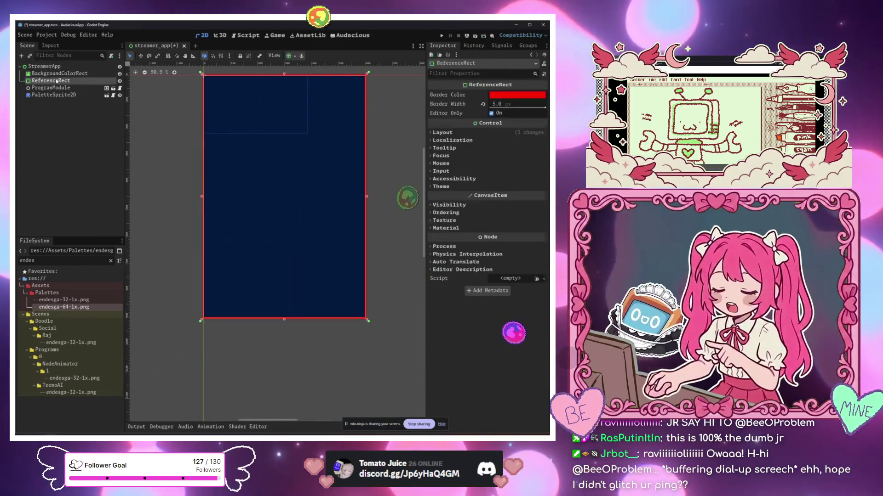
# - Add a MarginContainer as a child of StreamerApp
pyautogui.click(56, 67)
pyautogui.hotkey('ctrl', 'a')
pyautogui.write('margin')
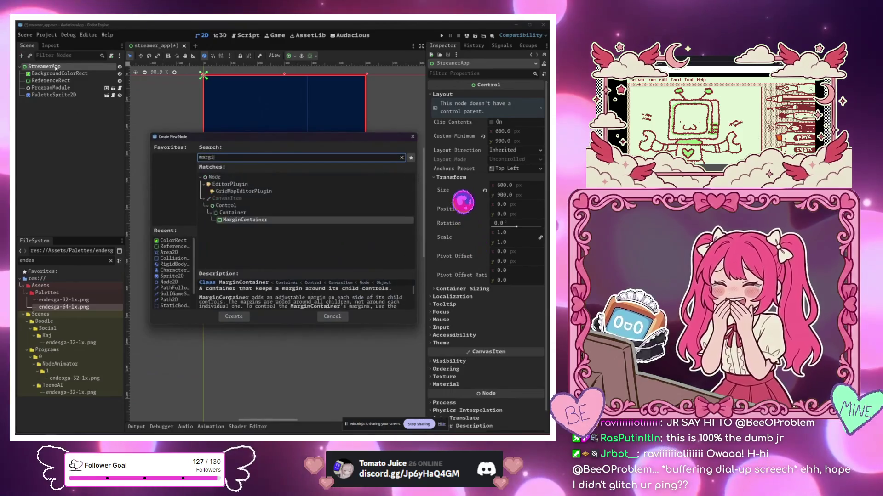
pyautogui.press('Return')
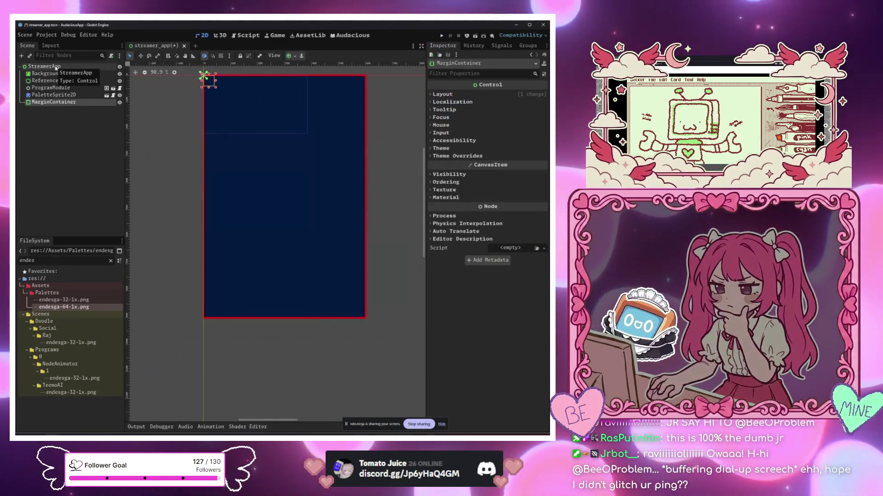
# - Move MarginContainer after ReferenceRect and anchor it to Full Rect
pyautogui.hotkey('shift', 'Up')
pyautogui.hotkey('ctrl', 'Up')
pyautogui.hotkey('ctrl', 'Up')
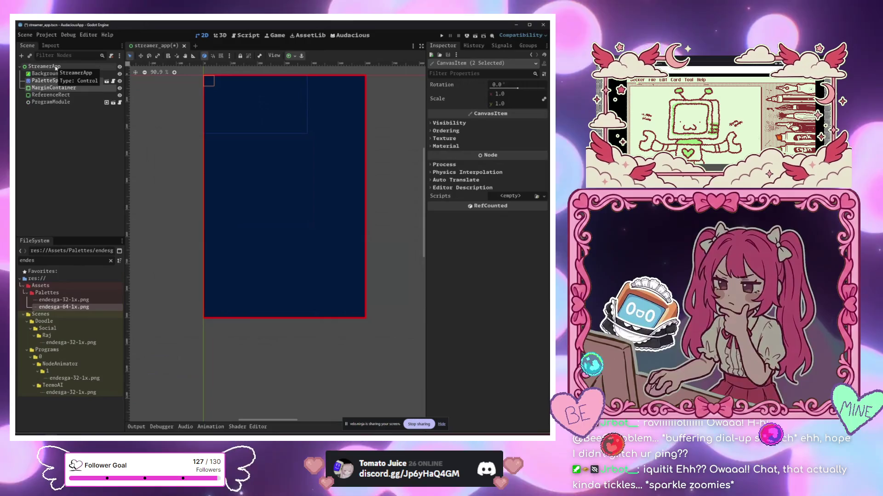
pyautogui.hotkey('ctrl', 'Down')
pyautogui.hotkey('ctrl', 'Down')
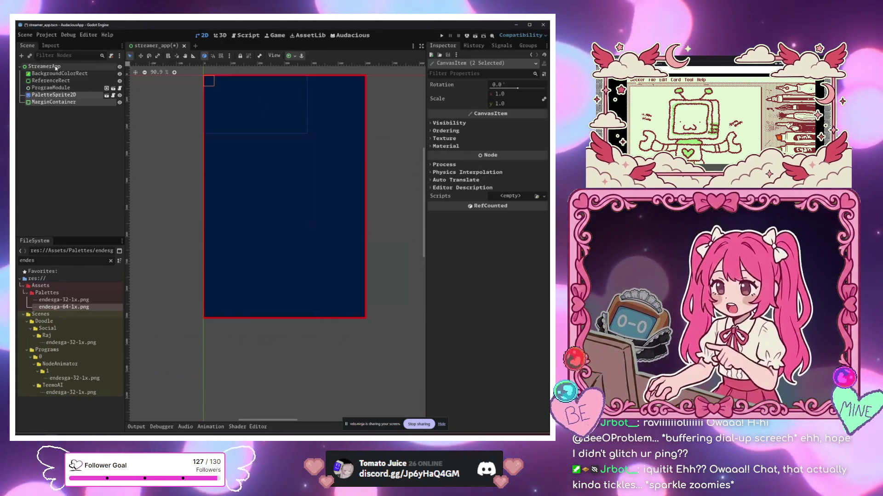
pyautogui.press('Down')
pyautogui.hotkey('ctrl', 'Up')
pyautogui.hotkey('ctrl', 'Up')
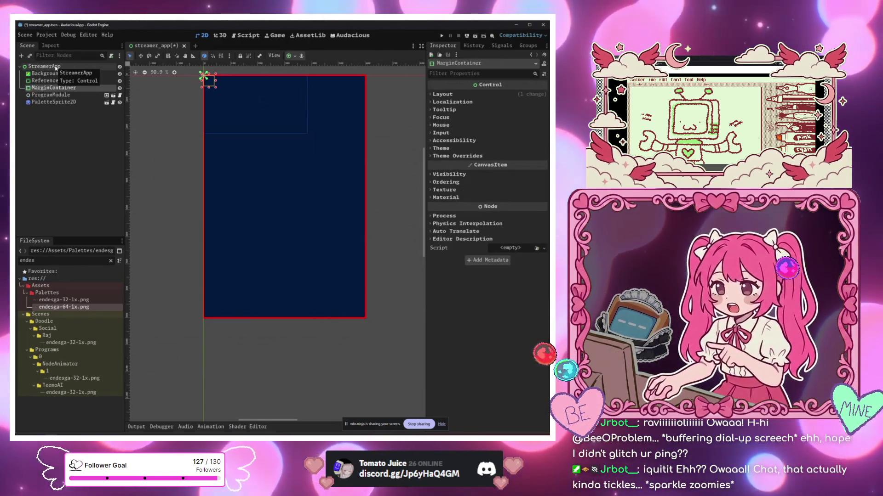
pyautogui.click(290, 55)
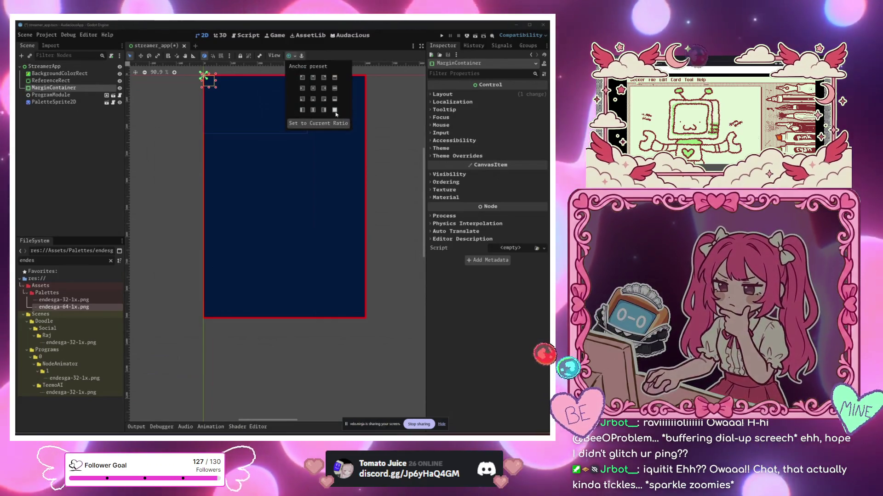
pyautogui.click(76, 110)
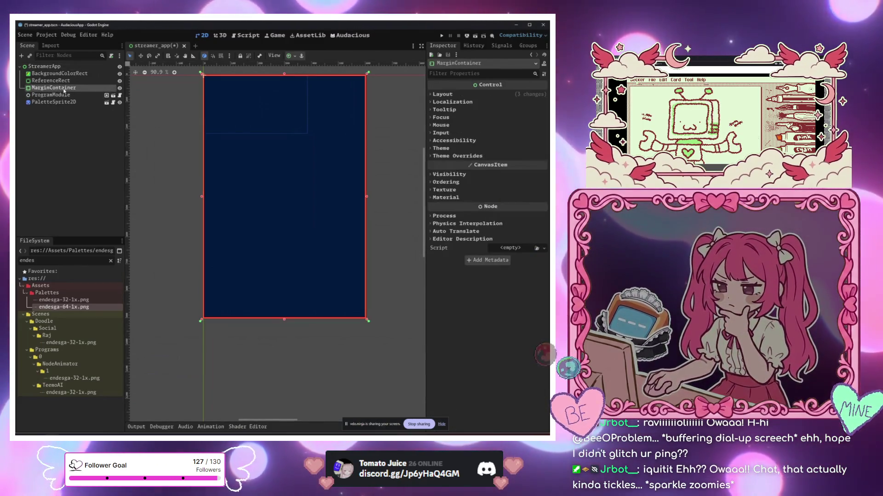
pyautogui.hotkey('ctrl', 'a')
# - Create a Panel node inside the MarginContainer
pyautogui.write('panel')
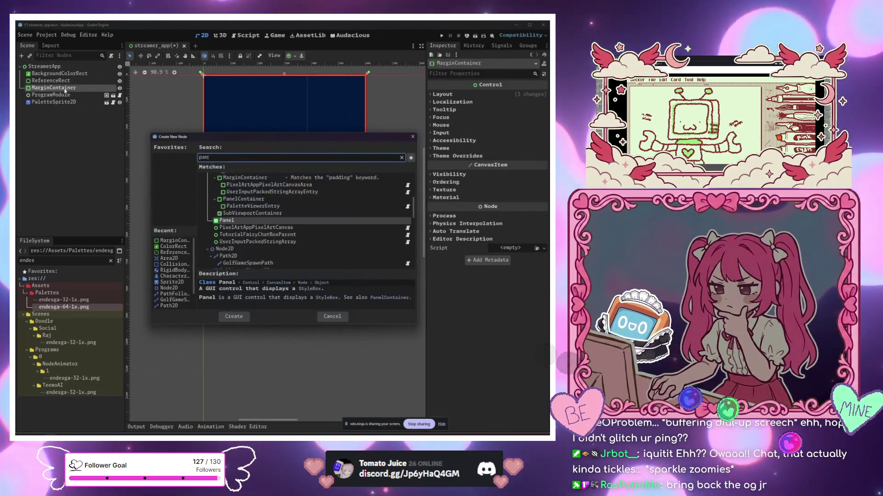
pyautogui.press('Down')
pyautogui.press('Down')
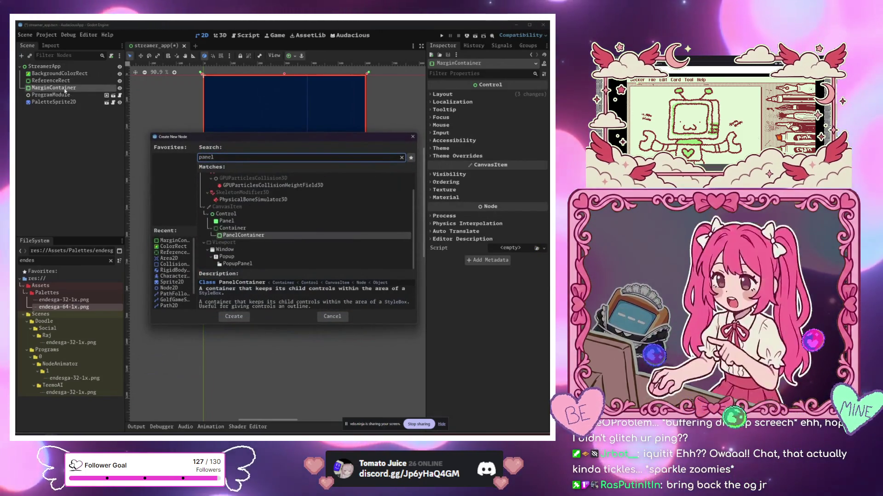
pyautogui.press('Up')
pyautogui.press('Up')
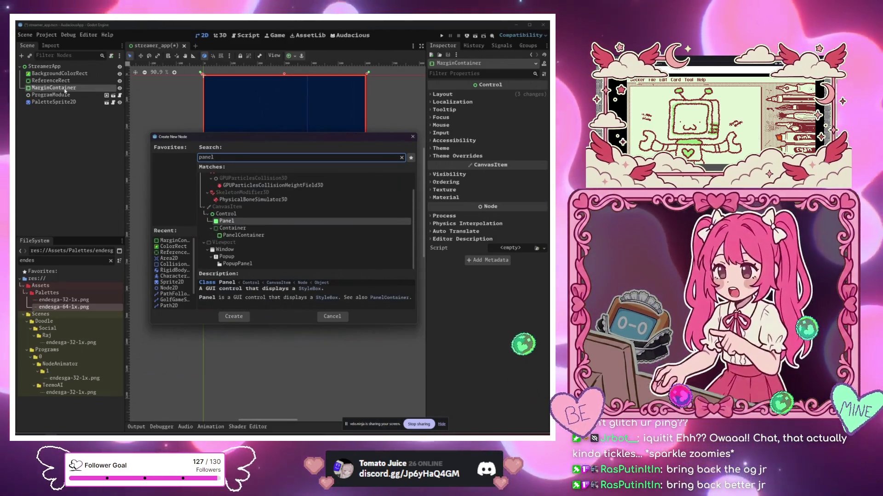
pyautogui.press('Return')
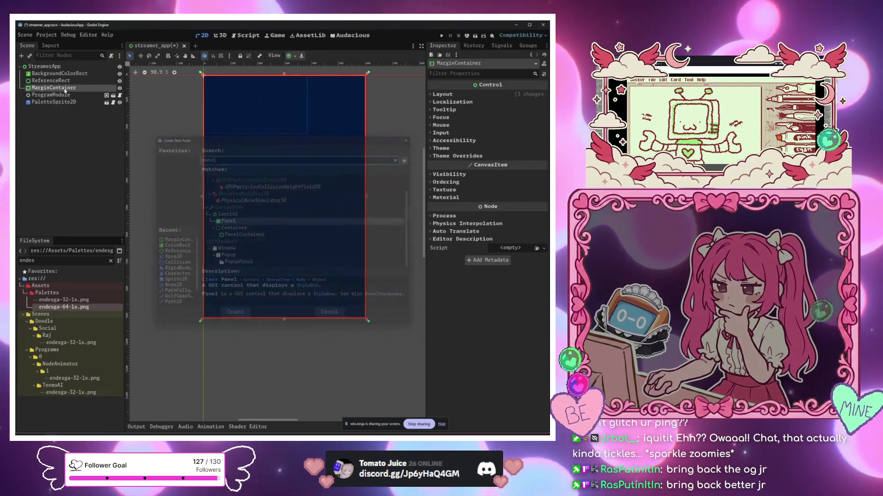
pyautogui.click(65, 90)
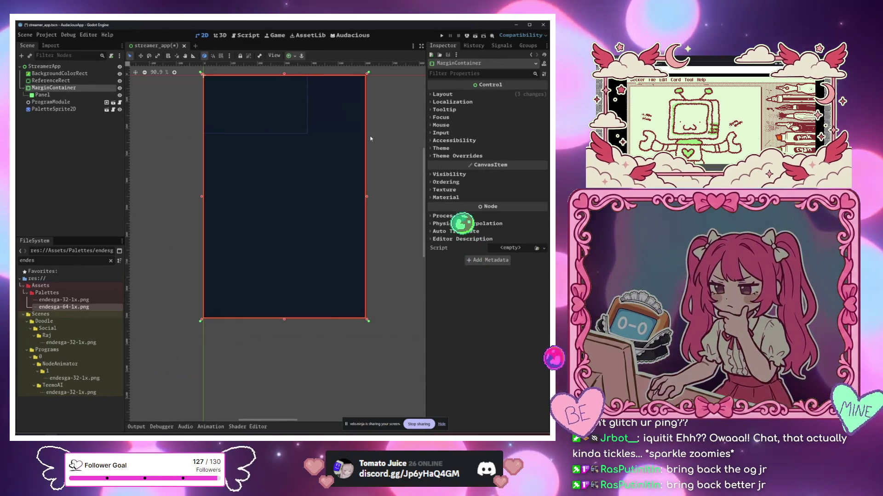
pyautogui.click(62, 95)
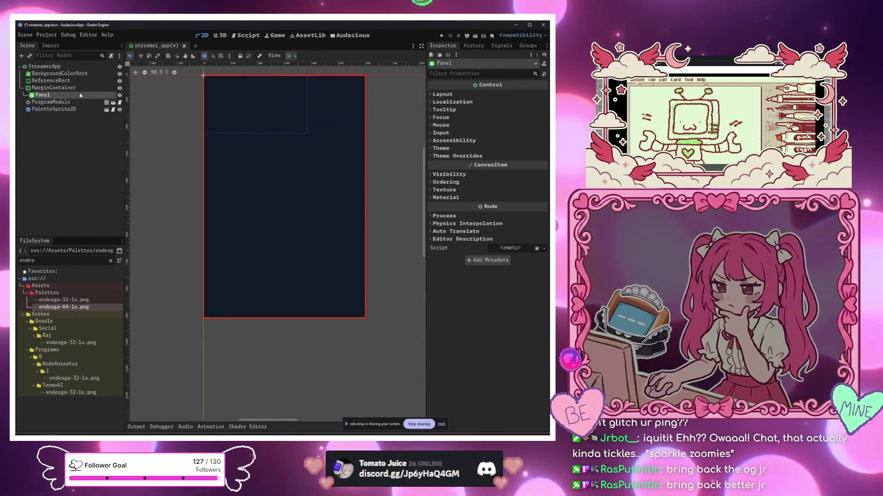
pyautogui.click(290, 56)
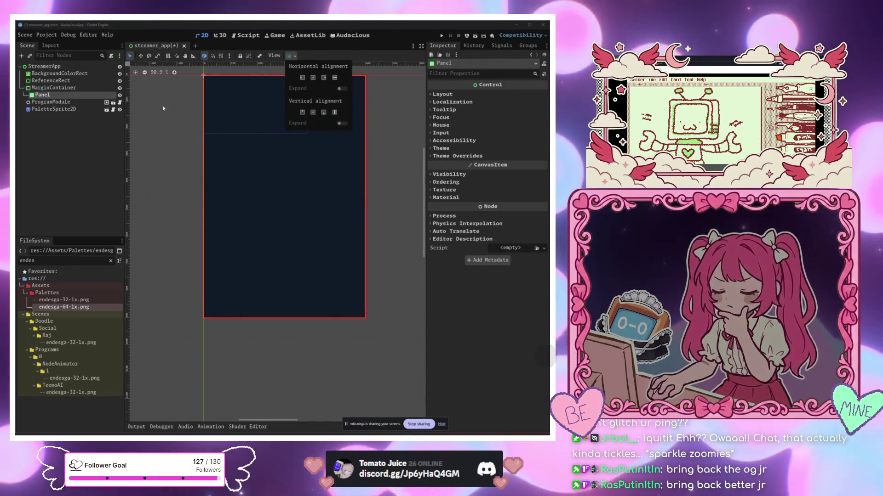
# - Set MarginContainer's Margin Left, Top, Right and Bottom constants to 20
pyautogui.click(69, 88)
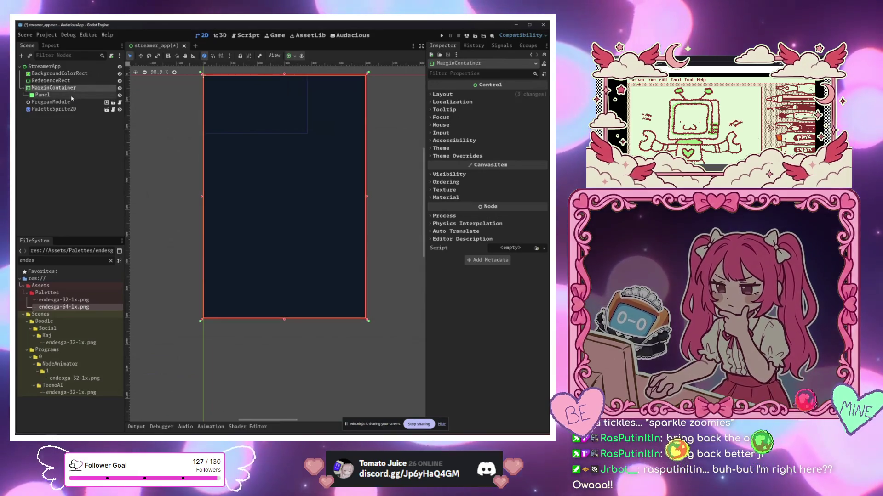
pyautogui.click(458, 156)
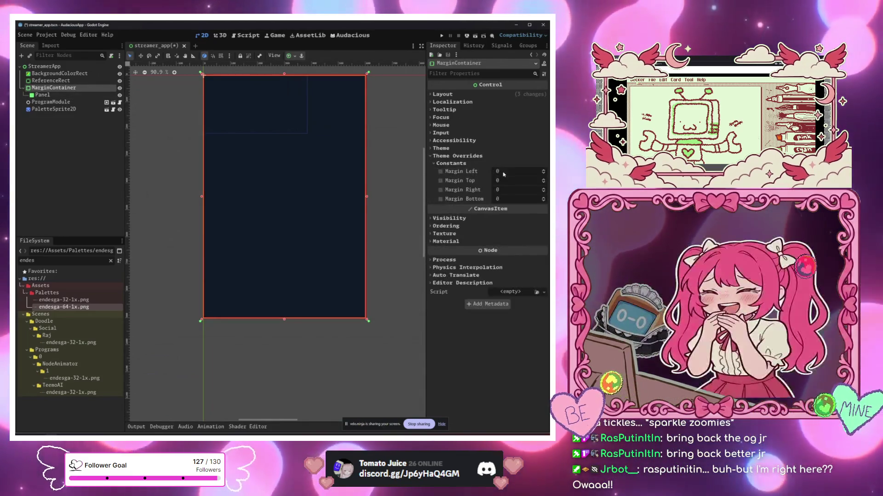
pyautogui.click(504, 172)
pyautogui.write('20')
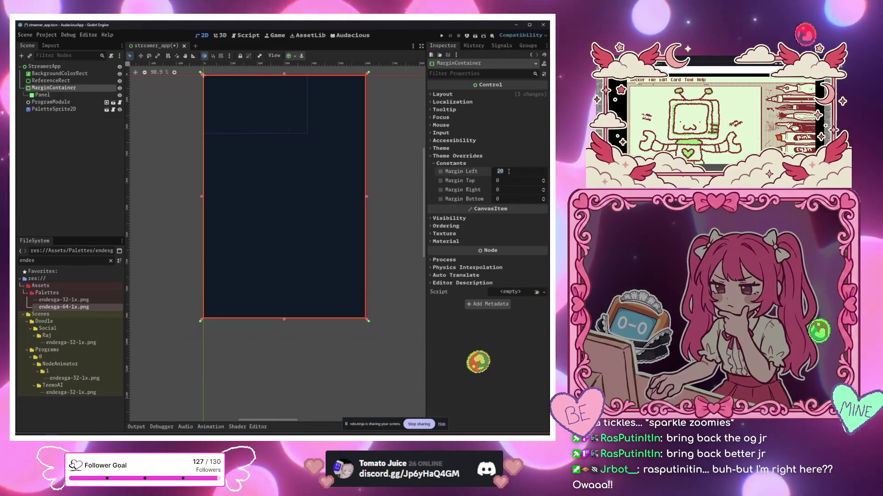
pyautogui.click(505, 180)
pyautogui.write('20')
pyautogui.click(506, 190)
pyautogui.write('20')
pyautogui.click(508, 199)
pyautogui.write('20')
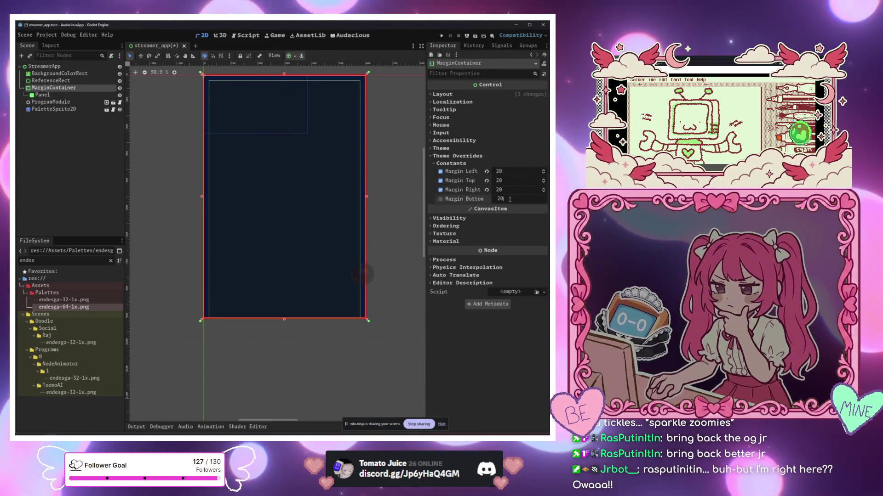
pyautogui.click(263, 230)
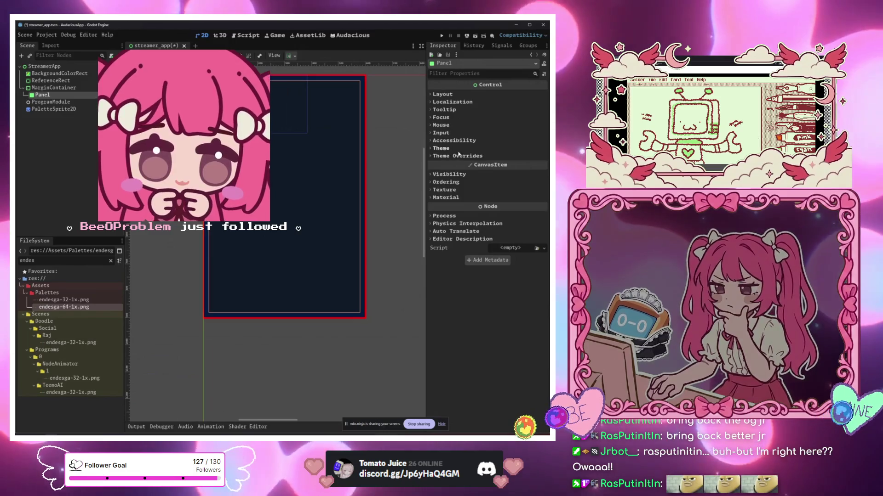
# - Filter the FileSystem for 'glassmor' and Quick Load a glassmorphism stylebox as the Panel style
pyautogui.doubleClick(65, 260)
pyautogui.write('glassmor')
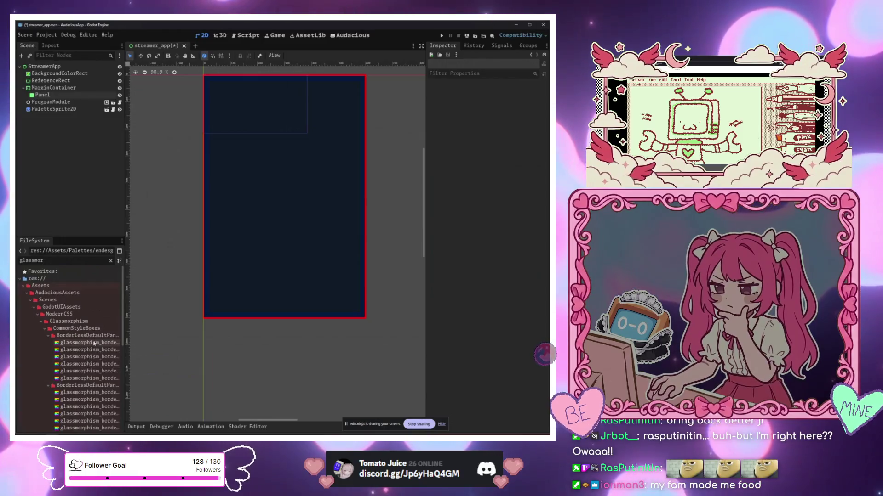
pyautogui.click(60, 95)
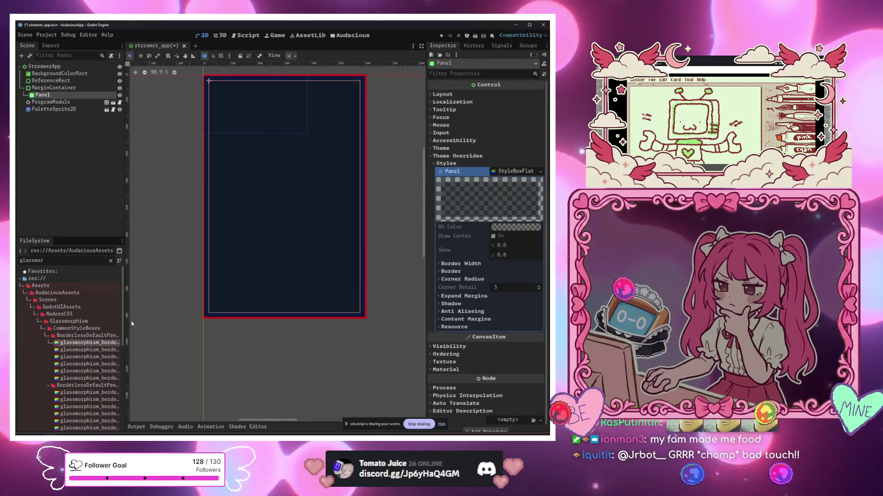
pyautogui.click(540, 171)
pyautogui.click(501, 188)
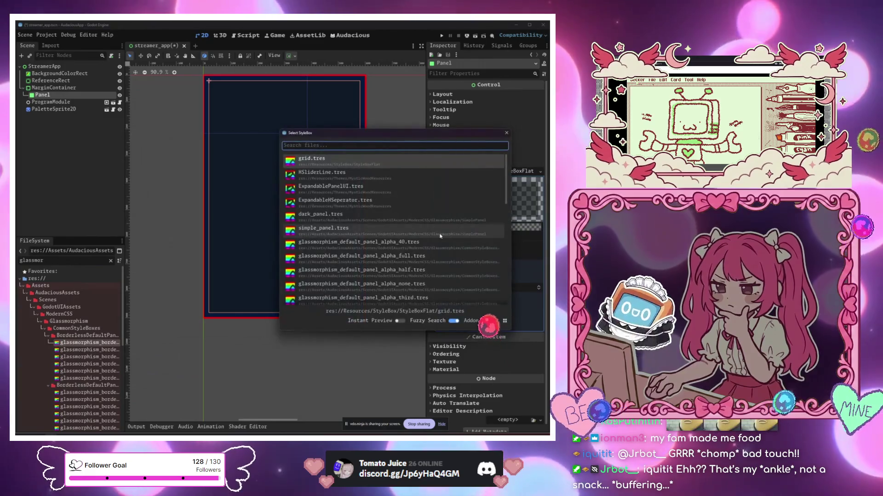
pyautogui.scroll(-1, 424, 252)
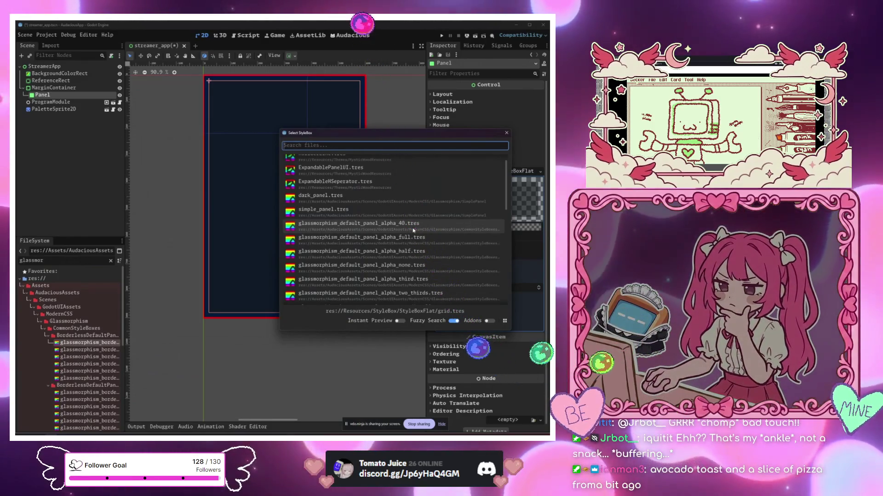
pyautogui.scroll(-1, 413, 243)
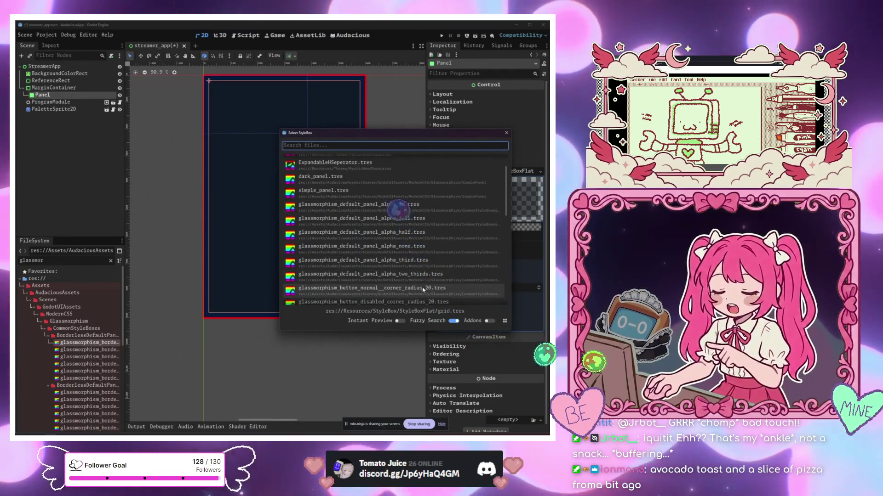
pyautogui.scroll(-3, 431, 280)
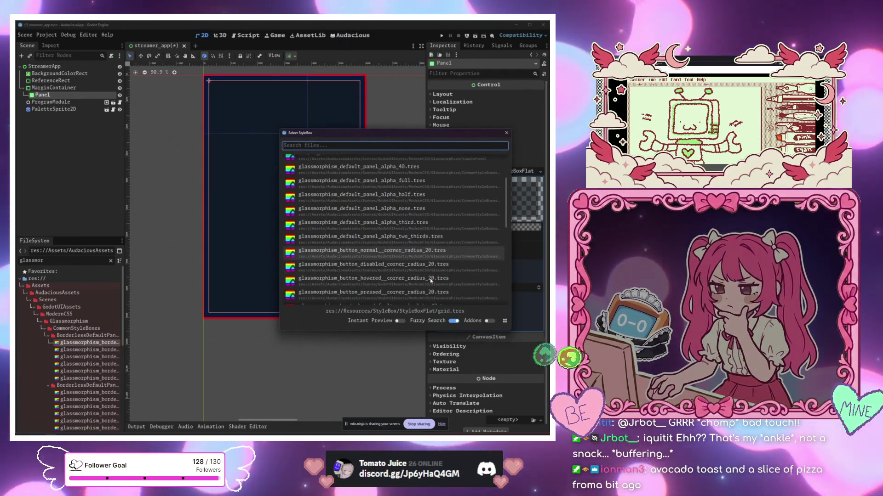
pyautogui.scroll(-3, 428, 292)
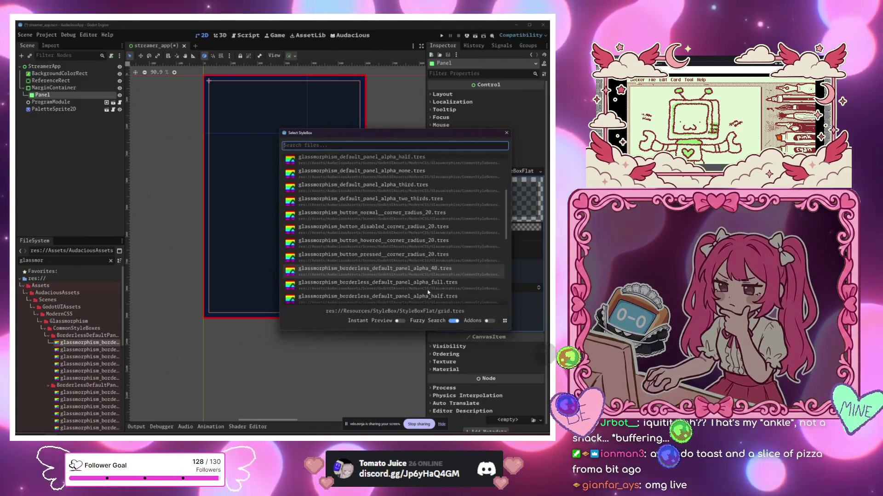
pyautogui.scroll(-2, 428, 292)
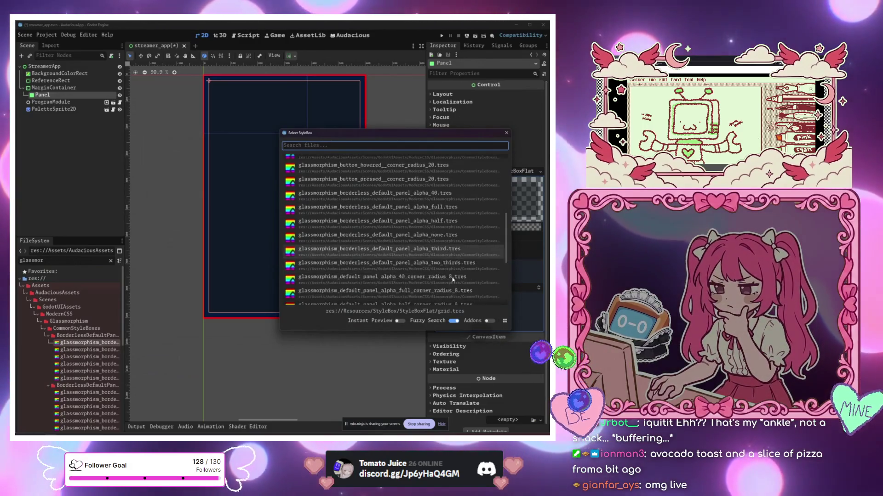
pyautogui.scroll(-3, 453, 280)
pyautogui.scroll(-2, 450, 281)
pyautogui.scroll(3, 451, 281)
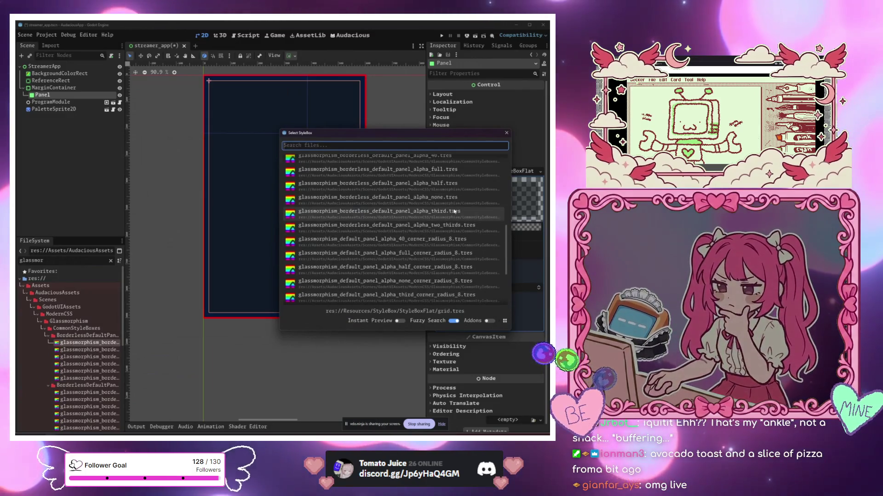
pyautogui.click(450, 224)
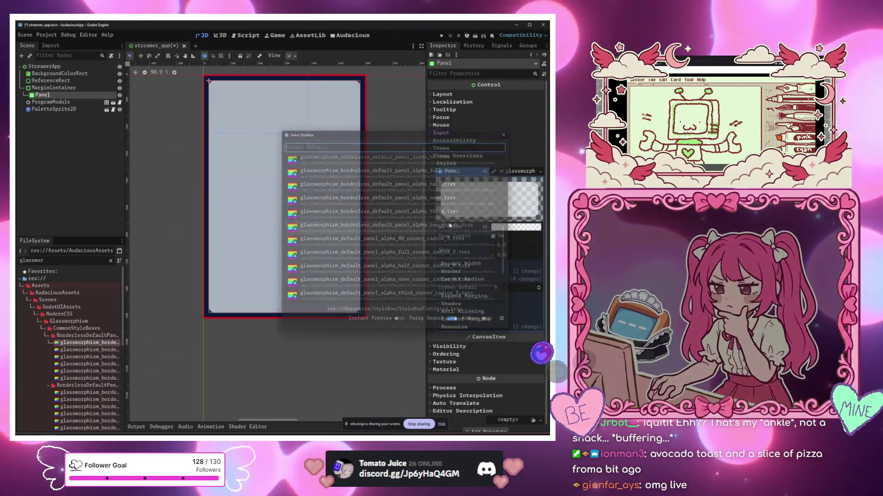
# - Preview the styled Panel on the canvas, then undo its style override
pyautogui.click(418, 231)
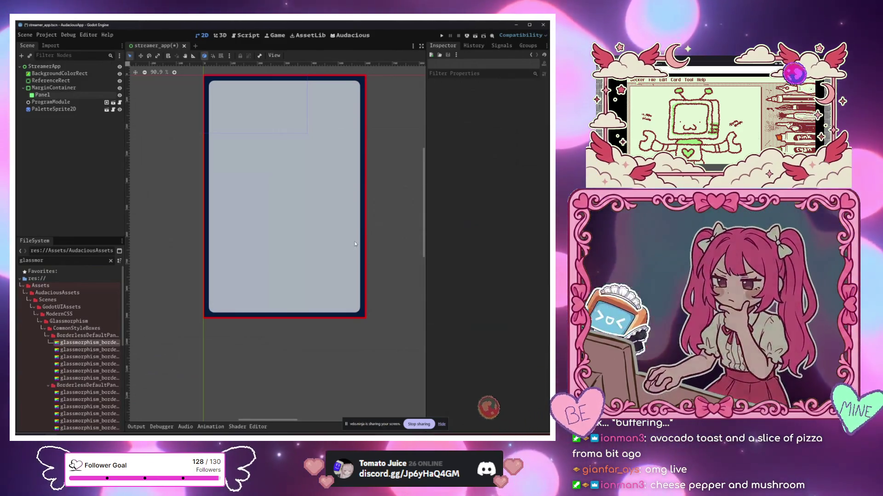
pyautogui.click(352, 244)
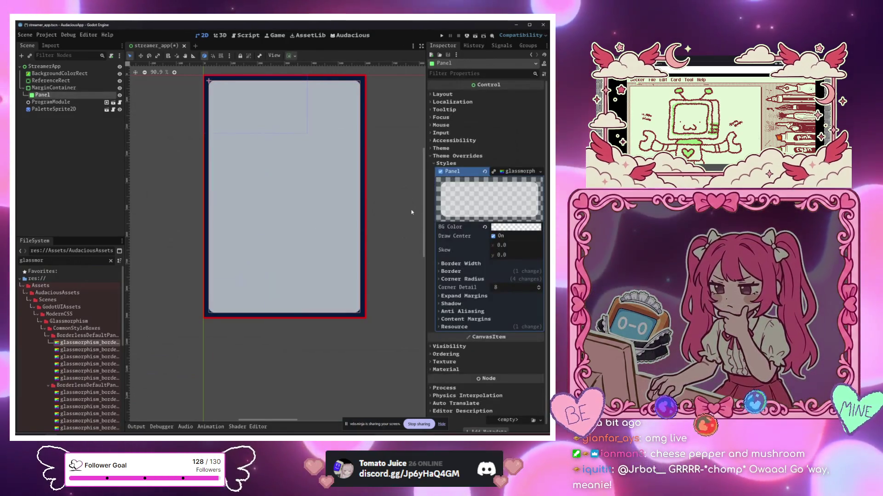
pyautogui.click(387, 212)
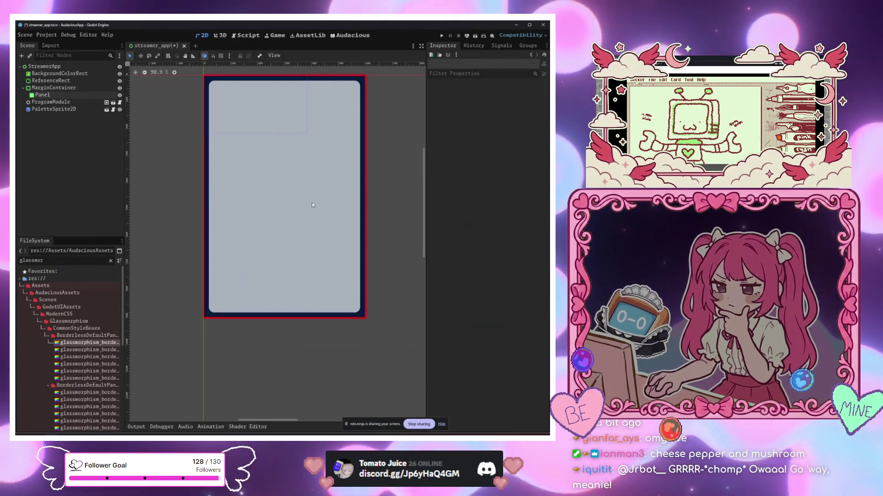
pyautogui.scroll(3, 306, 201)
pyautogui.scroll(-3, 306, 201)
pyautogui.click(313, 233)
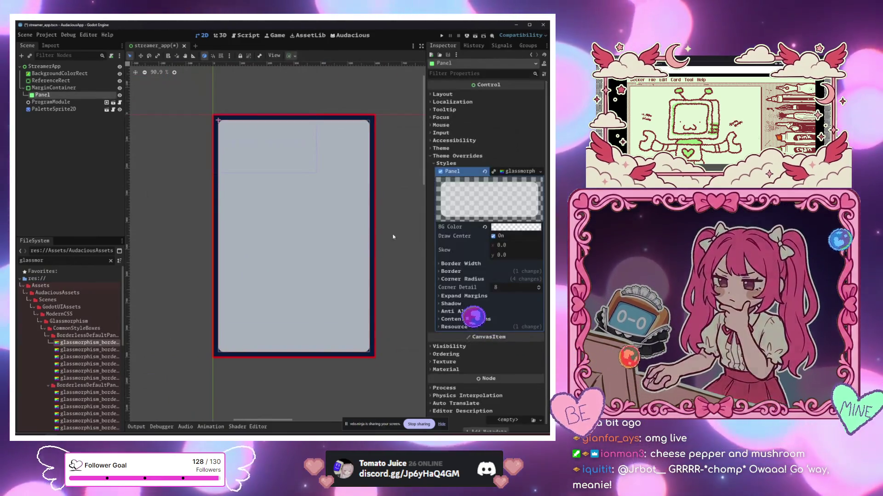
pyautogui.hotkey('ctrl', 'z')
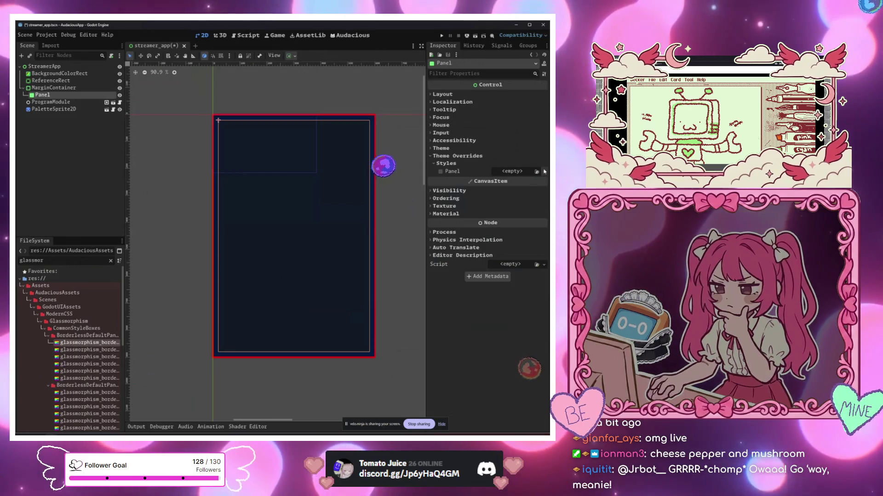
# - Quick Load glassmorphism_default_panel_alpha_none.tres as the Panel's style and preview the outline
pyautogui.click(544, 172)
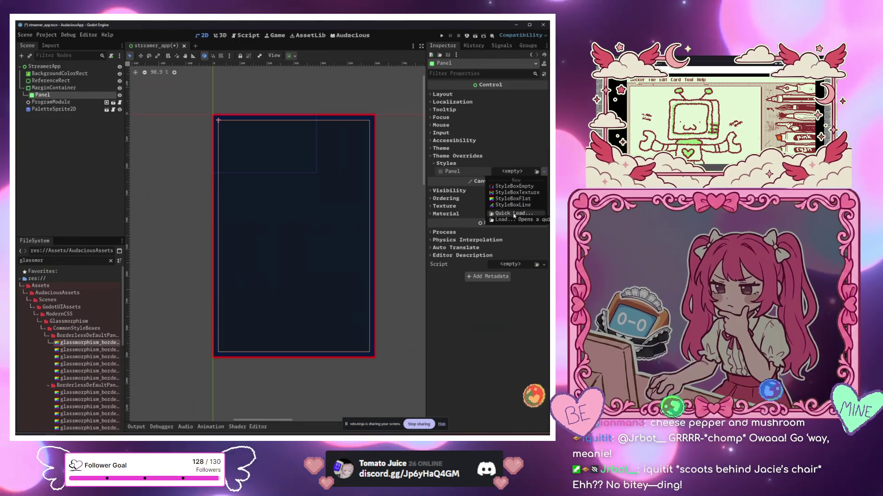
pyautogui.click(513, 214)
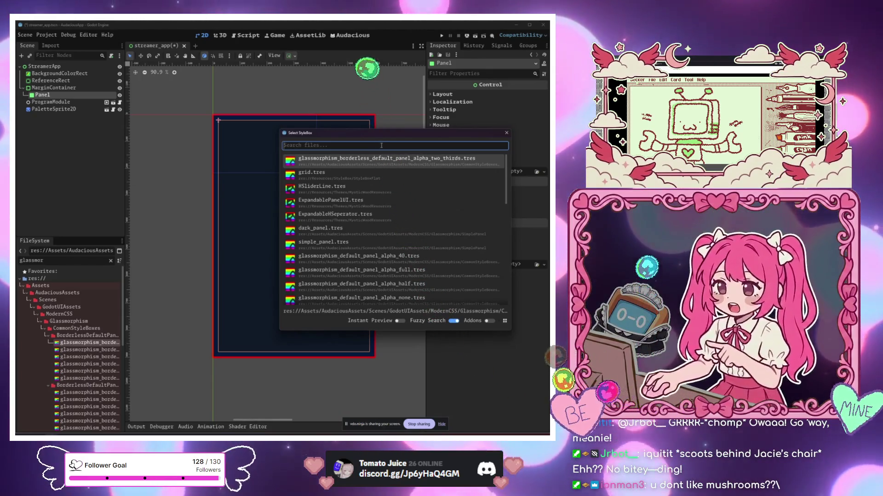
pyautogui.scroll(-3, 380, 171)
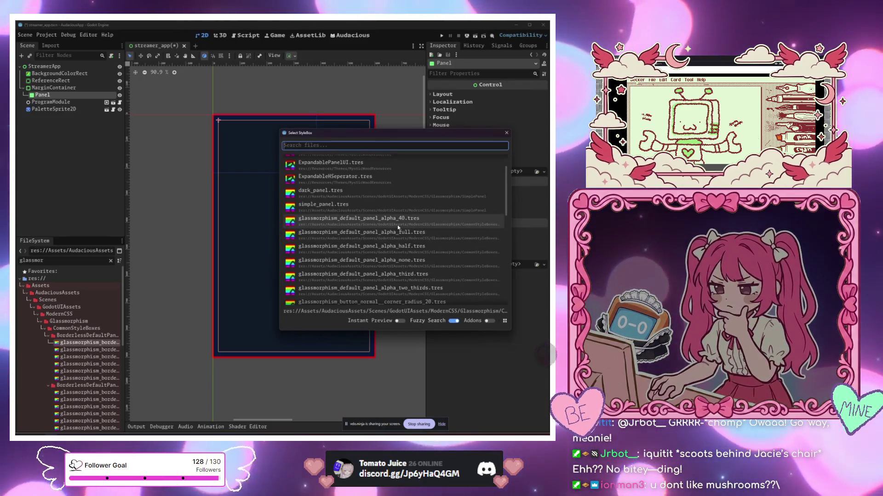
pyautogui.scroll(-2, 397, 227)
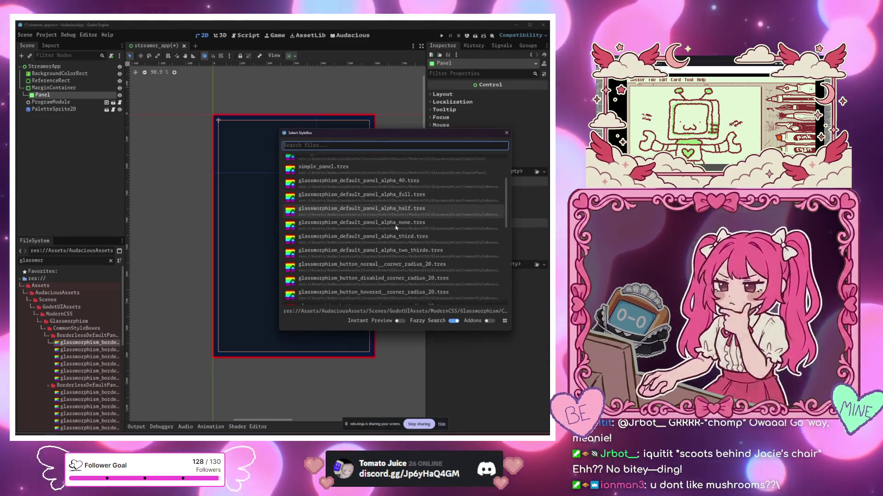
pyautogui.scroll(2, 396, 227)
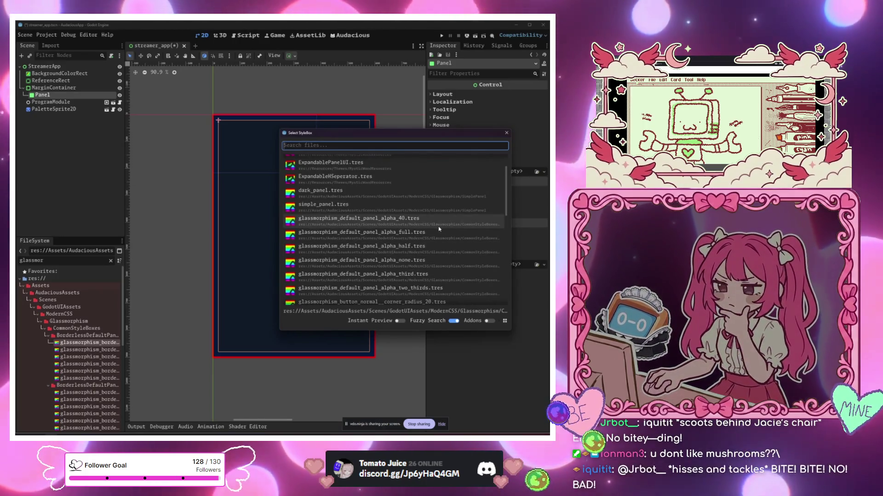
pyautogui.doubleClick(413, 264)
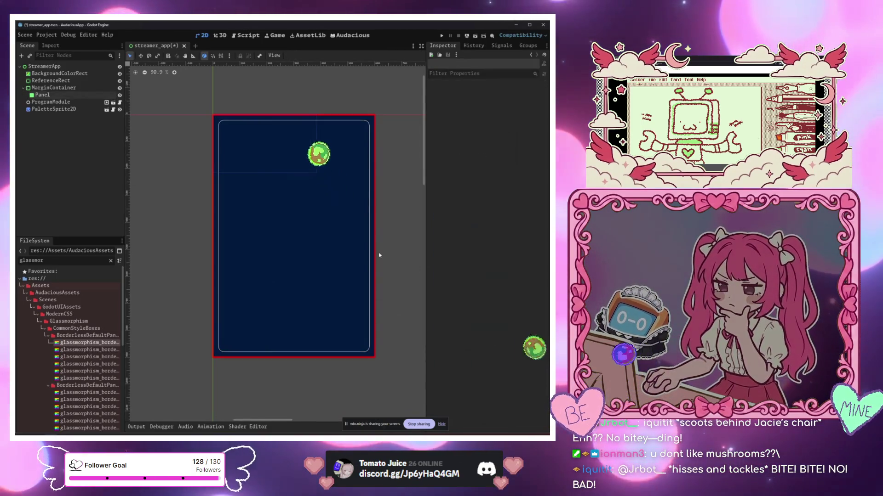
pyautogui.click(379, 263)
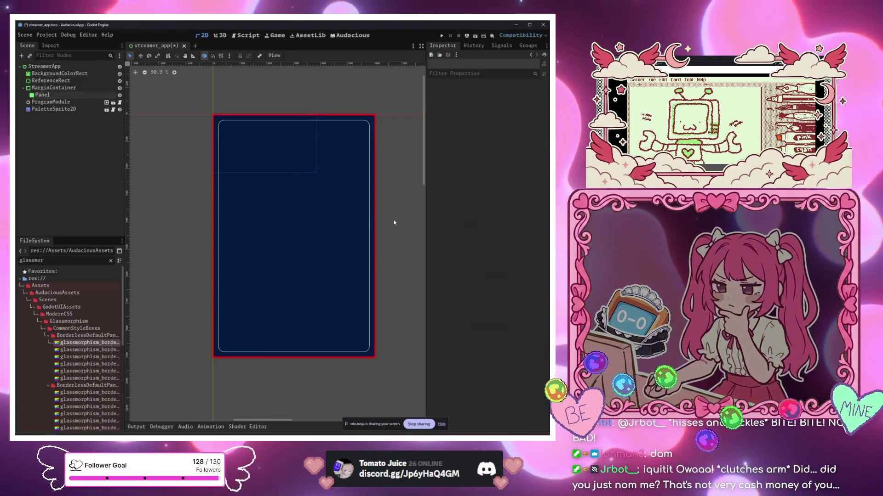
pyautogui.click(345, 223)
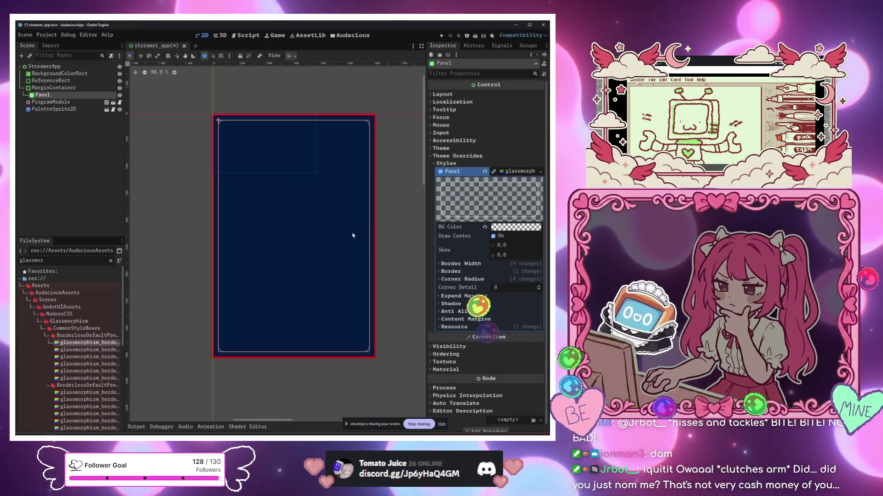
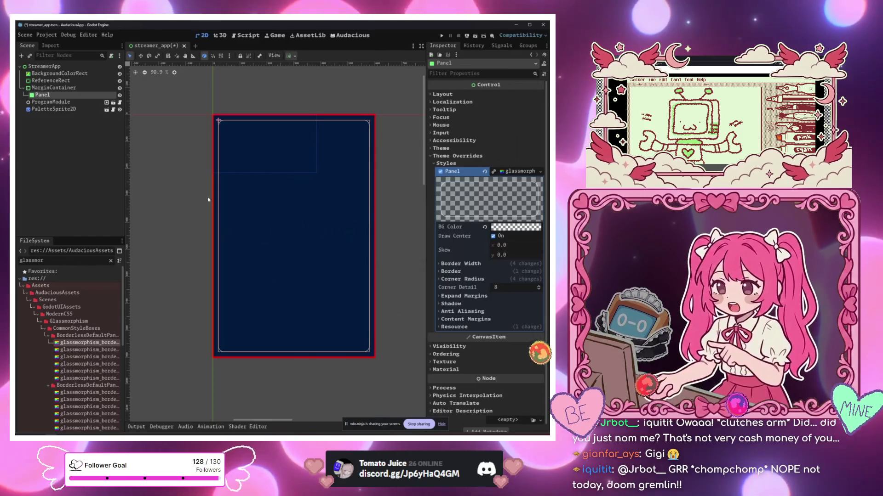
# - Open glassmorphism_main_scene.tscn from the Themes folder in its own scene tab
pyautogui.scroll(1, 207, 179)
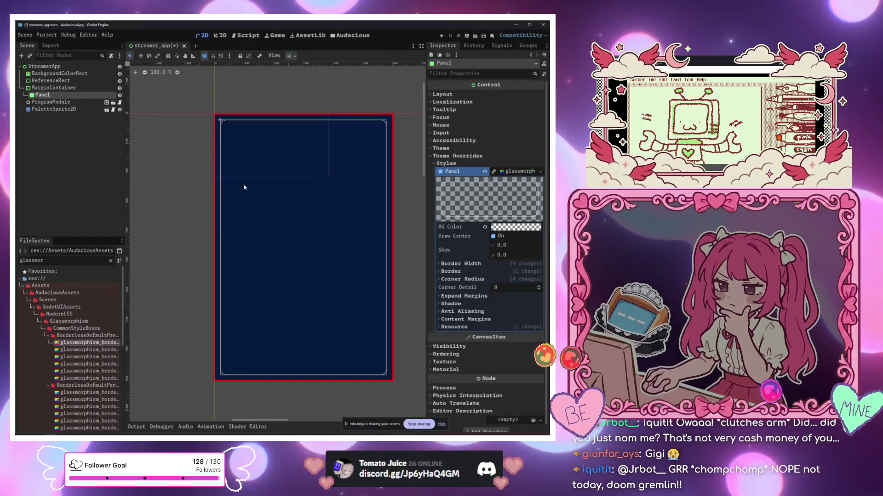
pyautogui.moveTo(247, 191); pyautogui.dragTo(238, 181)
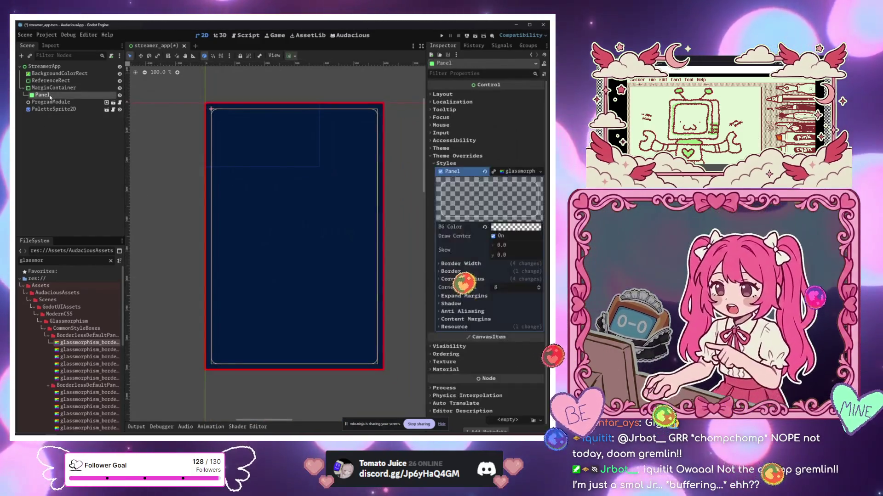
pyautogui.scroll(-10, 68, 335)
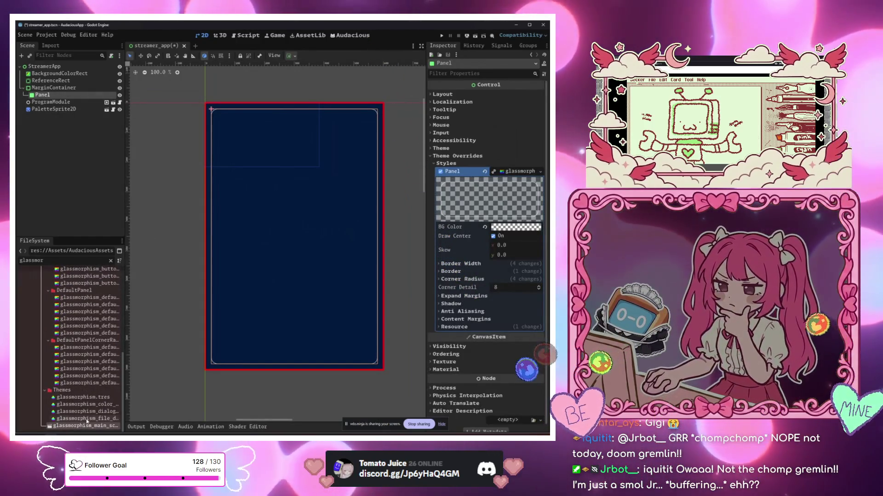
pyautogui.scroll(10, 97, 395)
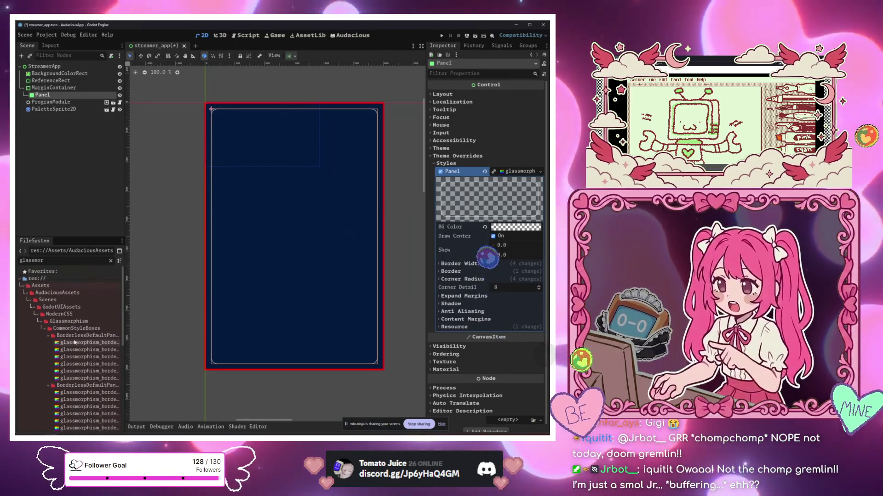
pyautogui.scroll(-10, 69, 404)
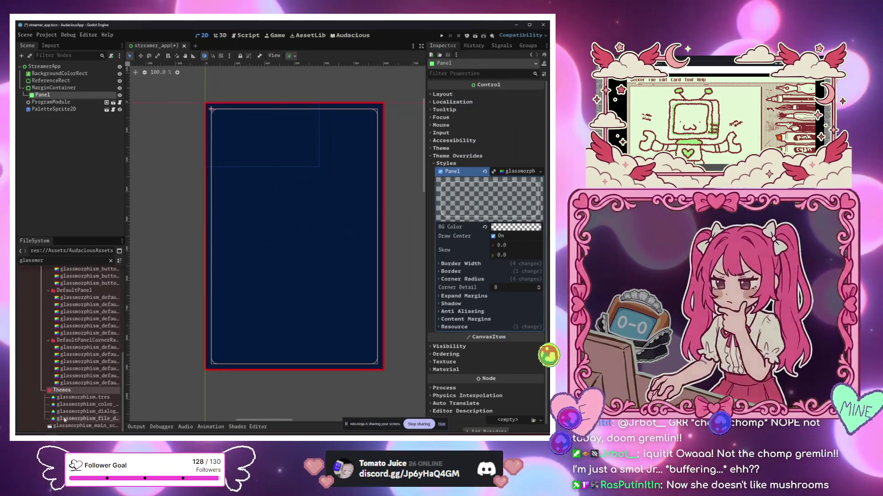
pyautogui.doubleClick(94, 425)
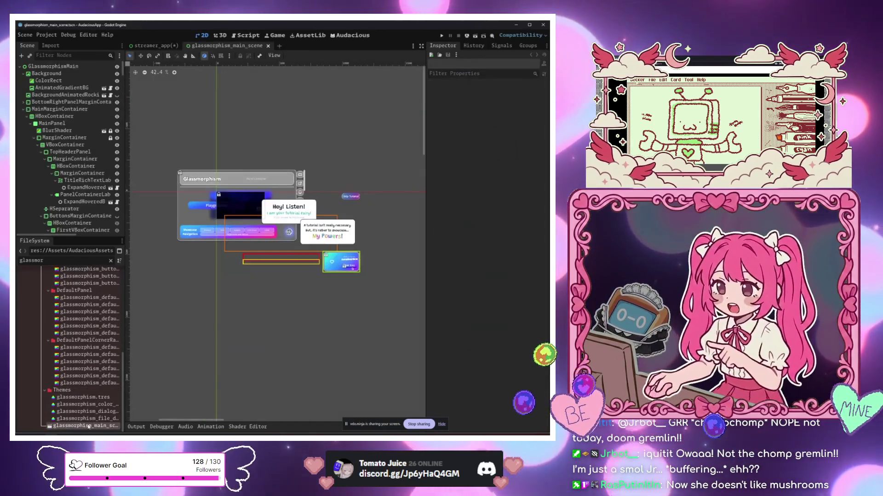
# - Inspect the MainPanel node's settings and collapse the MarginContainer beneath it
pyautogui.click(183, 222)
pyautogui.scroll(1, 182, 221)
pyautogui.click(171, 219)
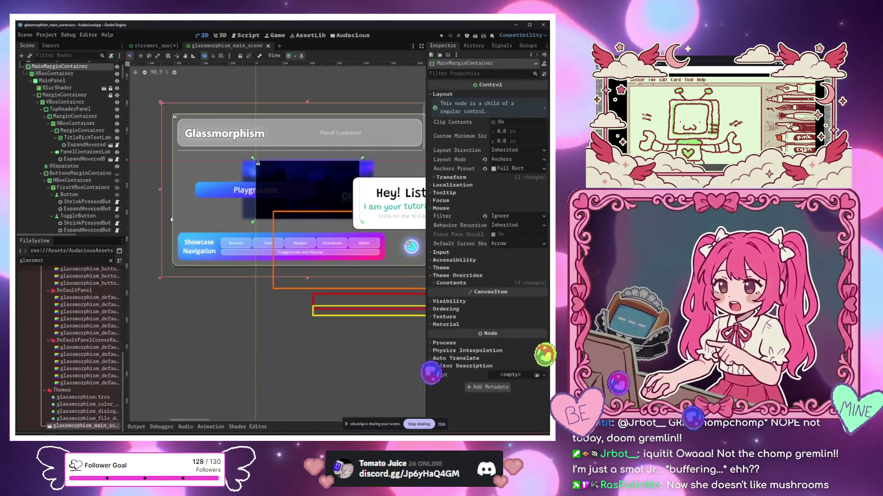
pyautogui.click(176, 220)
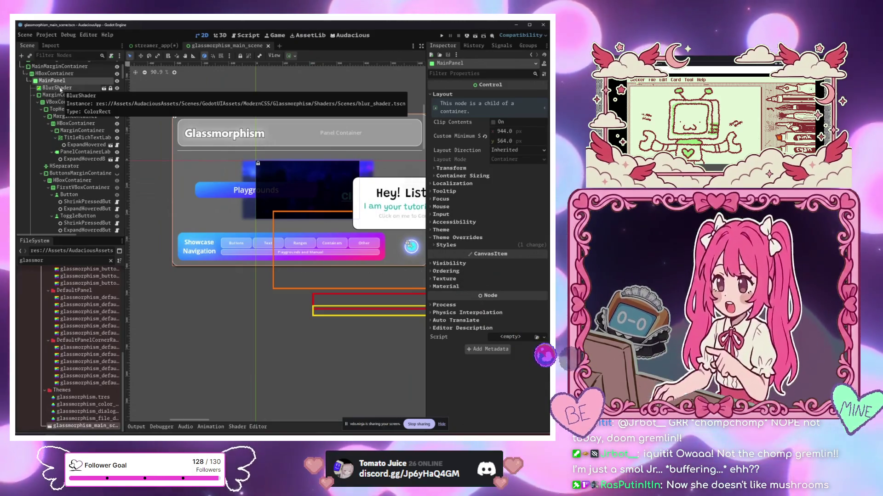
pyautogui.click(34, 95)
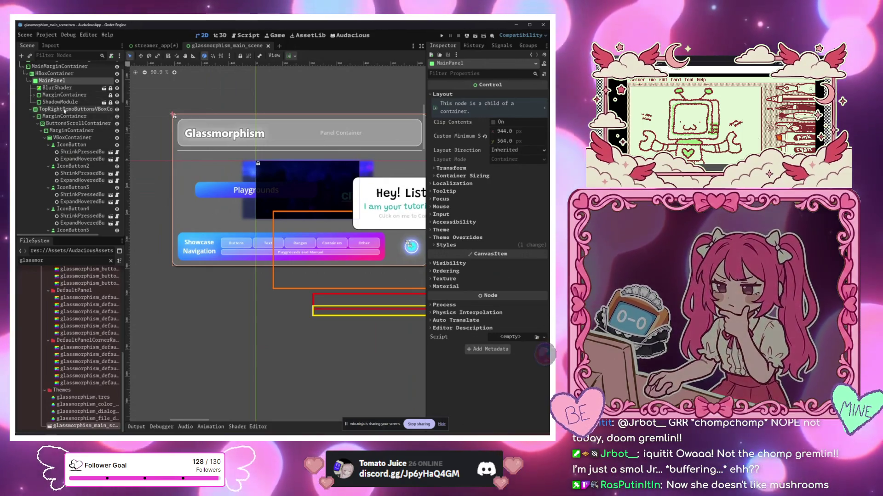
pyautogui.scroll(-2, 205, 310)
pyautogui.moveTo(205, 310)
pyautogui.mouseDown()
pyautogui.moveTo(184, 299)
pyautogui.moveTo(197, 298)
pyautogui.mouseUp()
pyautogui.scroll(-5, 91, 183)
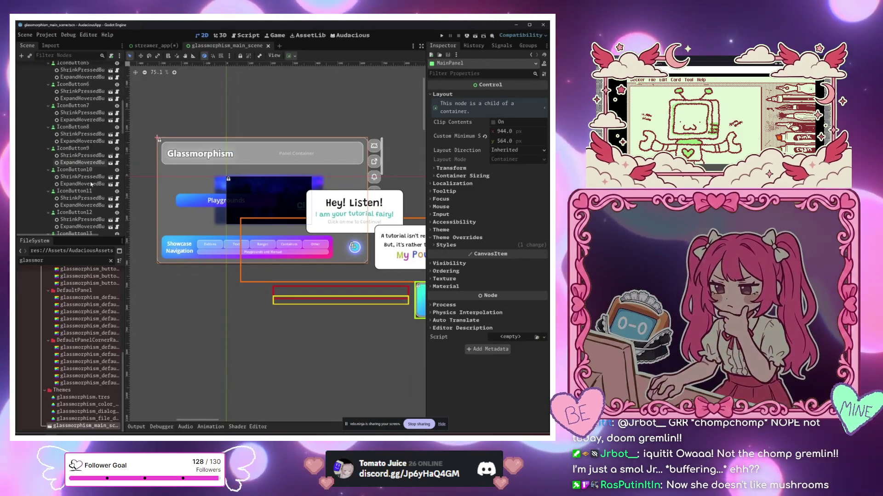
pyautogui.scroll(-10, 91, 183)
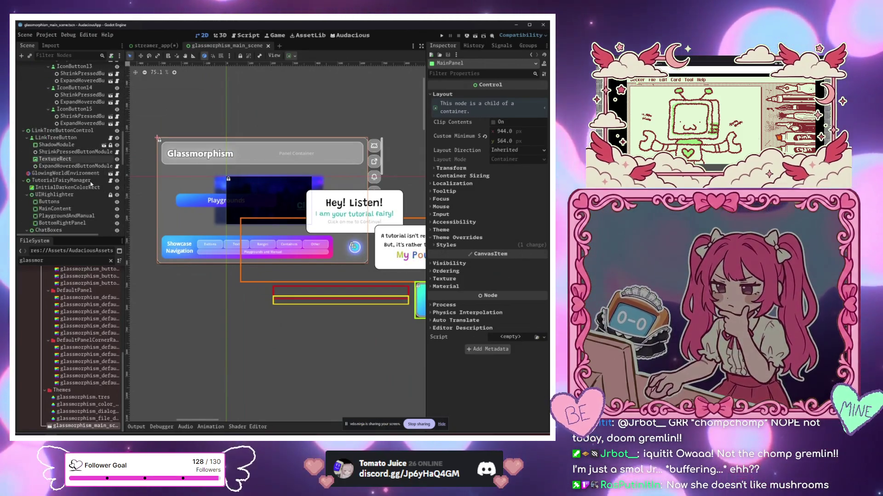
pyautogui.scroll(-6, 90, 183)
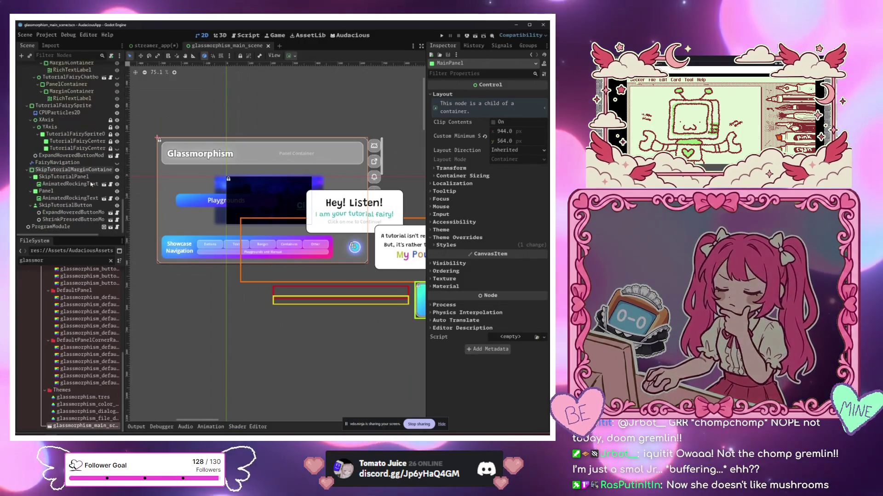
pyautogui.scroll(-5, 81, 326)
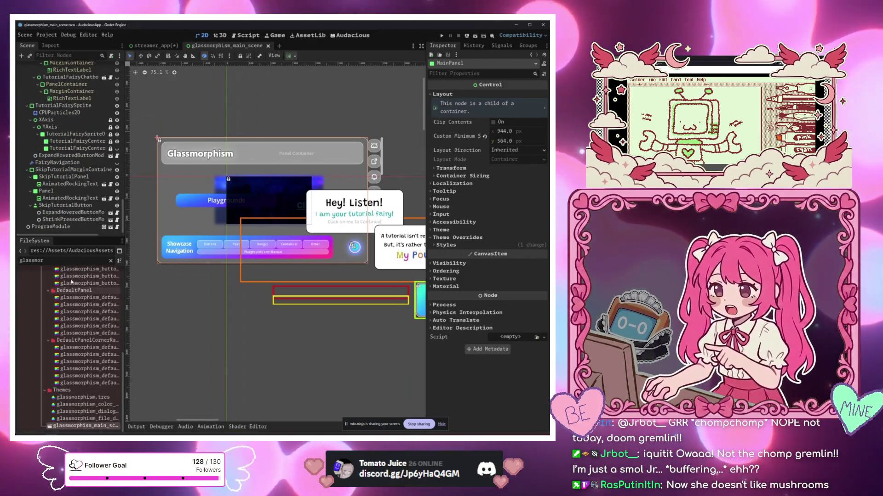
pyautogui.scroll(10, 64, 196)
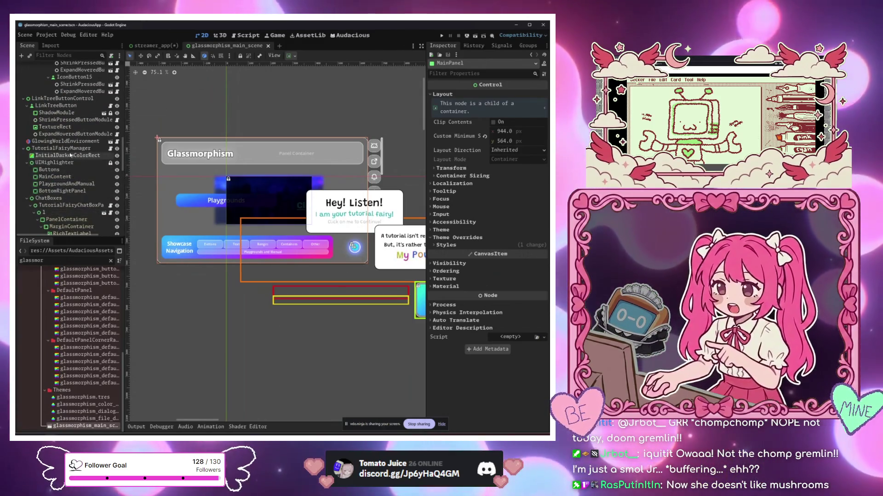
pyautogui.scroll(15, 72, 151)
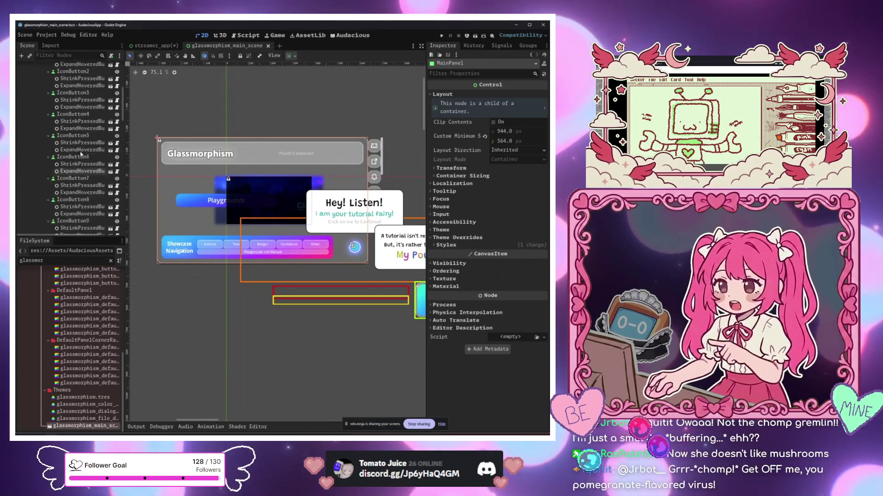
# - Compare MainMarginContainer, BottomRightPanelMarginContainer and MainPanel, reframing the view to show the Skip Tutorial button
pyautogui.click(44, 111)
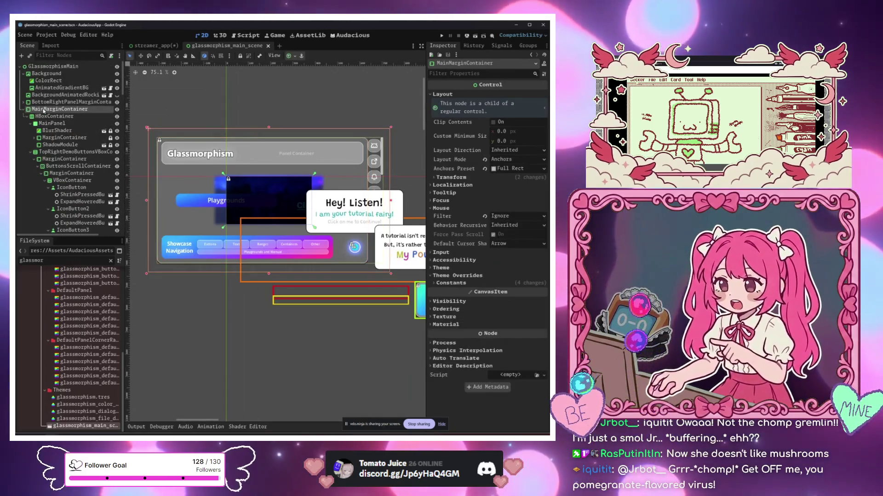
pyautogui.click(48, 103)
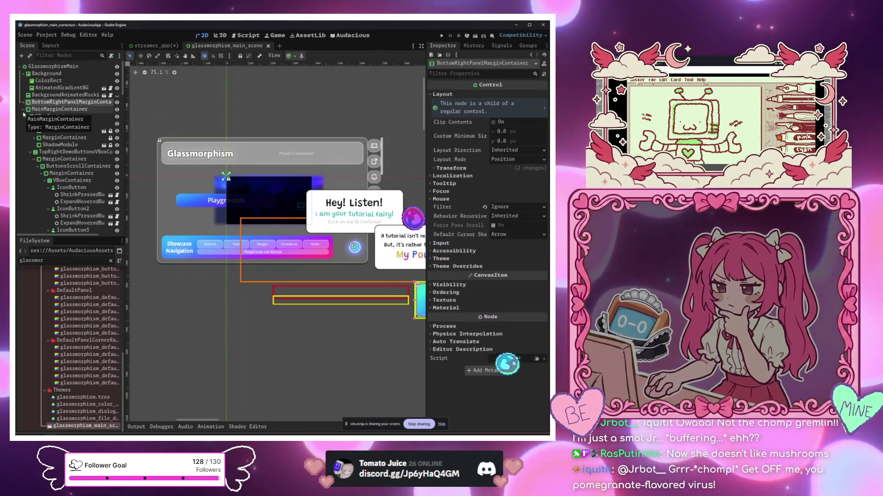
pyautogui.click(69, 111)
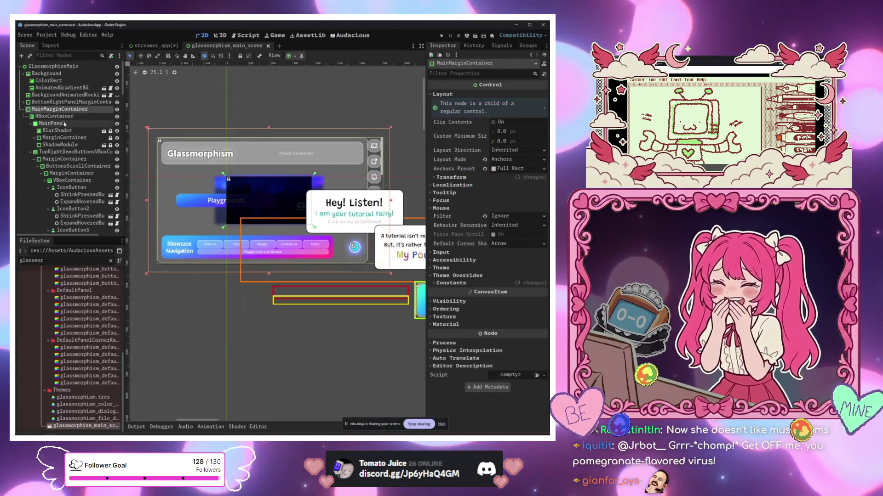
pyautogui.click(52, 123)
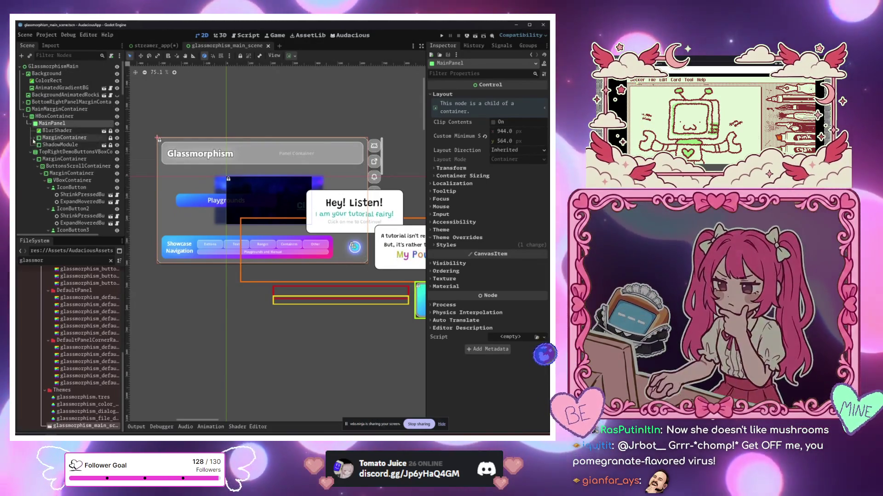
pyautogui.scroll(-5, 69, 156)
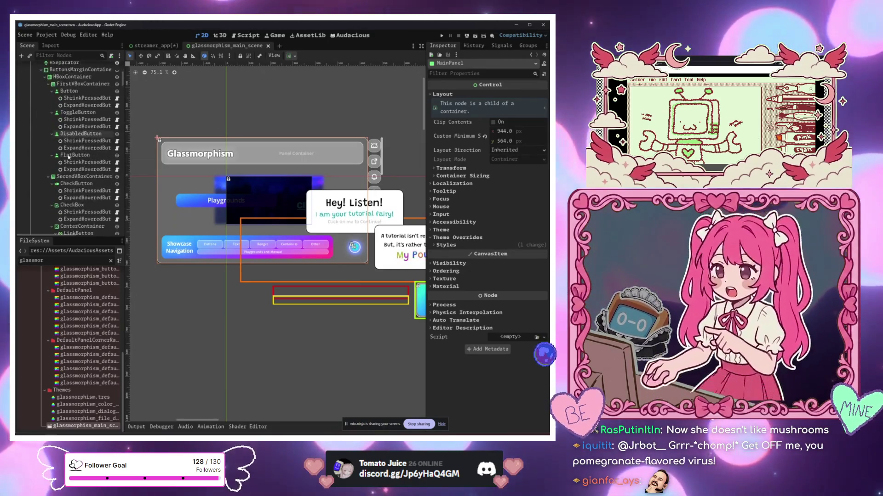
pyautogui.scroll(-10, 68, 156)
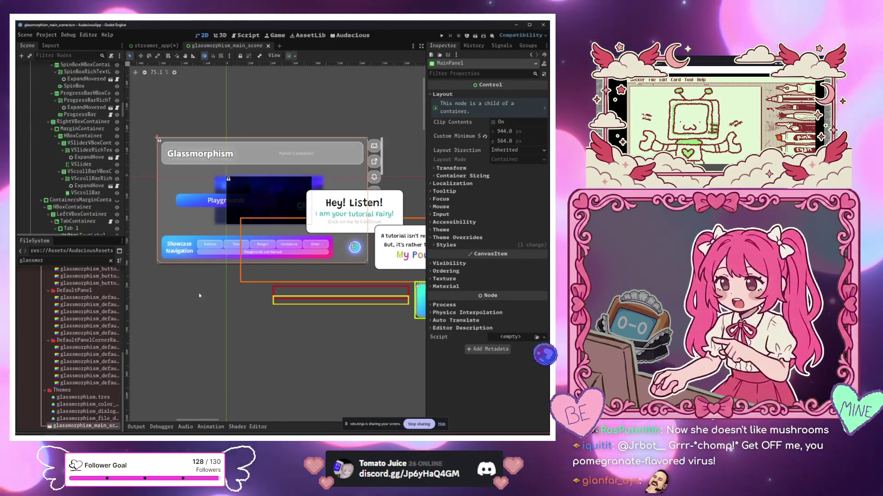
pyautogui.moveTo(187, 273); pyautogui.dragTo(158, 314)
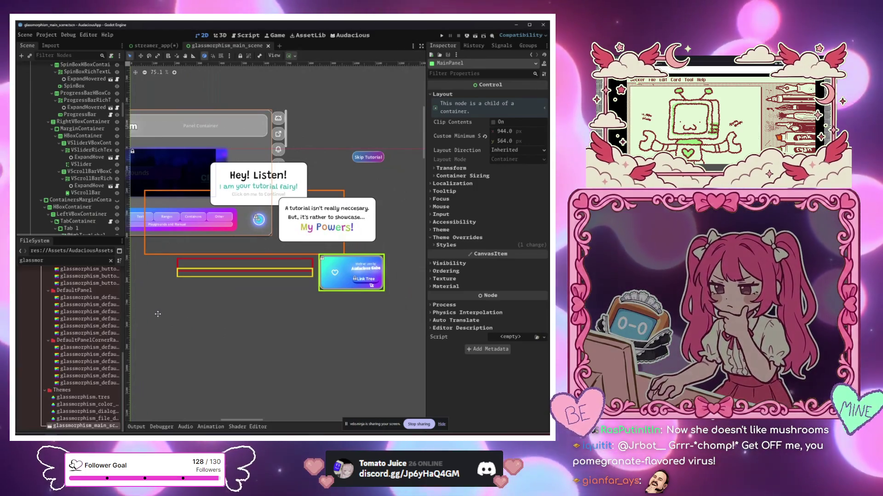
pyautogui.scroll(7, 103, 304)
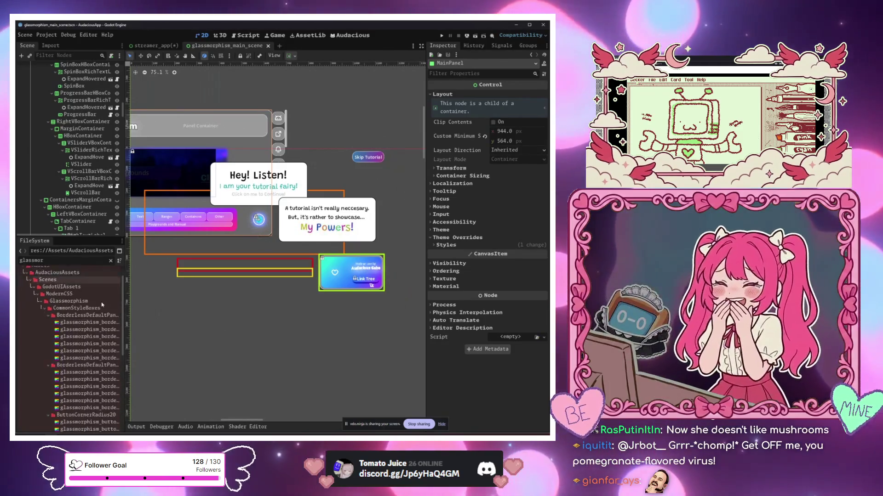
pyautogui.scroll(2, 103, 304)
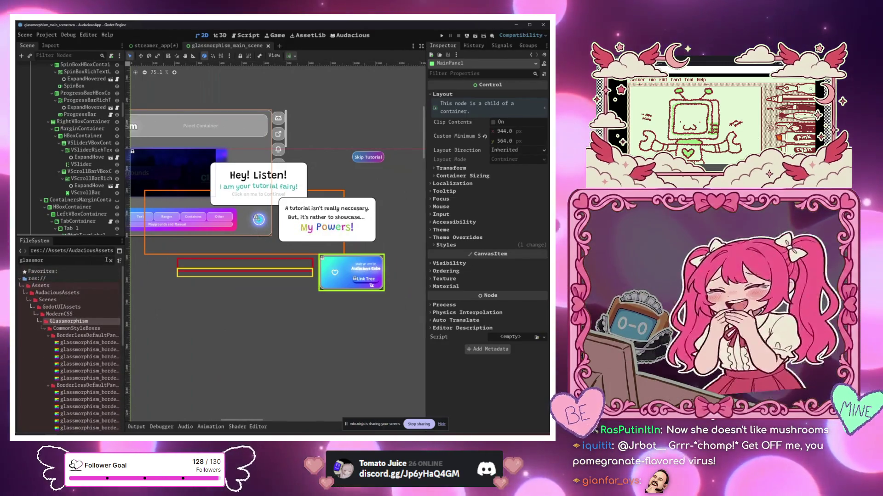
# - Clear the 'glassmor' file filter, expand ModernCSS > AnimatedControls, and return to streamer_app
pyautogui.click(110, 260)
pyautogui.scroll(-5, 52, 357)
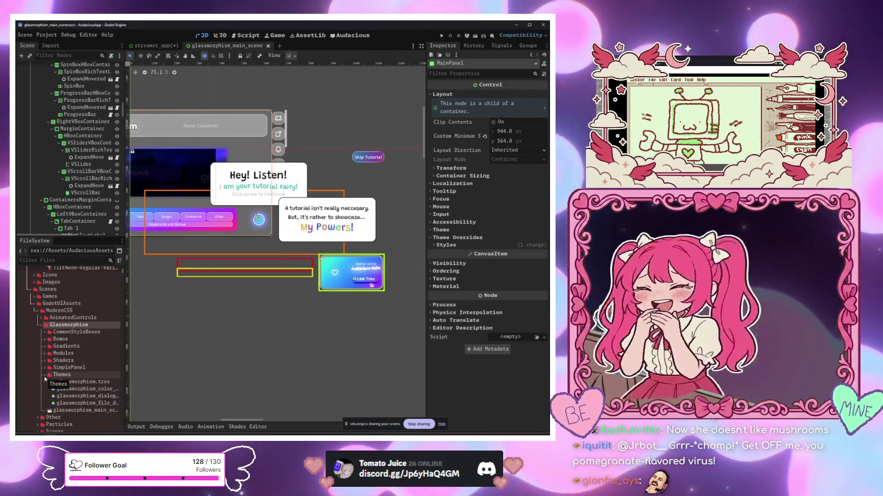
pyautogui.scroll(-2, 51, 331)
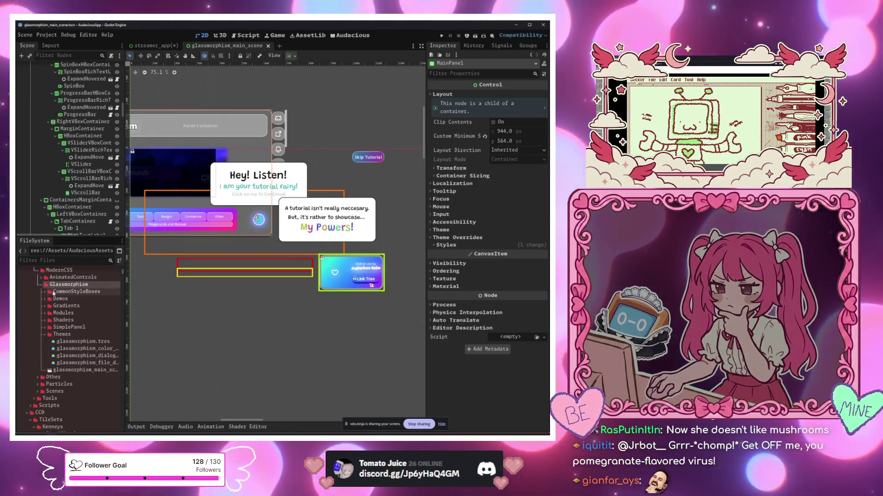
pyautogui.click(41, 277)
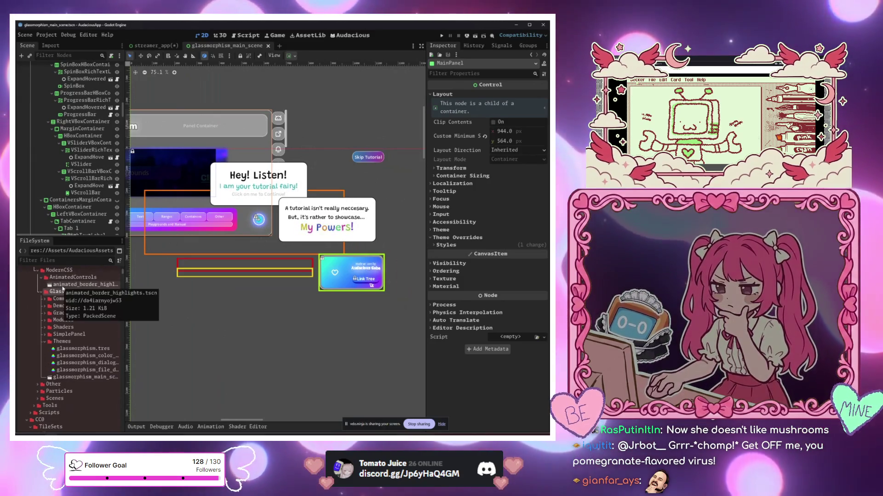
pyautogui.click(154, 46)
# - Instance the animated border highlights scene under Panel and run the streamer_app scene
pyautogui.moveTo(56, 97); pyautogui.dragTo(56, 92)
pyautogui.click(43, 101)
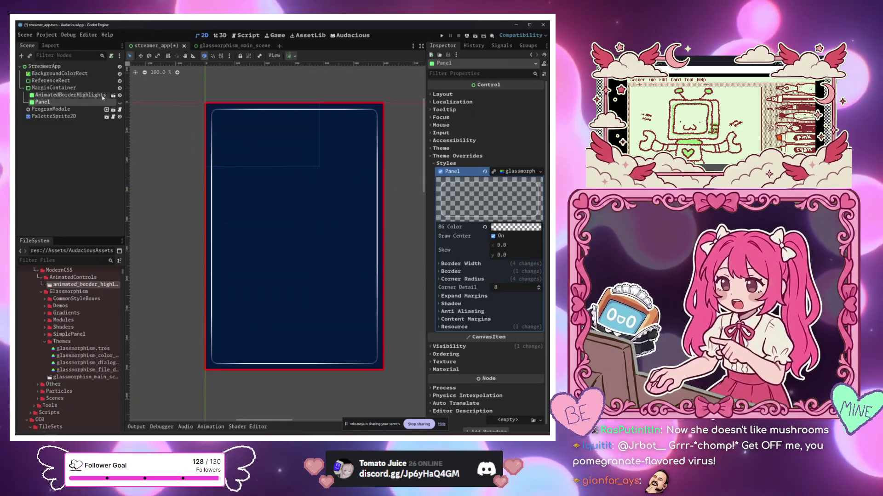
pyautogui.click(53, 87)
pyautogui.click(92, 95)
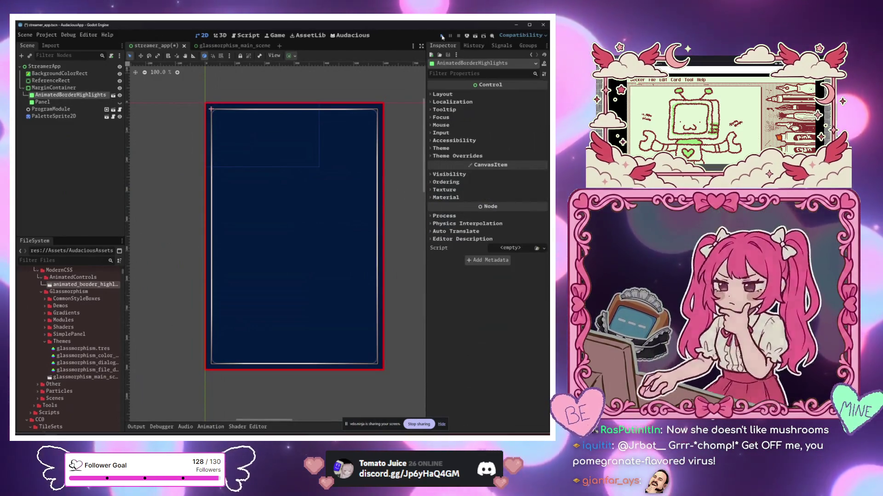
pyautogui.rightClick(152, 44)
pyautogui.click(174, 78)
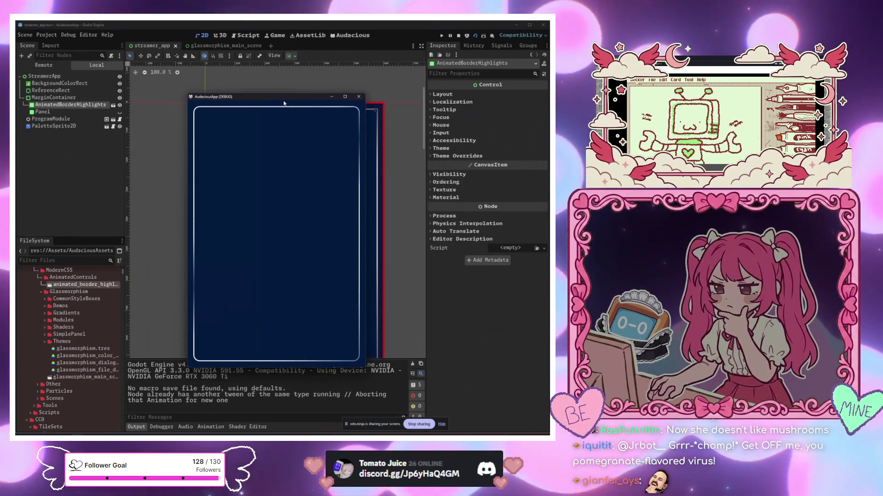
# - Move the running debug window beside the editor and select the Panel node
pyautogui.moveTo(284, 103)
pyautogui.mouseDown()
pyautogui.moveTo(396, 56)
pyautogui.moveTo(177, 107)
pyautogui.moveTo(158, 97)
pyautogui.moveTo(246, 62)
pyautogui.mouseUp()
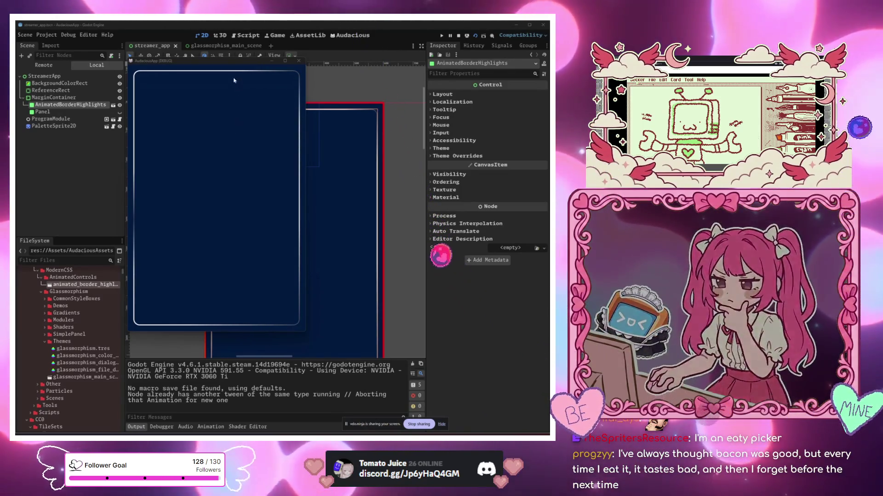
pyautogui.moveTo(230, 65); pyautogui.dragTo(298, 76)
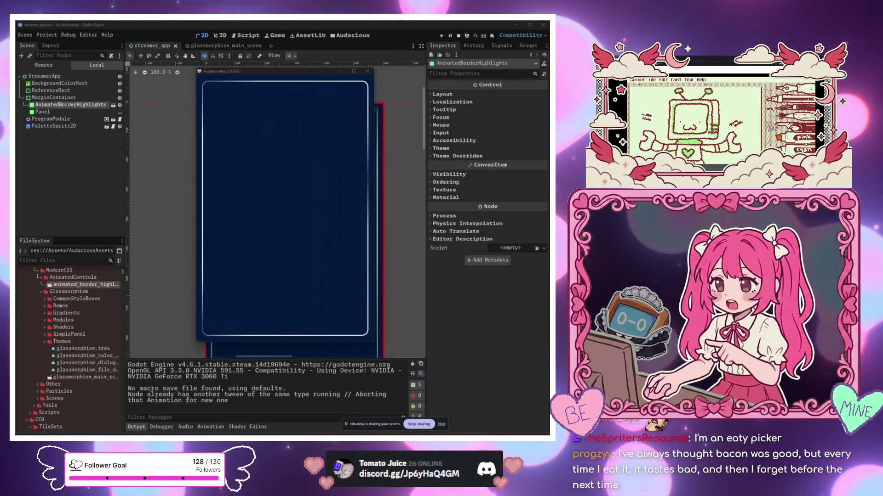
pyautogui.click(46, 120)
pyautogui.click(58, 112)
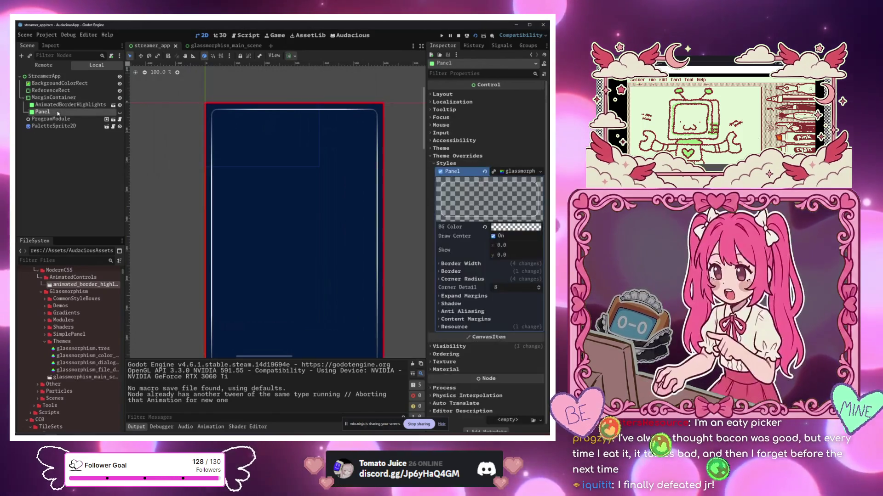
# - Delete the Panel node so AnimatedBorderHighlights sits directly under MarginContainer
pyautogui.click(65, 105)
pyautogui.click(57, 112)
pyautogui.press('Delete')
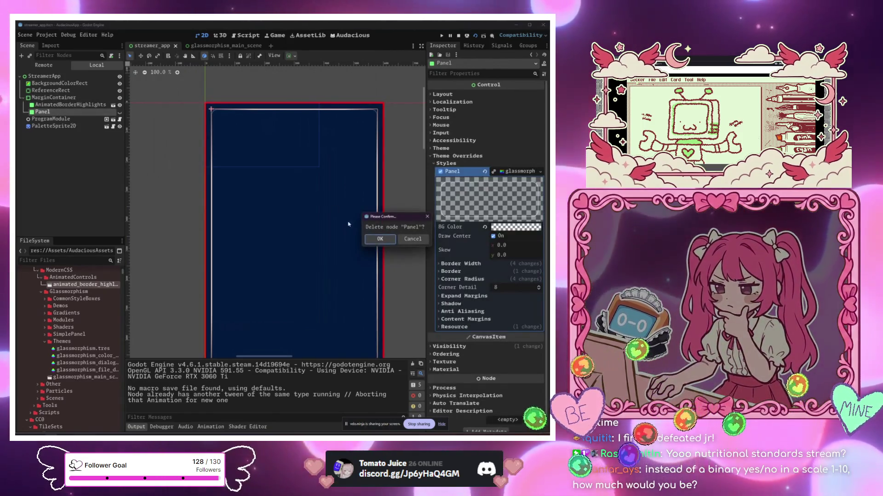
pyautogui.press('Return')
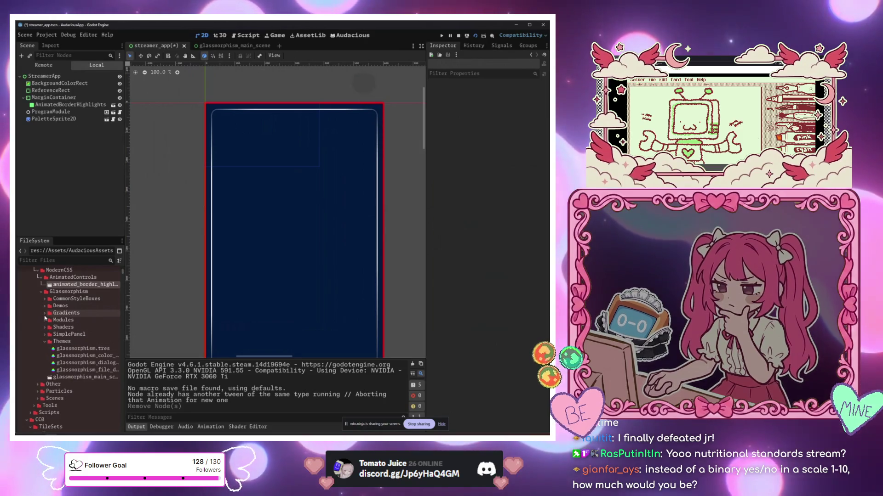
pyautogui.click(45, 316)
pyautogui.click(45, 316)
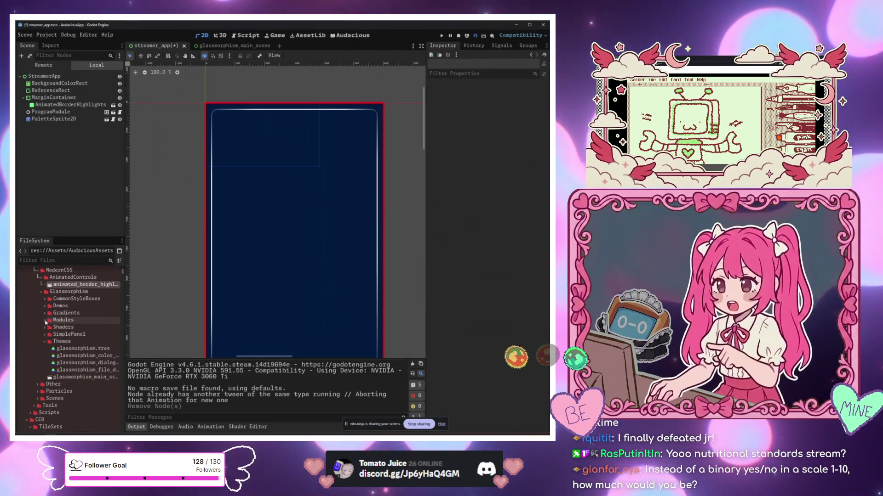
pyautogui.click(57, 76)
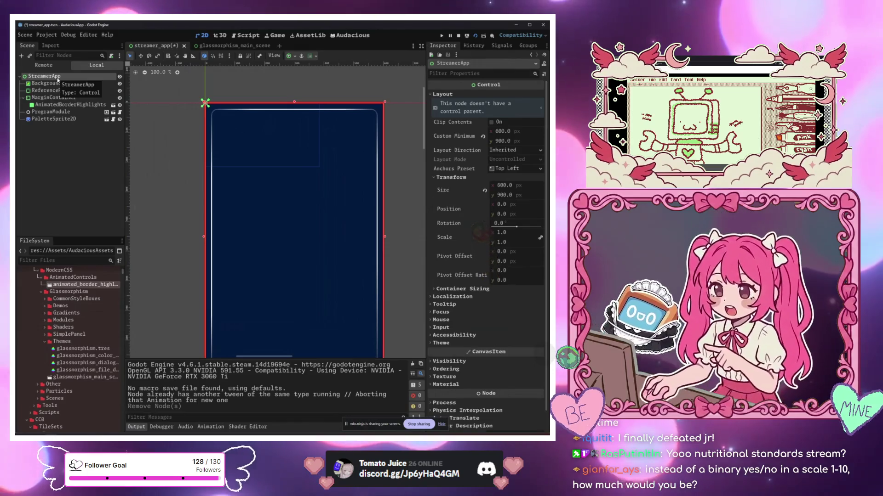
# - Browse the SimplePanel, Demos, Gradients and Shaders asset folders in the FileSystem dock
pyautogui.click(58, 84)
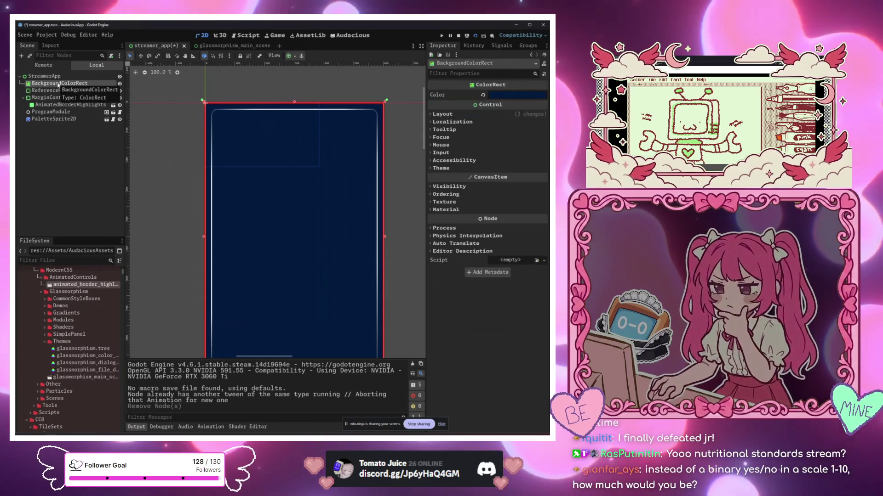
pyautogui.click(45, 335)
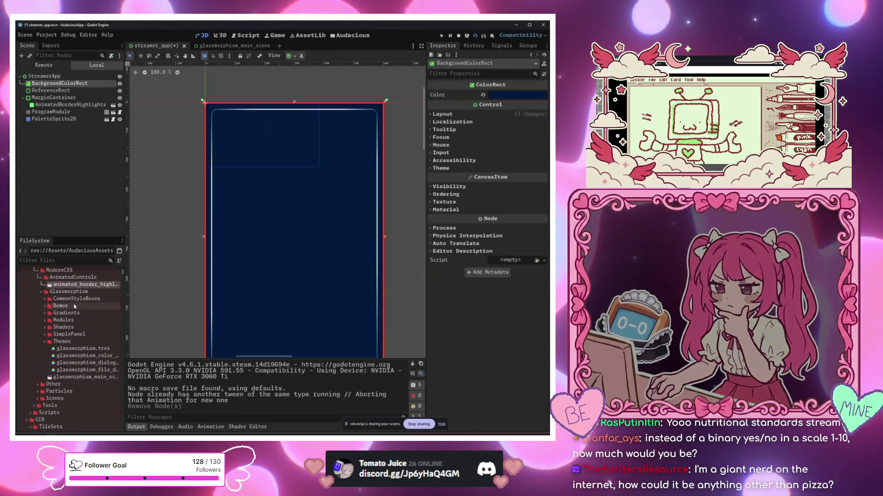
pyautogui.click(46, 307)
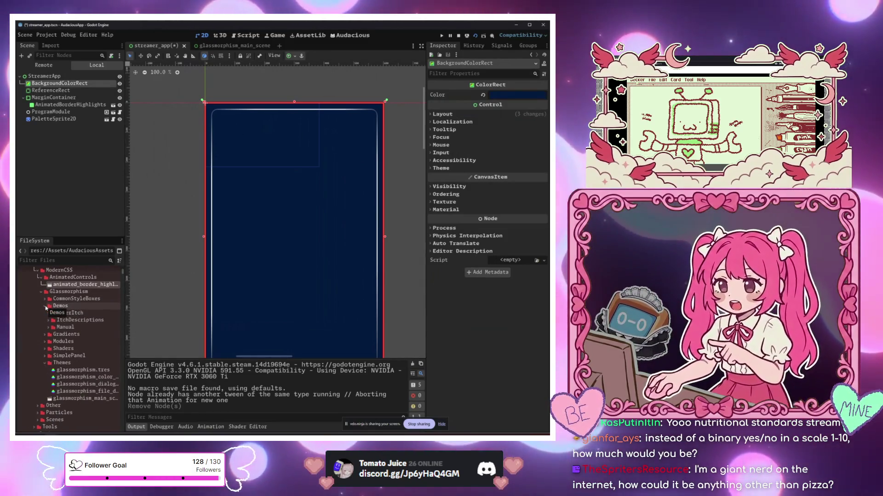
pyautogui.click(46, 306)
pyautogui.click(46, 313)
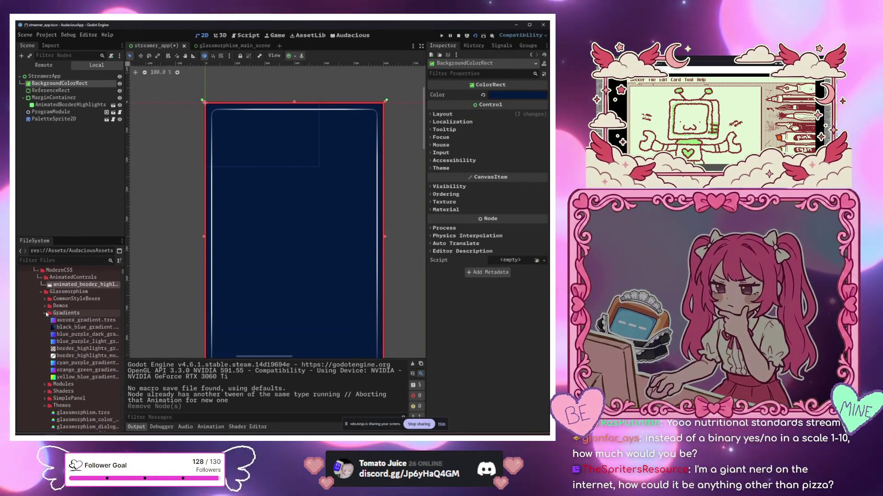
pyautogui.click(46, 313)
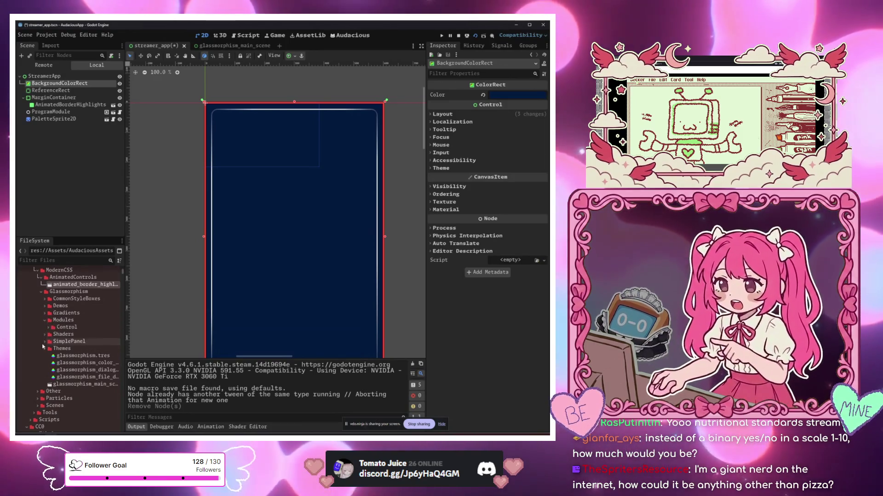
pyautogui.click(46, 320)
pyautogui.click(46, 327)
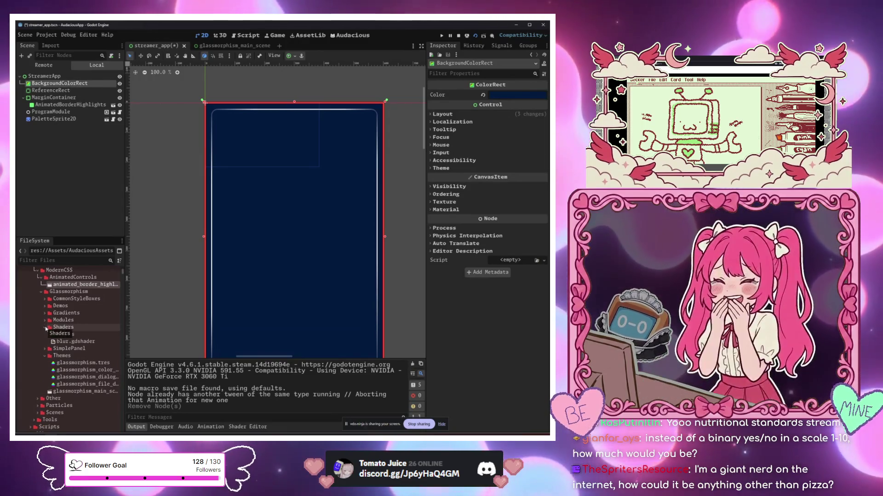
pyautogui.click(45, 326)
pyautogui.click(45, 334)
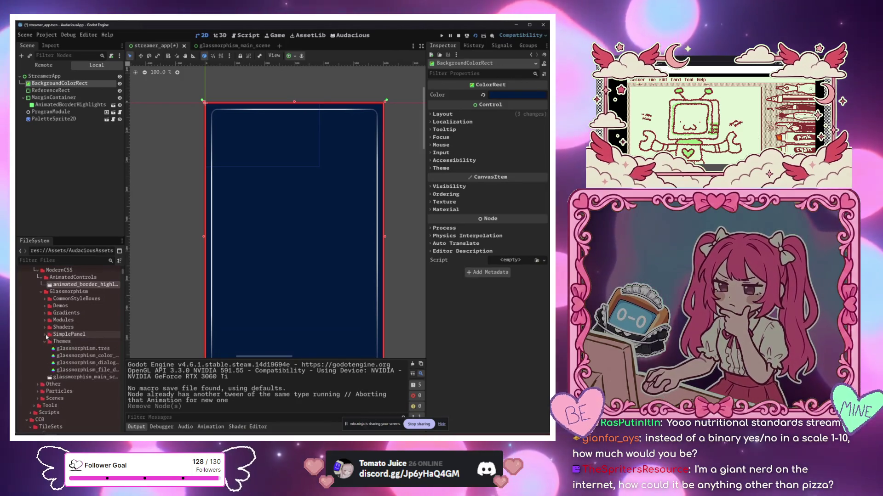
pyautogui.click(45, 335)
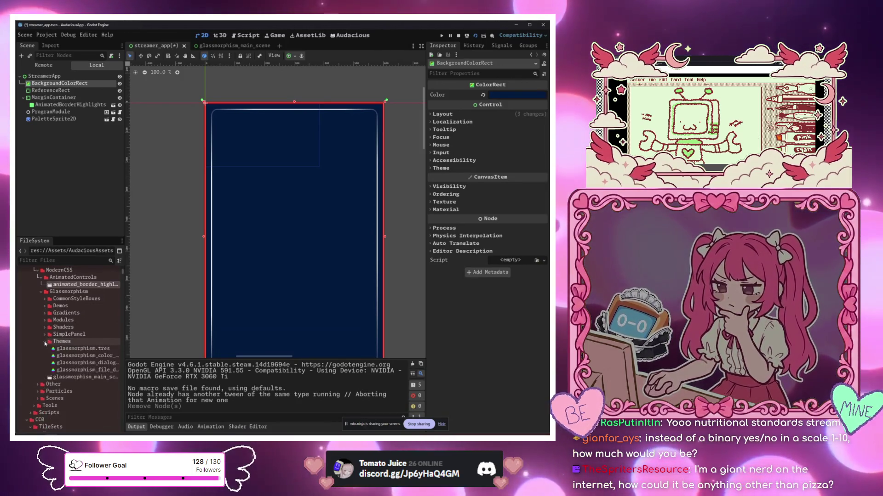
# - Select the StreamerApp root and expand its empty Theme section in the Inspector
pyautogui.scroll(-2, 60, 331)
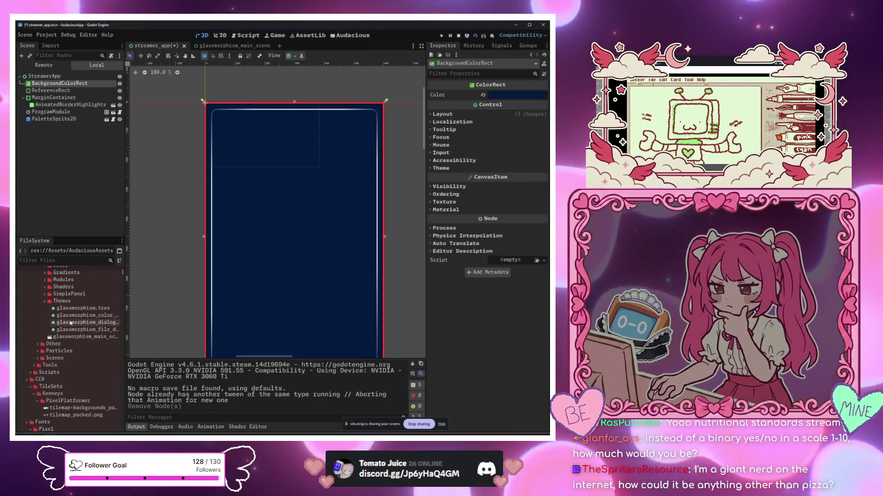
pyautogui.click(205, 100)
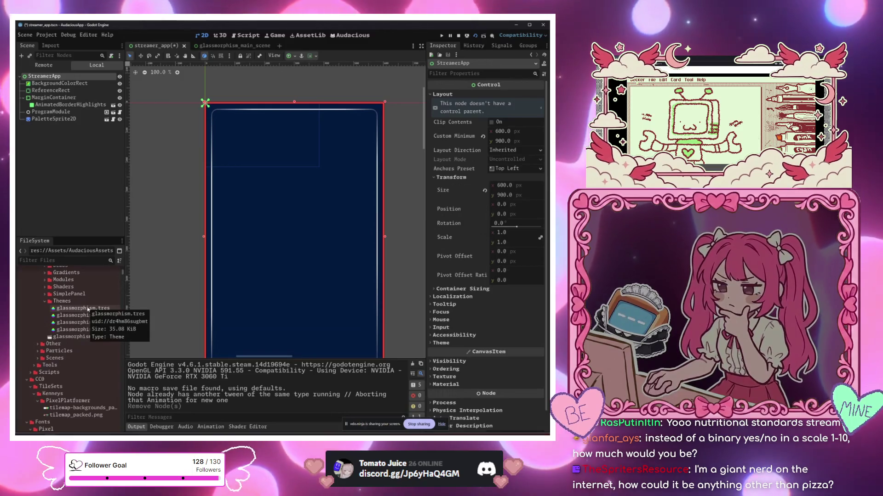
pyautogui.scroll(-1, 493, 302)
pyautogui.click(434, 322)
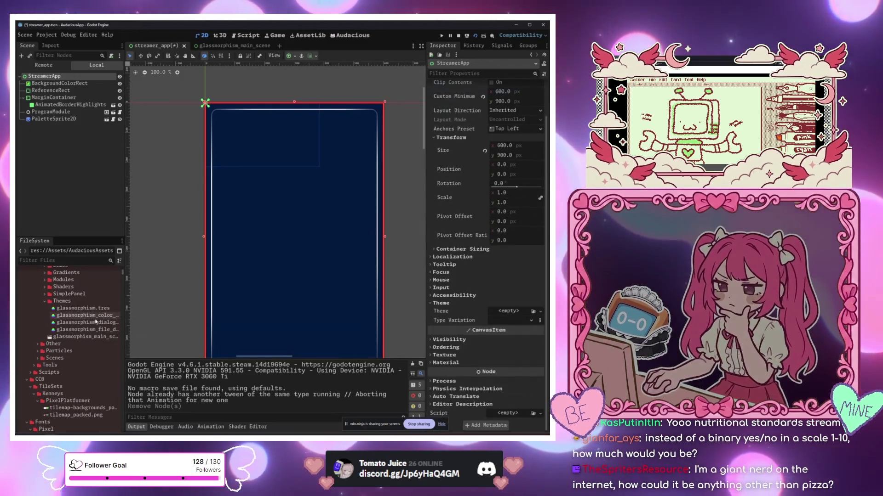
# - Assign glassmorphism.tres to StreamerApp's Theme and make it a unique copy
pyautogui.moveTo(71, 313); pyautogui.dragTo(506, 315)
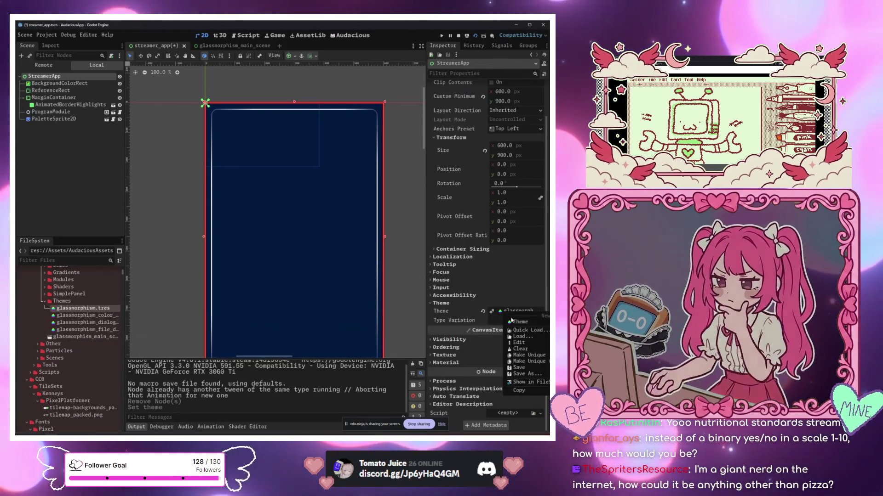
pyautogui.click(528, 356)
pyautogui.click(519, 312)
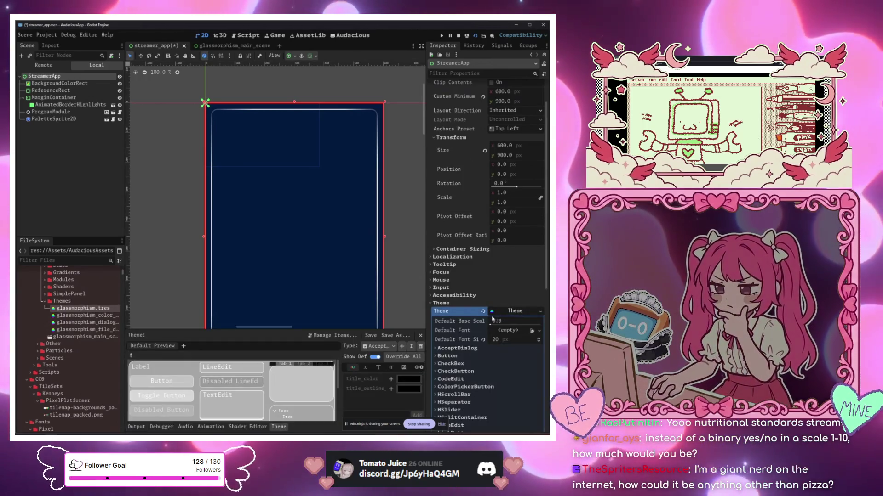
pyautogui.click(508, 311)
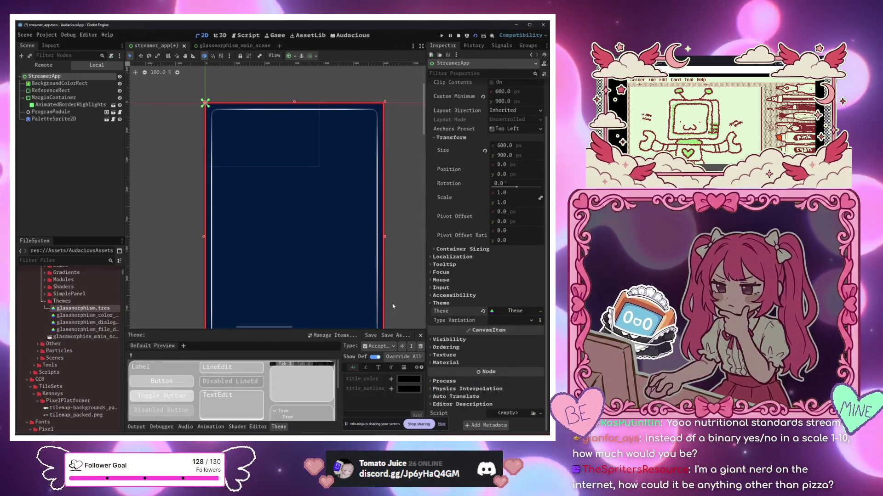
pyautogui.click(393, 306)
pyautogui.scroll(-3, 373, 272)
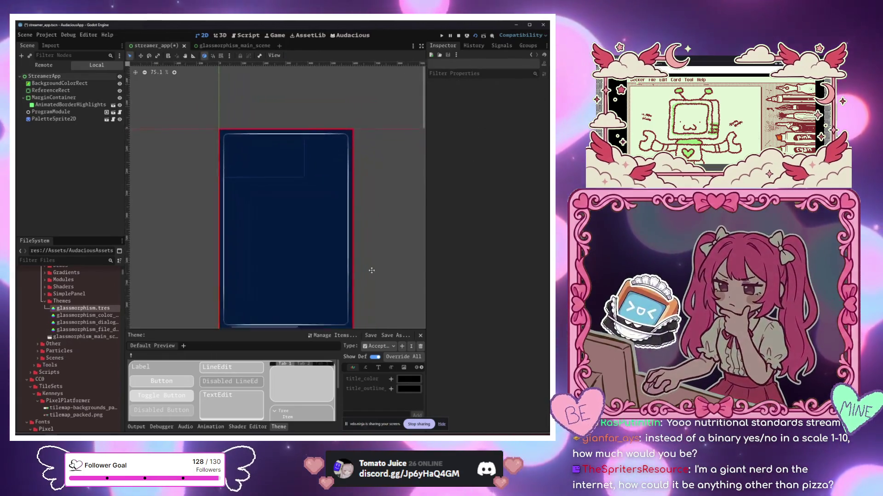
pyautogui.scroll(2, 373, 272)
pyautogui.moveTo(377, 255); pyautogui.dragTo(379, 257)
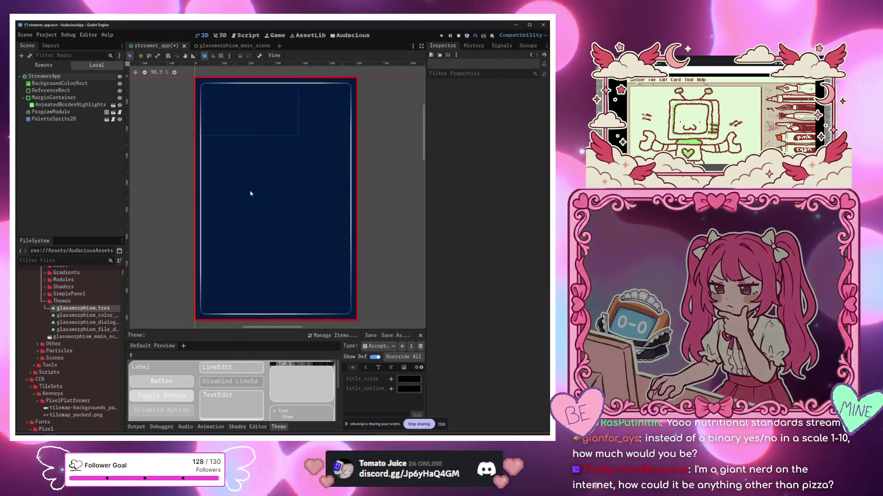
pyautogui.click(276, 141)
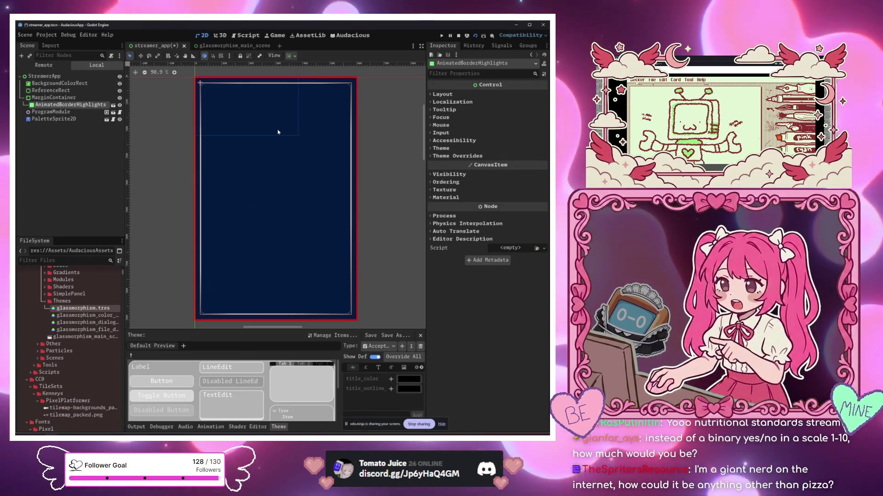
# - Instance glowing_world_environment.tscn under StreamerApp by searching 'glowing'
pyautogui.click(70, 118)
pyautogui.click(71, 105)
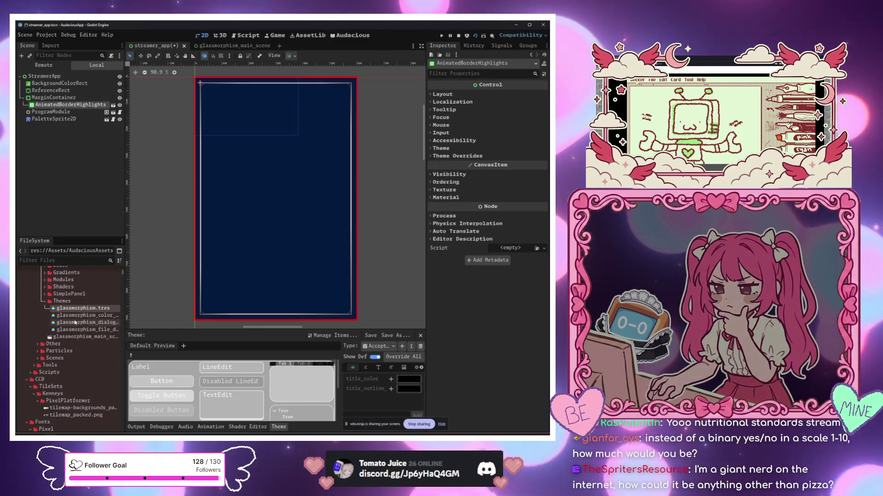
pyautogui.click(44, 76)
pyautogui.click(30, 56)
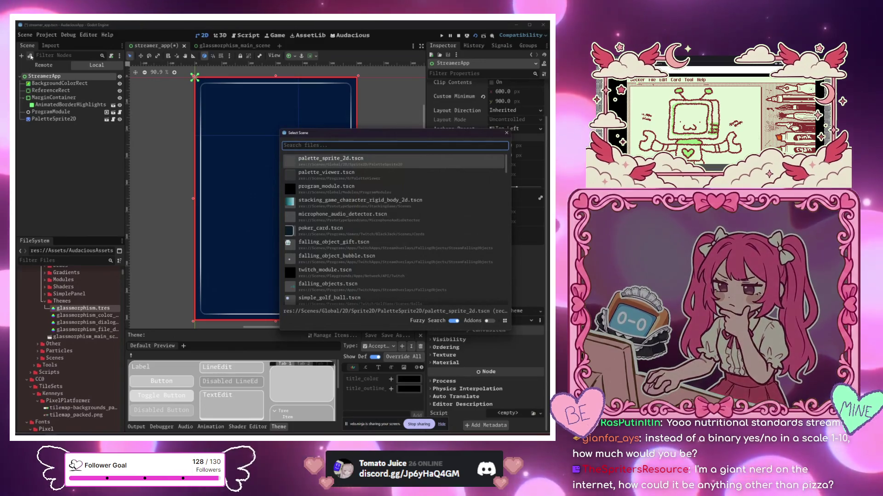
pyautogui.write('glowing')
pyautogui.press('Return')
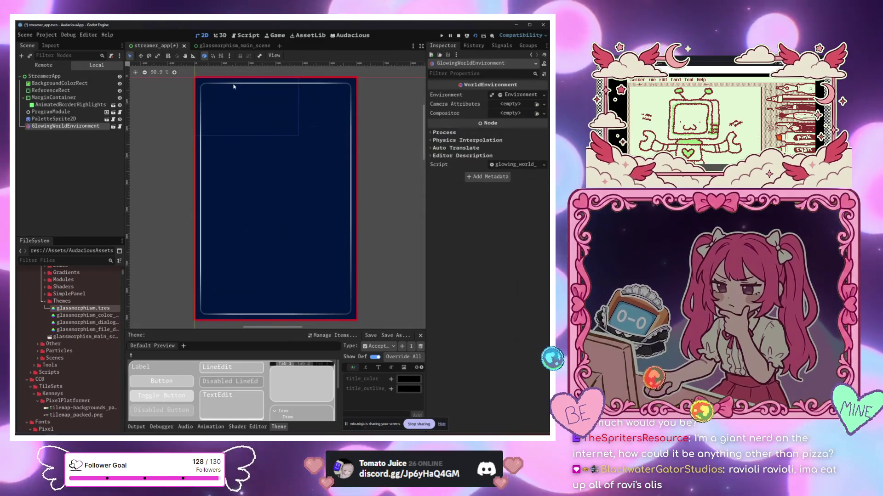
pyautogui.click(227, 154)
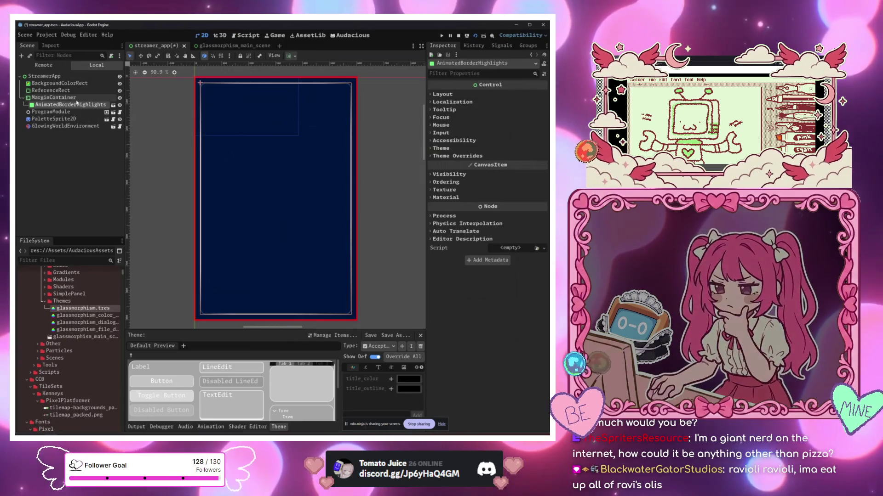
# - Push AnimatedBorderHighlights' Modulate intensity overbright for a glow, then run the project
pyautogui.click(453, 175)
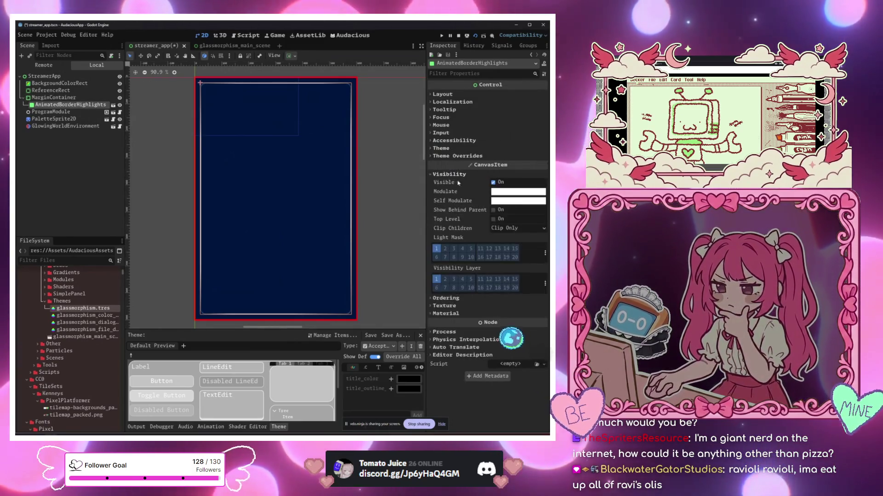
pyautogui.click(492, 195)
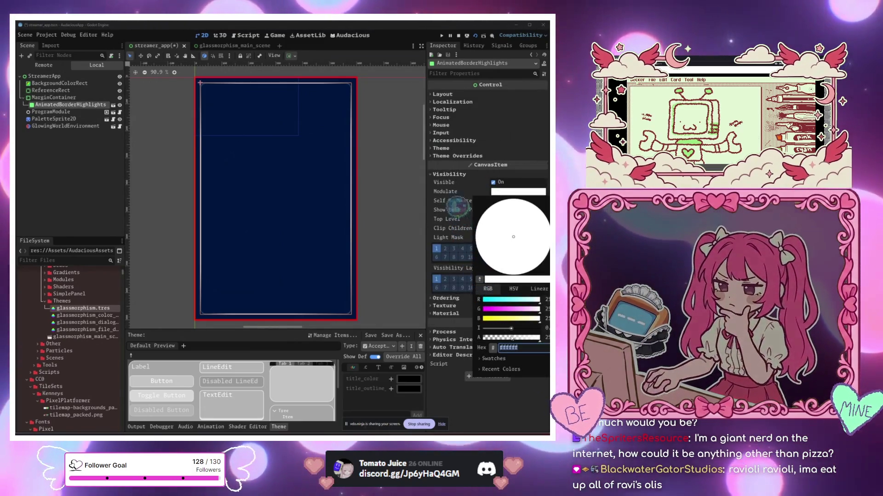
pyautogui.moveTo(512, 329); pyautogui.dragTo(522, 335)
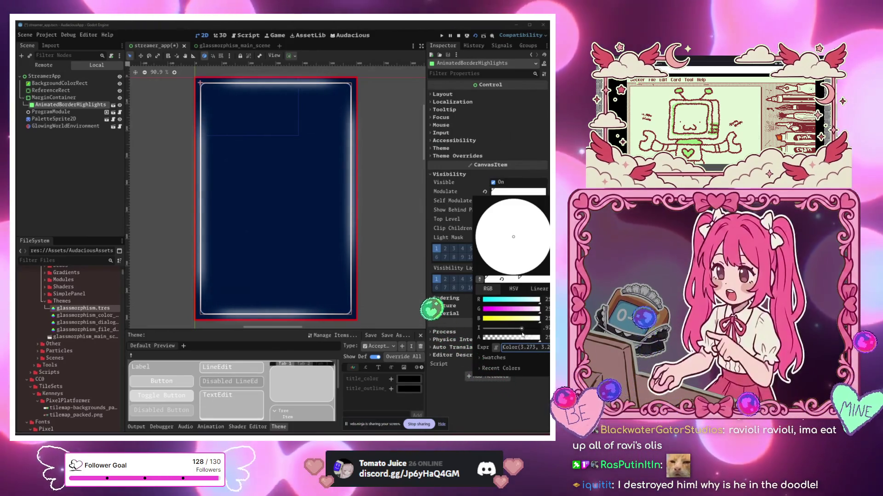
pyautogui.click(387, 285)
pyautogui.click(442, 36)
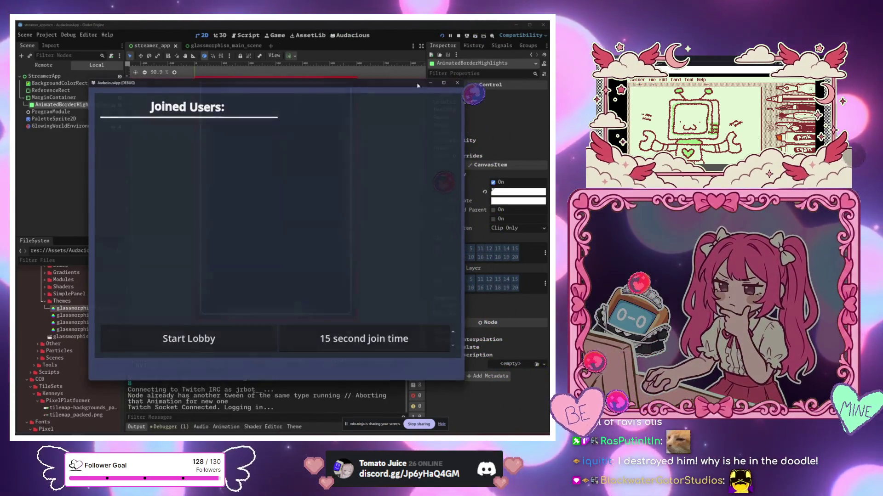
# - Close the running game, set streamer_app as the main scene, and run it
pyautogui.click(456, 82)
pyautogui.rightClick(156, 46)
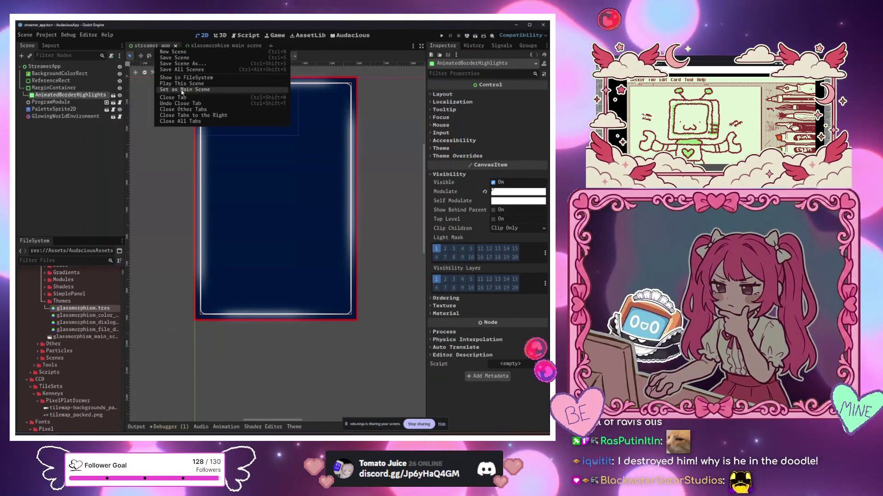
pyautogui.click(182, 90)
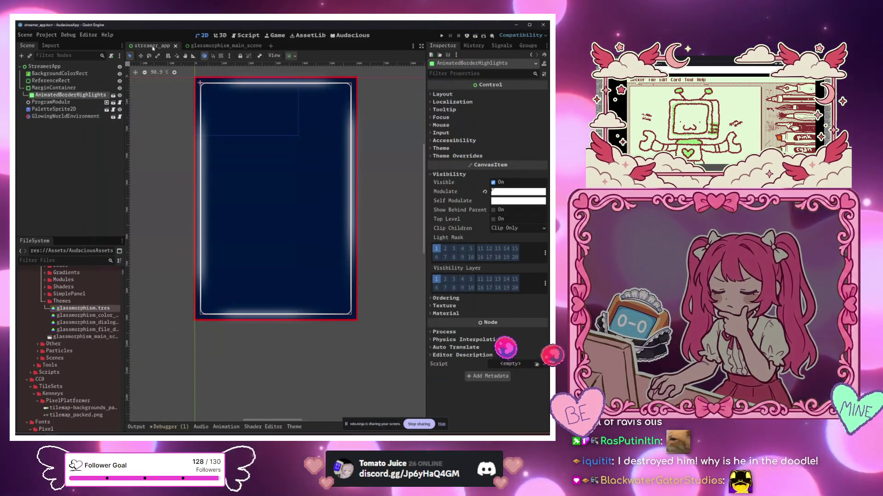
pyautogui.rightClick(156, 48)
pyautogui.click(179, 81)
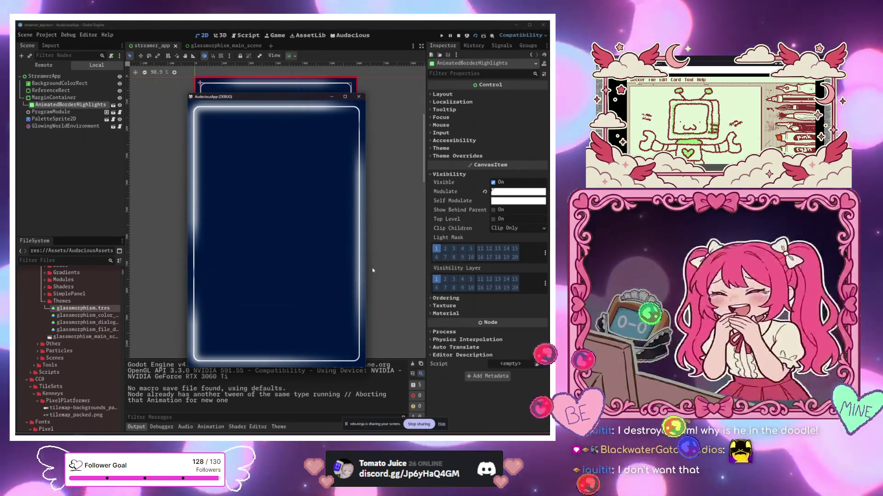
# - Enable Always On Top for the ProgramModule window, then save and relaunch with F5
pyautogui.click(522, 192)
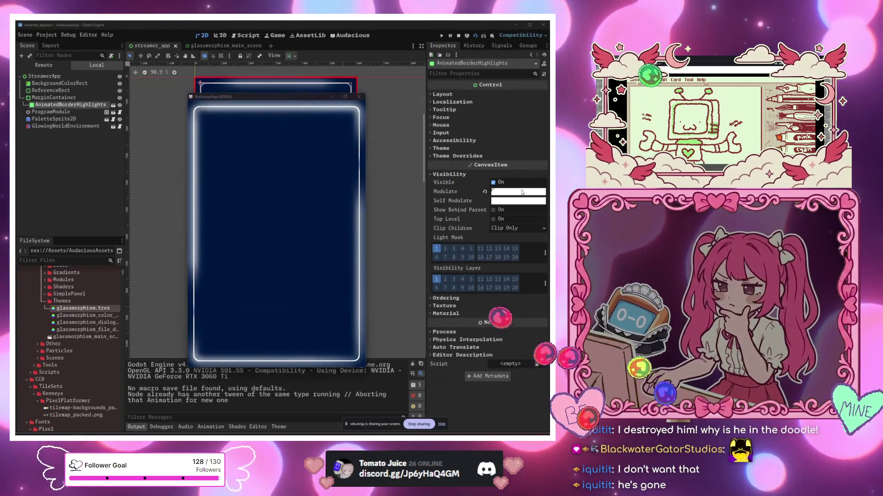
pyautogui.click(522, 193)
pyautogui.click(388, 224)
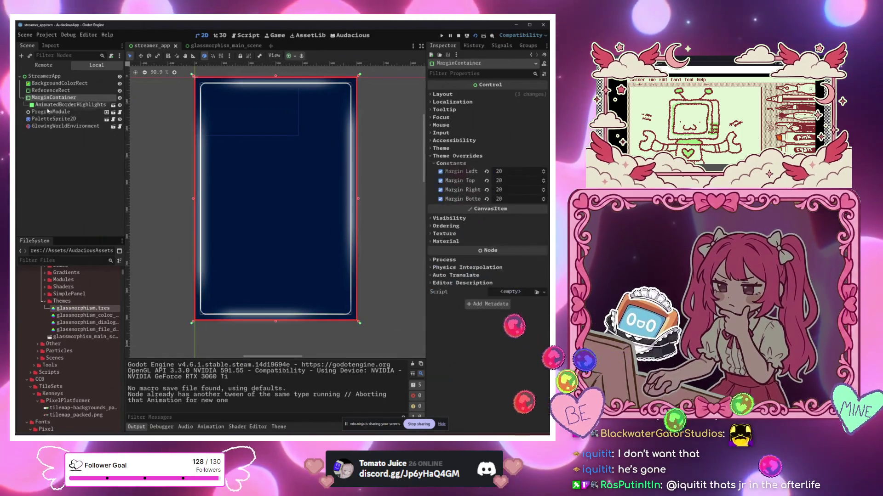
pyautogui.click(50, 112)
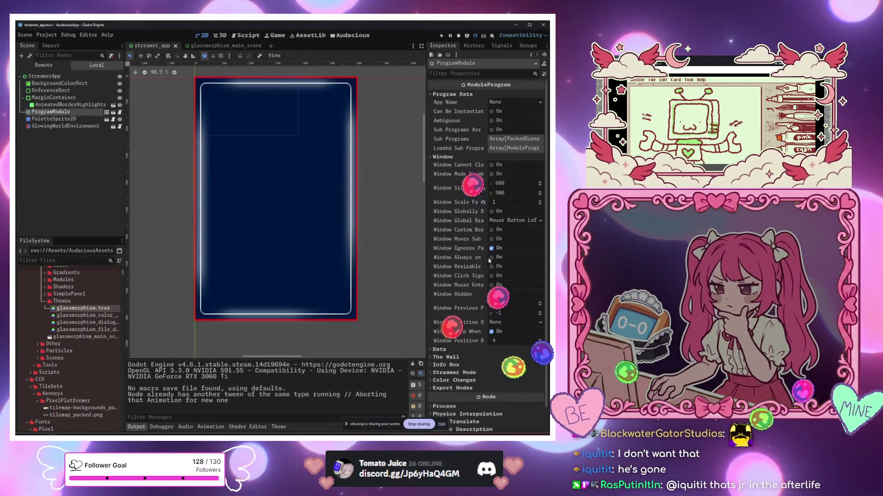
pyautogui.click(491, 257)
pyautogui.press('F5')
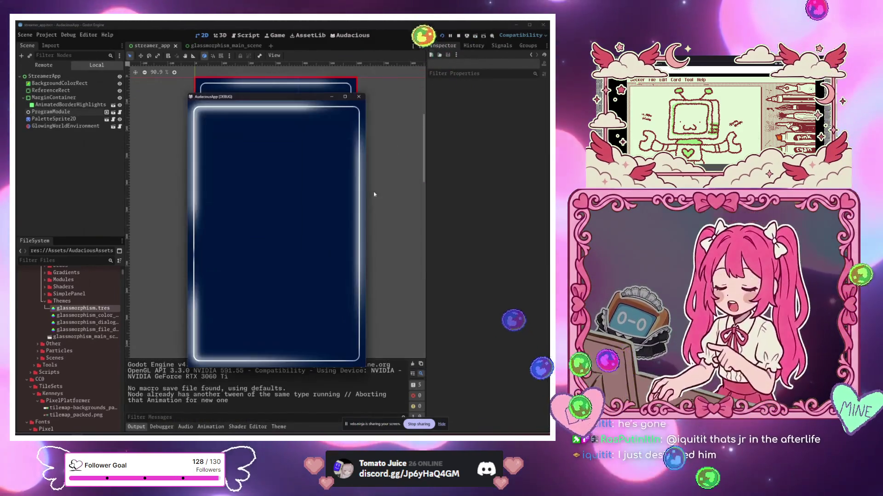
pyautogui.click(79, 119)
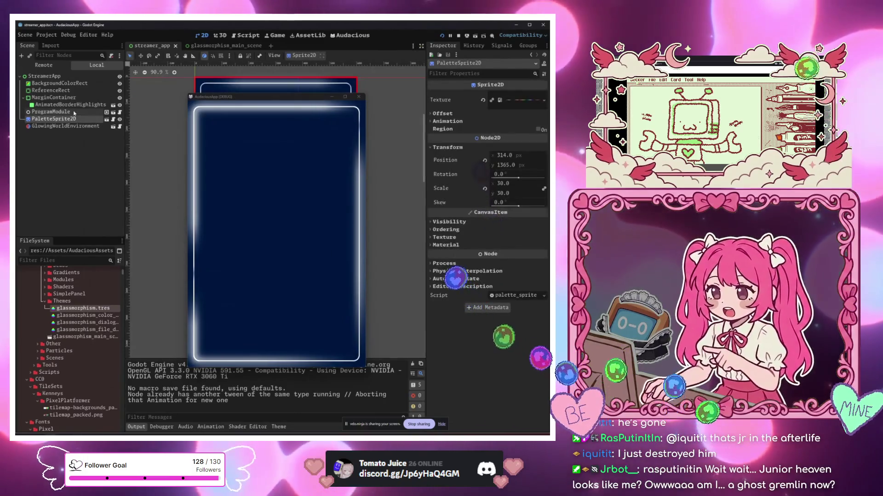
# - Dim AnimatedBorderHighlights' Modulate and Self Modulate to a soft off-white (f6f6f6)
pyautogui.click(54, 105)
pyautogui.click(518, 192)
pyautogui.moveTo(522, 329); pyautogui.dragTo(511, 329)
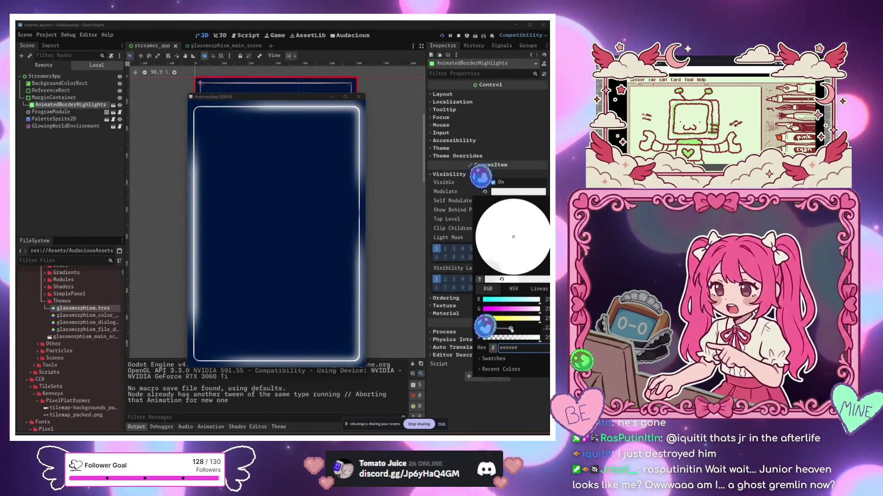
pyautogui.click(322, 226)
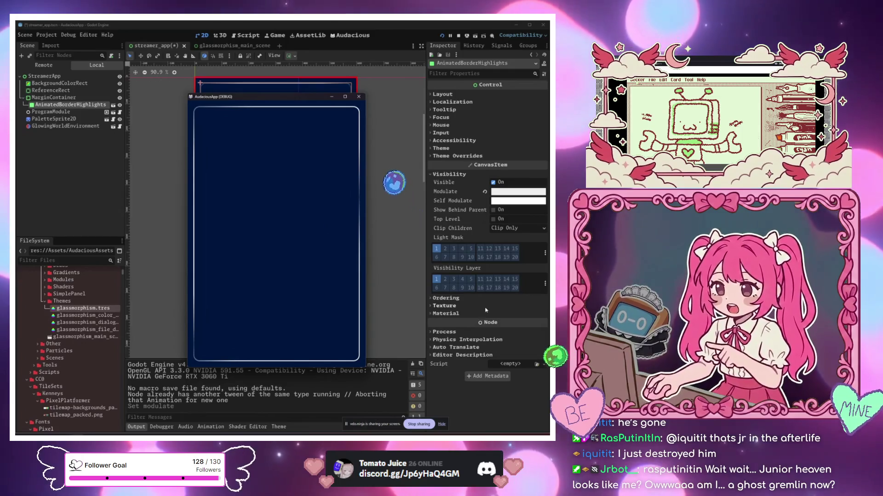
pyautogui.click(499, 192)
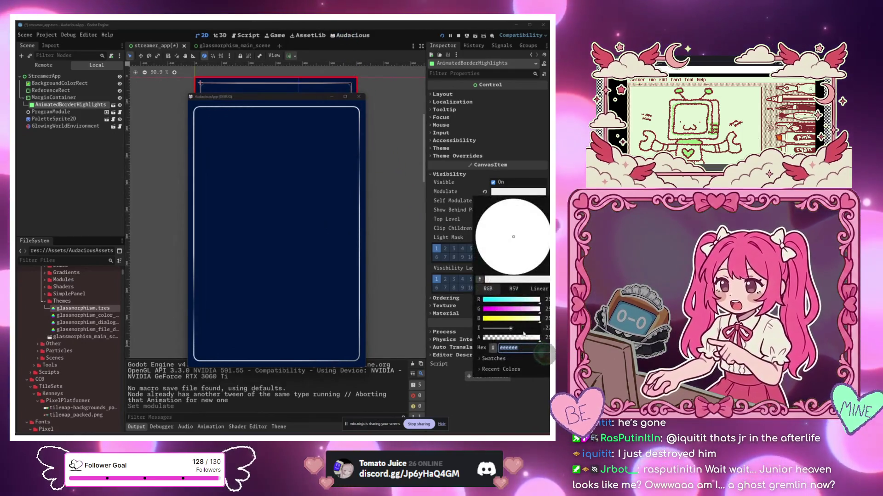
pyautogui.click(327, 278)
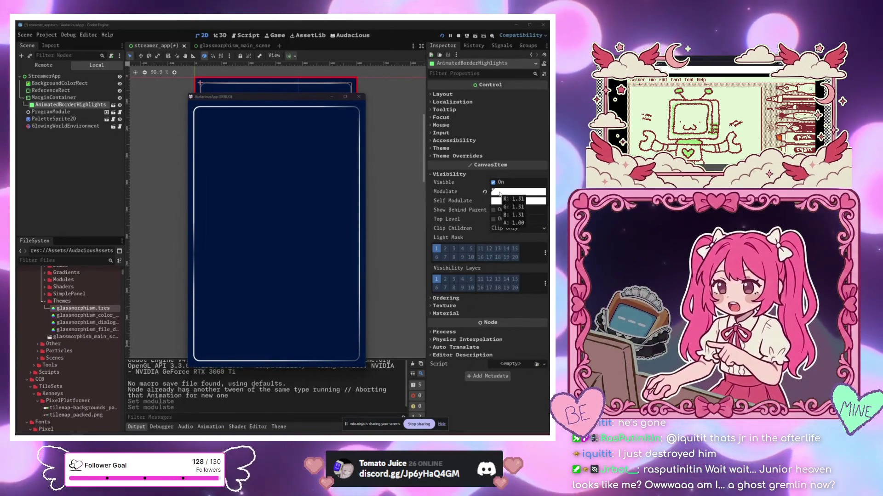
pyautogui.click(500, 193)
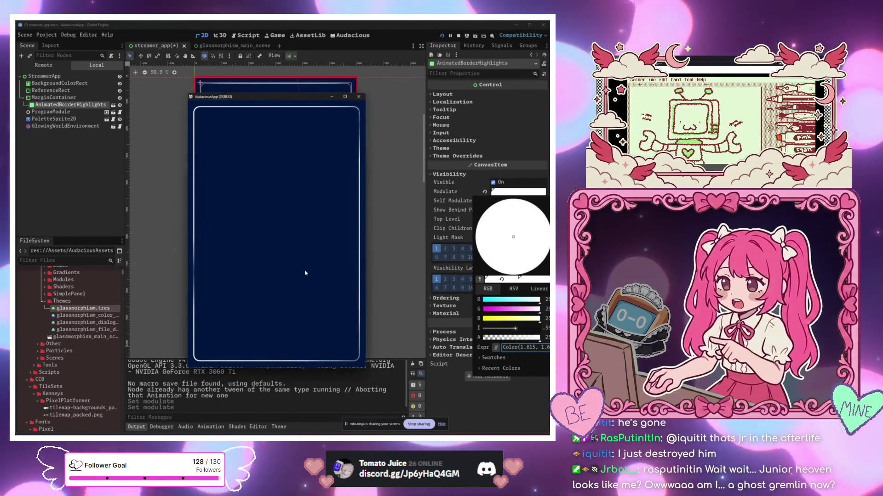
pyautogui.click(305, 273)
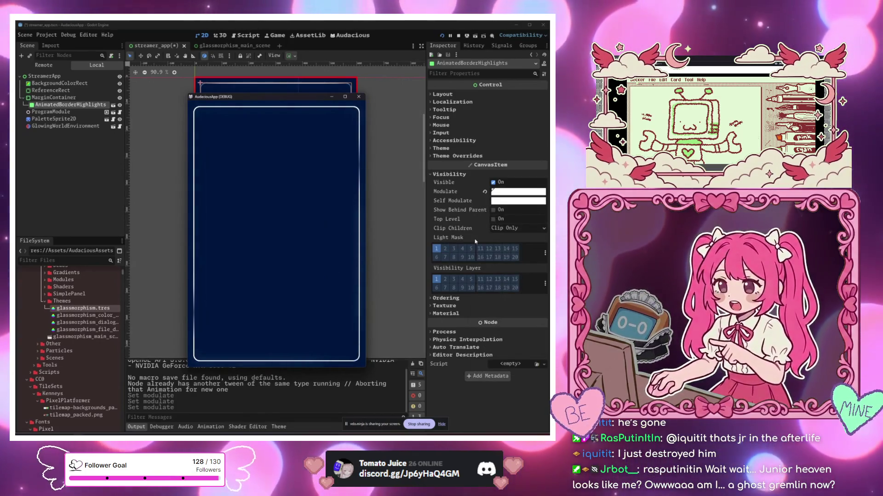
pyautogui.click(499, 203)
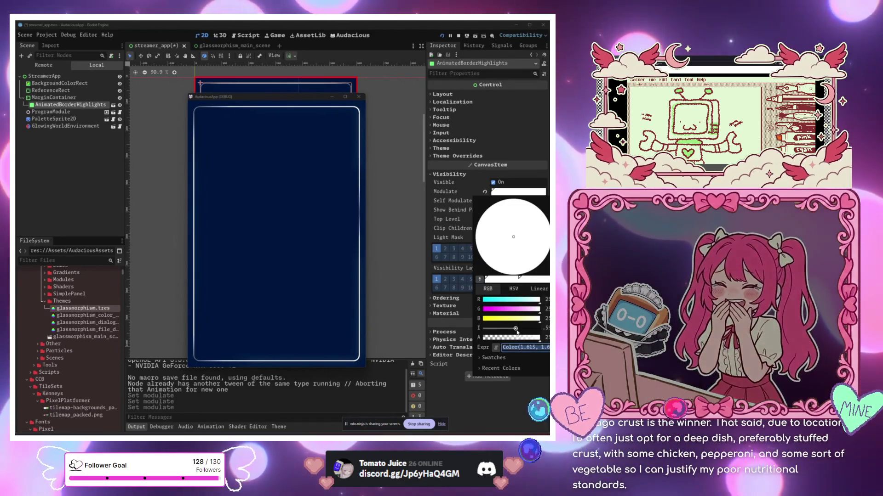
pyautogui.click(324, 281)
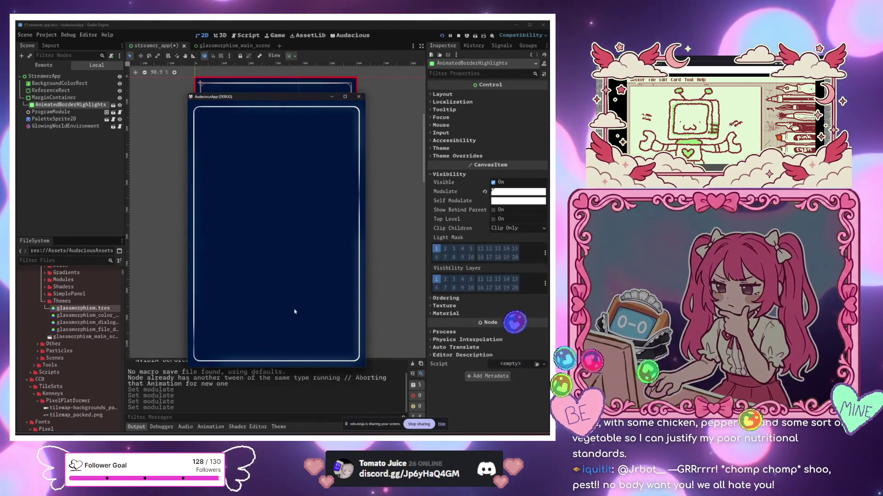
# - Nudge the running app window up slightly, then close it
pyautogui.moveTo(300, 103)
pyautogui.mouseDown()
pyautogui.moveTo(359, 79)
pyautogui.moveTo(307, 94)
pyautogui.mouseUp()
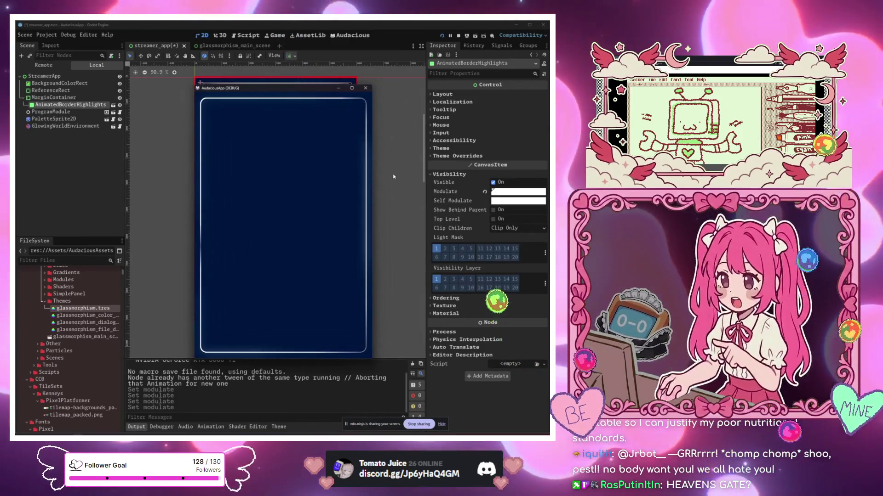
pyautogui.click(393, 176)
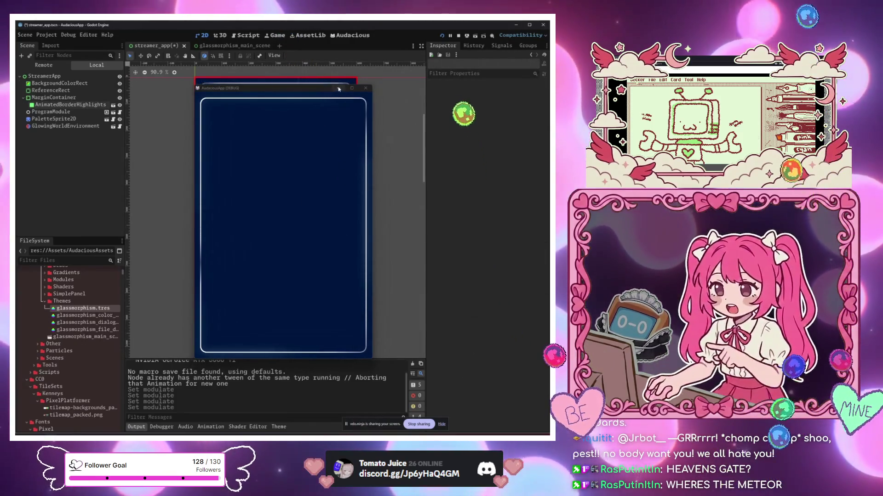
pyautogui.click(339, 88)
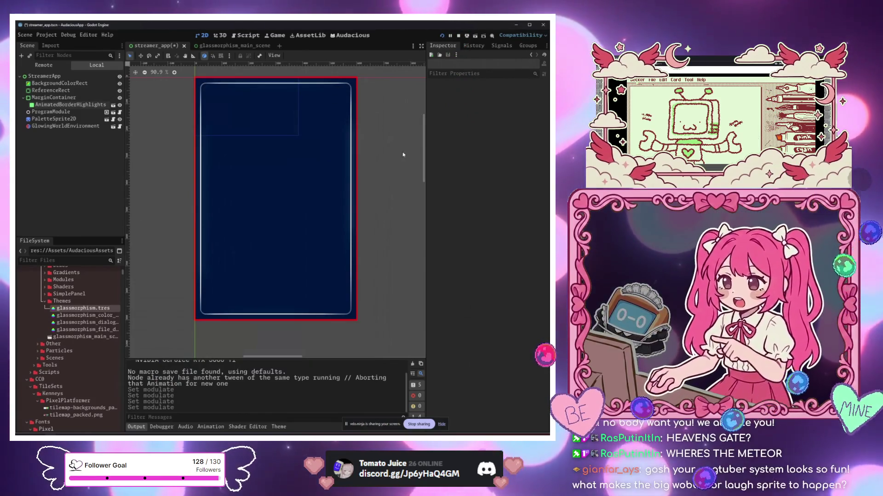
# - Shift the ReferenceRect's border colour to blue
pyautogui.click(313, 168)
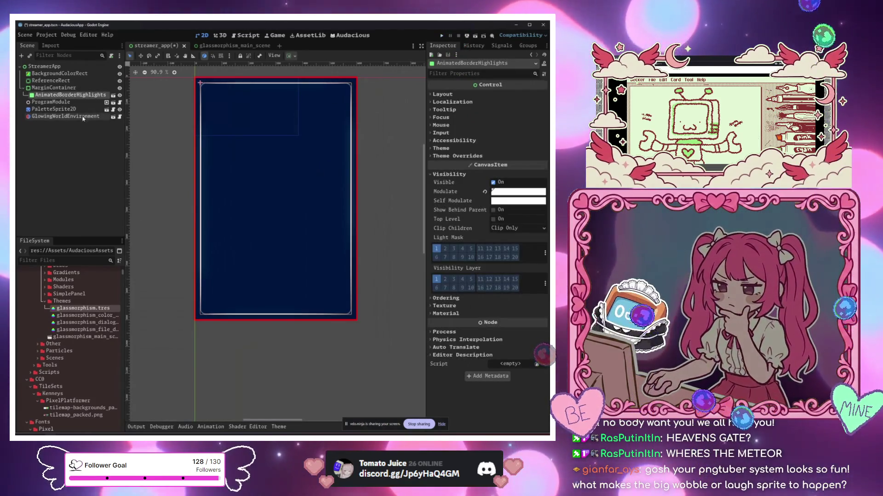
pyautogui.click(51, 80)
pyautogui.click(517, 94)
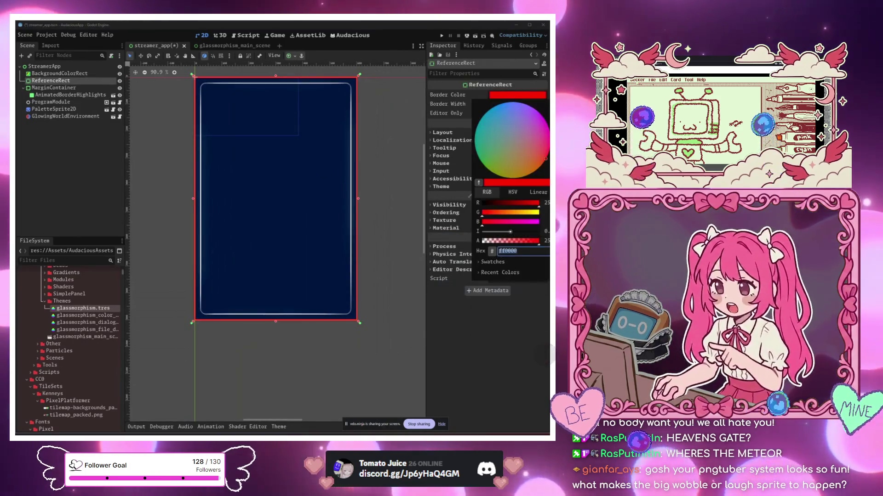
pyautogui.click(536, 120)
pyautogui.moveTo(517, 102); pyautogui.dragTo(509, 94)
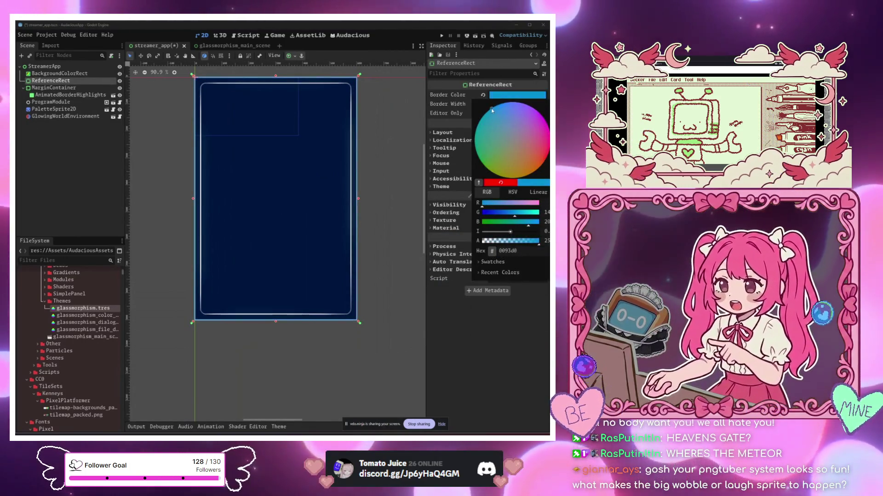
pyautogui.click(404, 171)
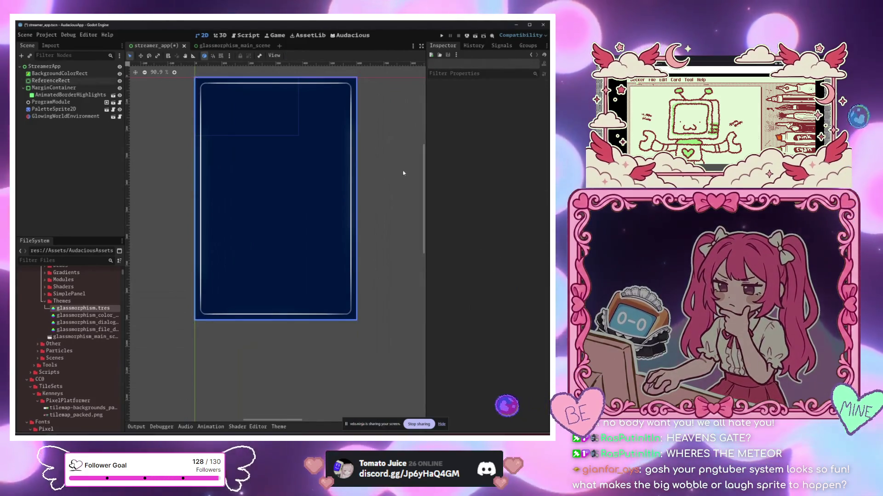
pyautogui.click(232, 173)
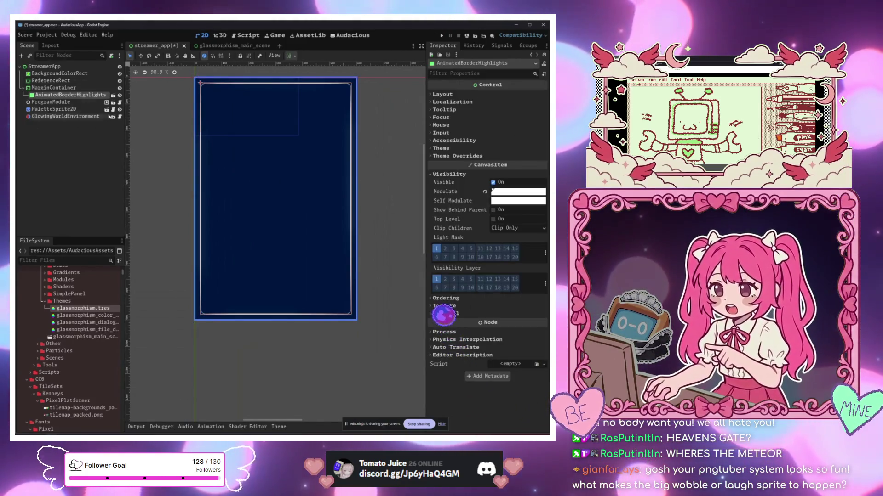
# - Add a child MarginContainer under the existing MarginContainer
pyautogui.click(52, 88)
pyautogui.click(49, 95)
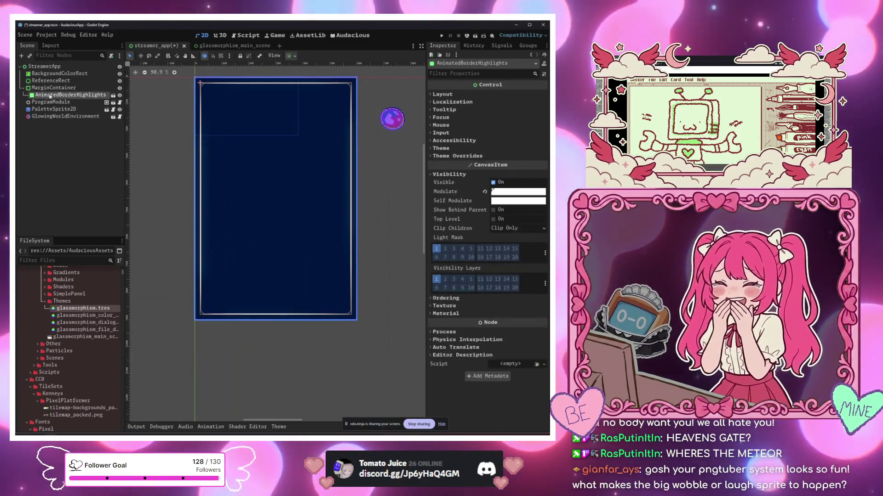
pyautogui.click(53, 88)
pyautogui.hotkey('ctrl', 'a')
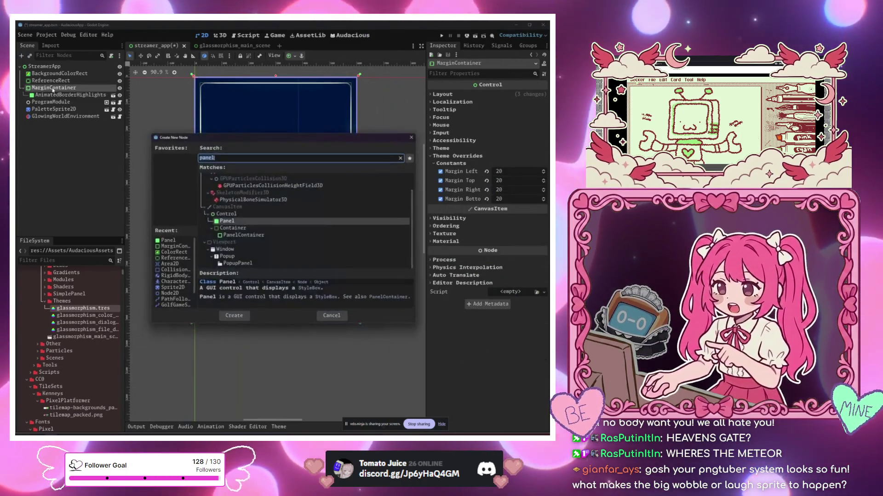
pyautogui.press('Return')
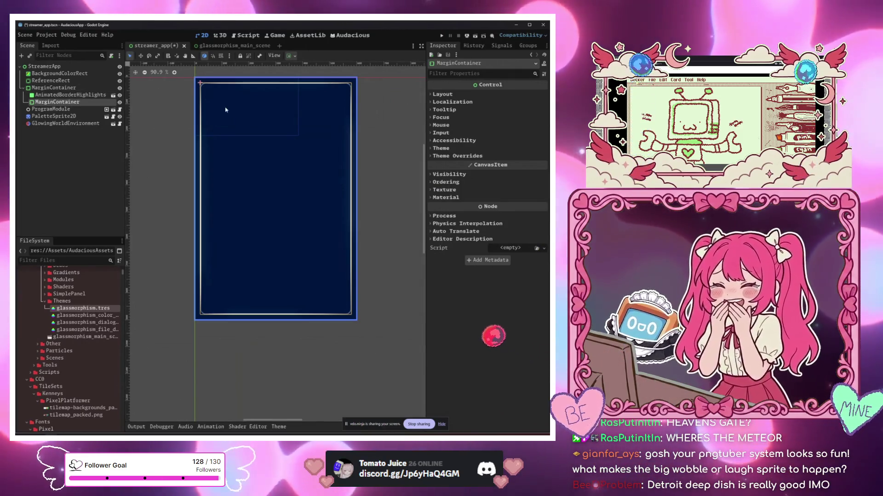
# - Override the nested MarginContainer's left, top, right and bottom margin constants to 15
pyautogui.click(55, 95)
pyautogui.click(50, 103)
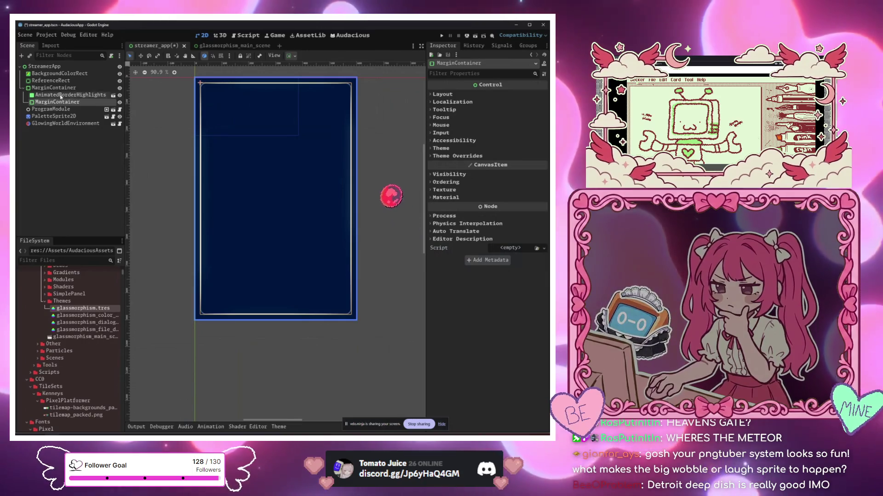
pyautogui.click(68, 95)
pyautogui.click(60, 102)
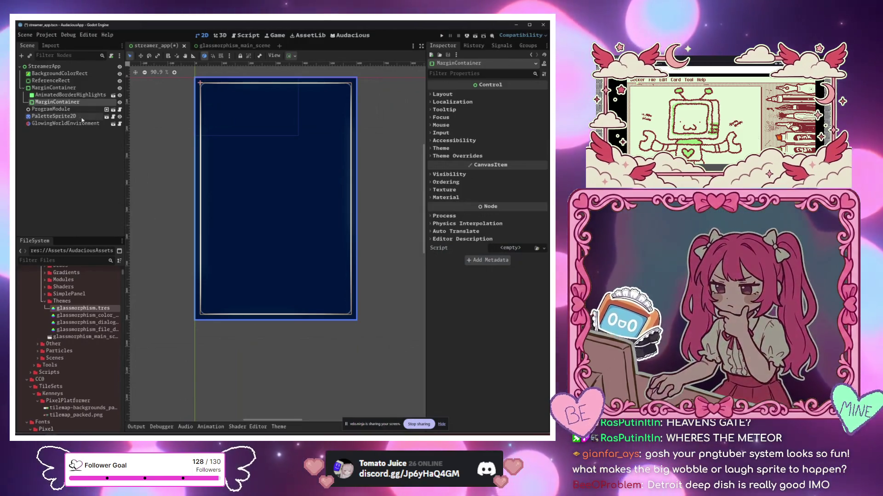
pyautogui.click(54, 102)
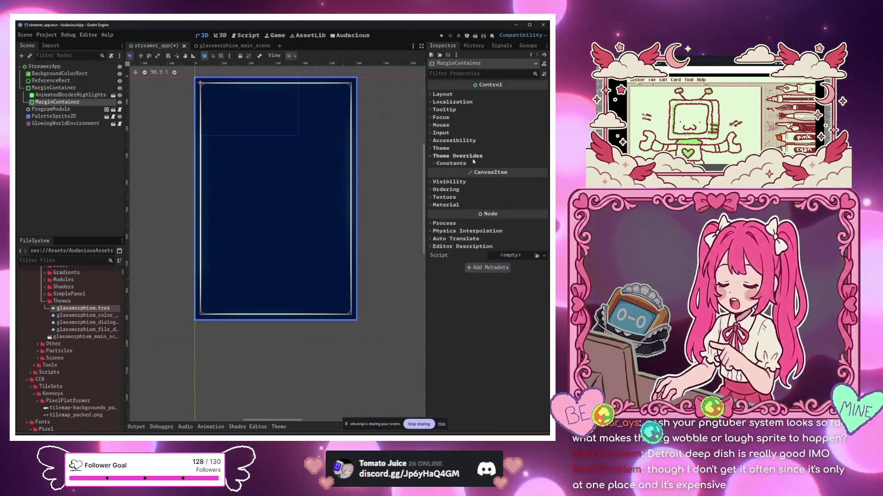
pyautogui.click(458, 156)
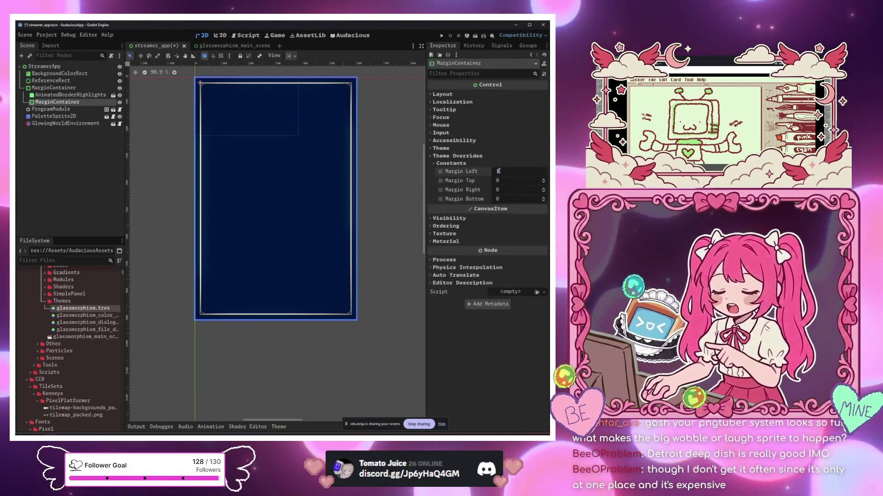
pyautogui.write('20')
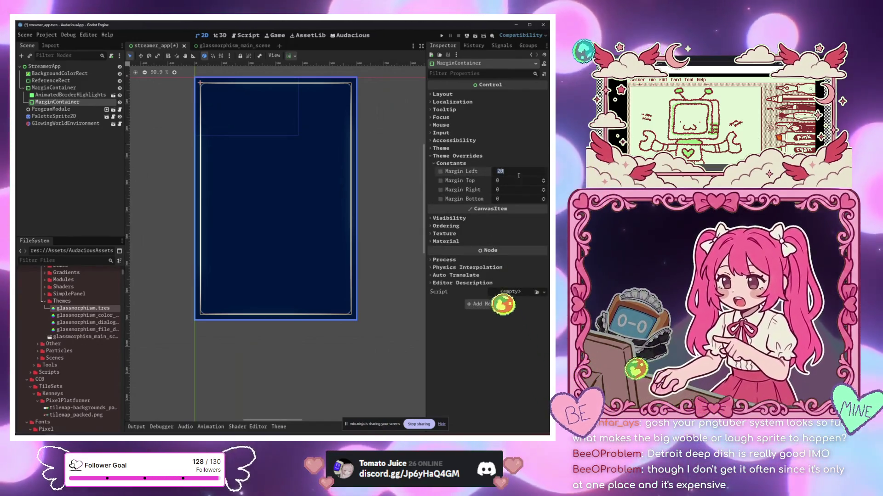
pyautogui.write('15')
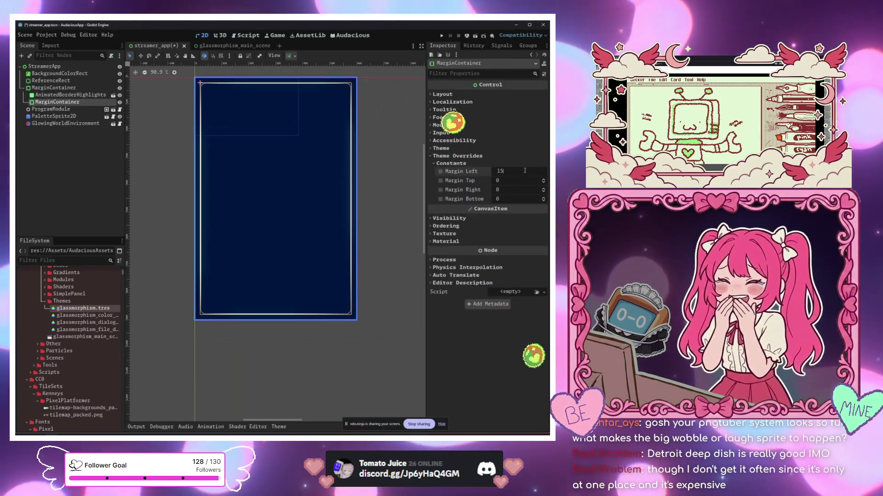
pyautogui.press('Tab')
pyautogui.write('15')
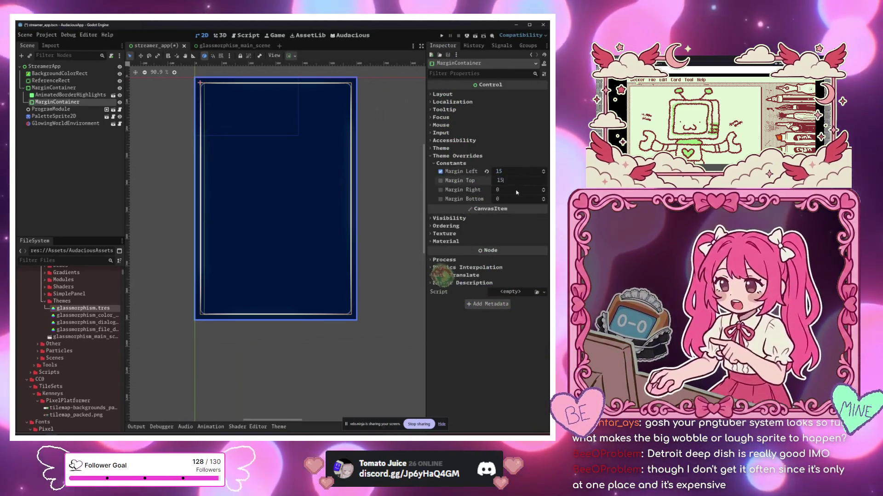
pyautogui.press('Tab')
pyautogui.write('15')
pyautogui.press('Return')
pyautogui.press('Return')
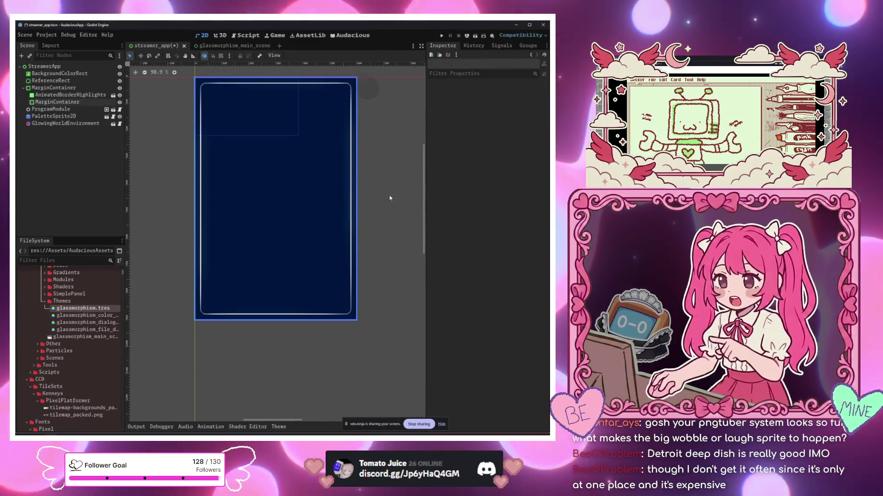
pyautogui.click(65, 103)
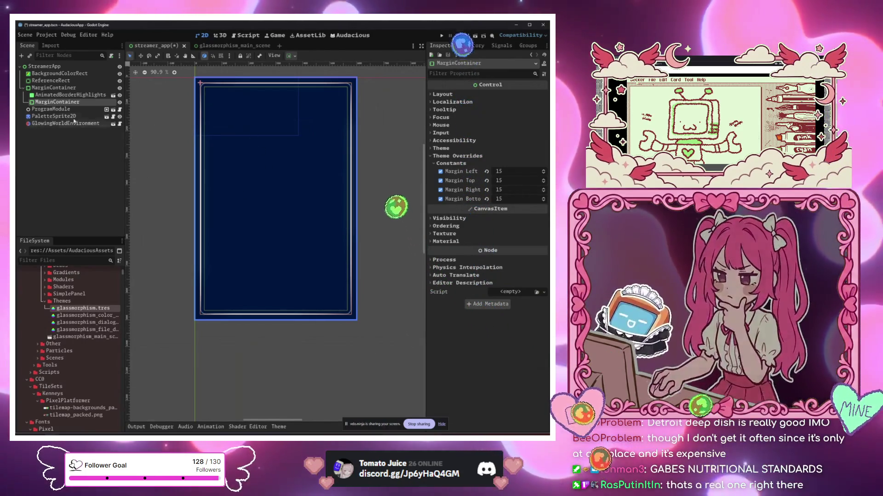
pyautogui.hotkey('ctrl', 'a')
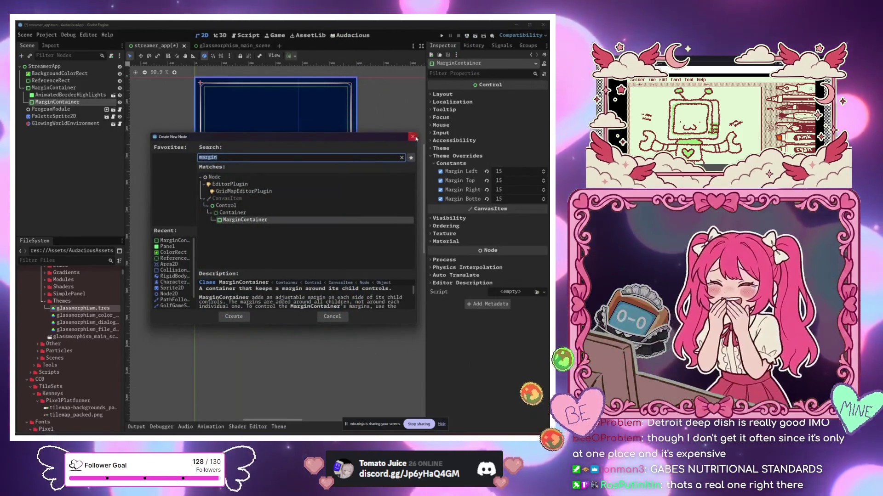
# - Instance animated_scroll_container.tscn as a child scene, found by searching 'scro'
pyautogui.click(414, 137)
pyautogui.click(30, 56)
pyautogui.write('vbox')
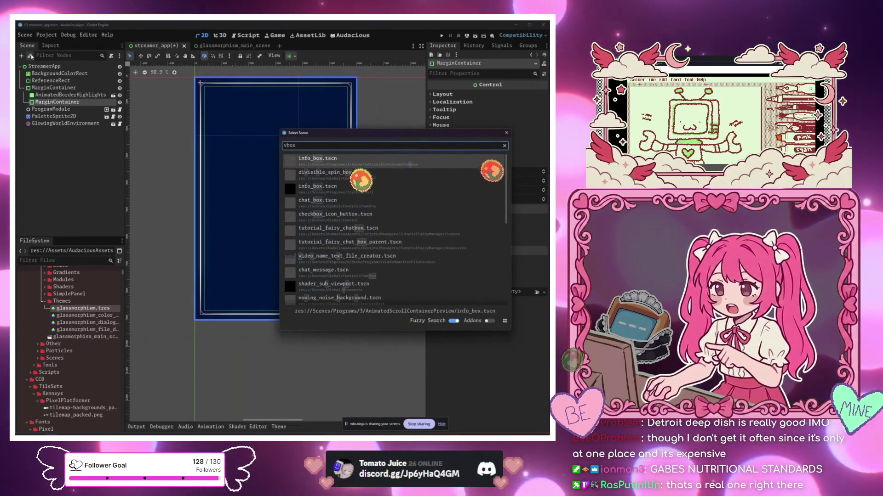
pyautogui.scroll(-3, 373, 203)
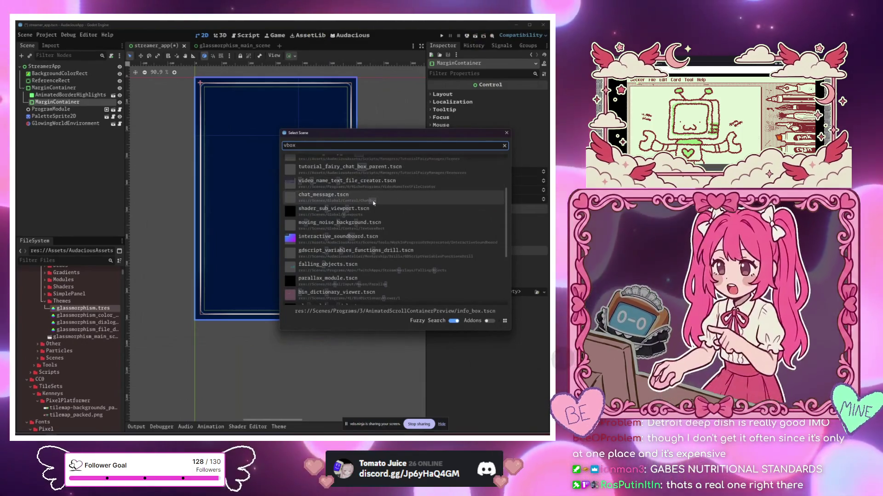
pyautogui.scroll(-5, 373, 203)
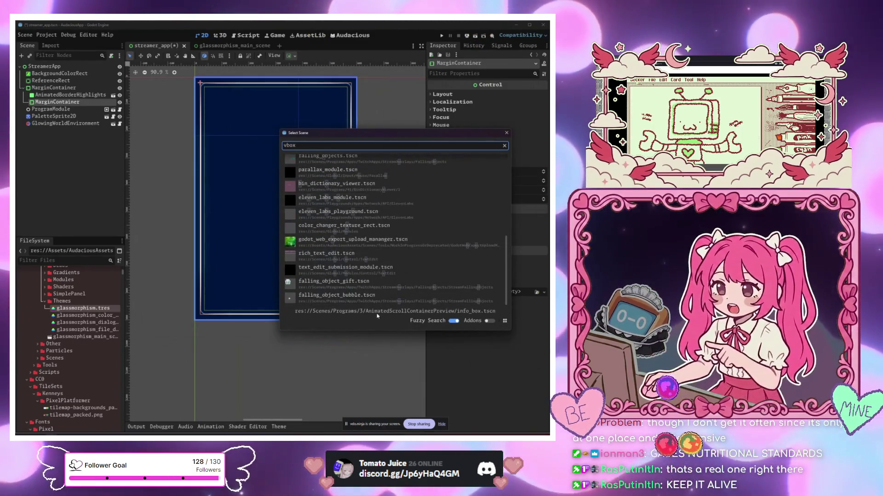
pyautogui.scroll(1, 398, 248)
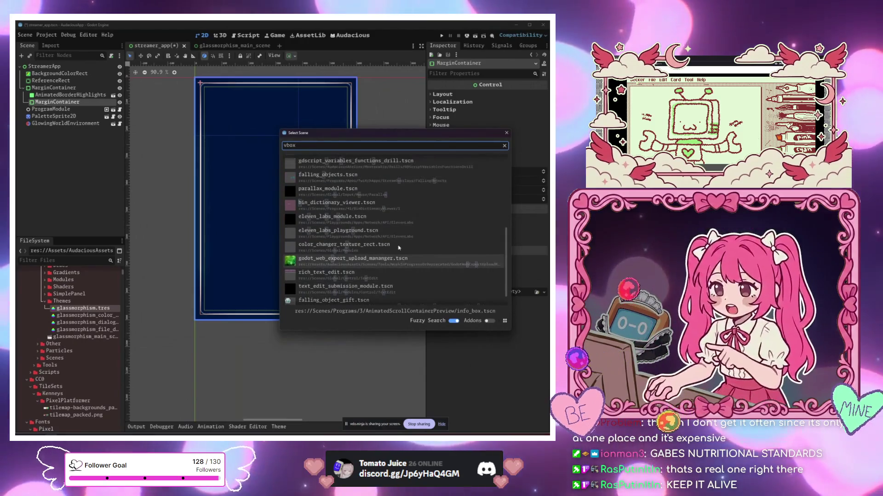
pyautogui.scroll(3, 399, 248)
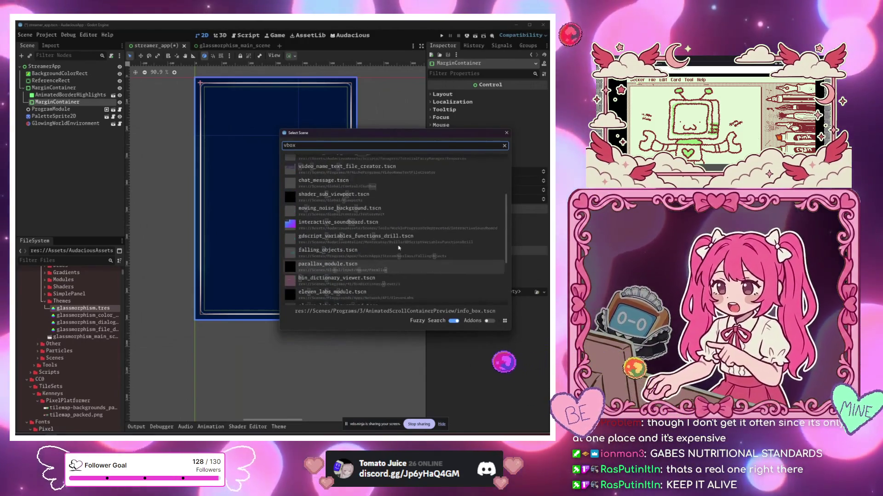
pyautogui.scroll(3, 398, 247)
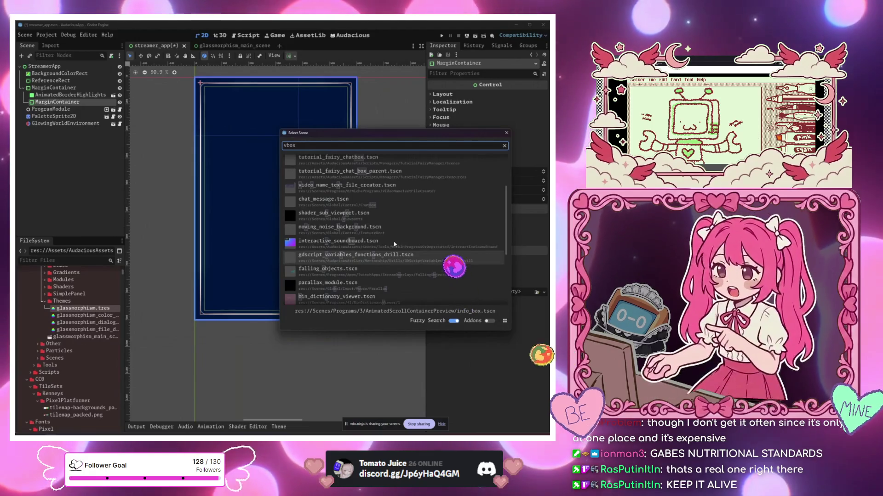
pyautogui.scroll(4, 394, 244)
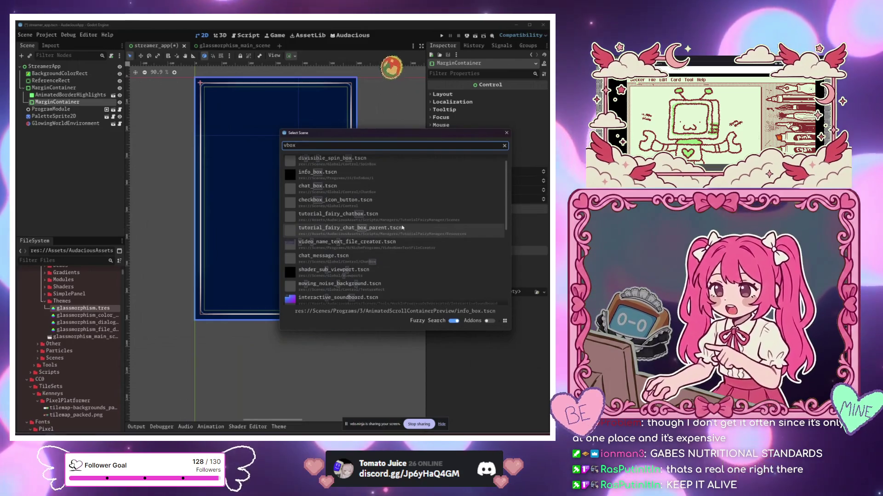
pyautogui.scroll(1, 401, 226)
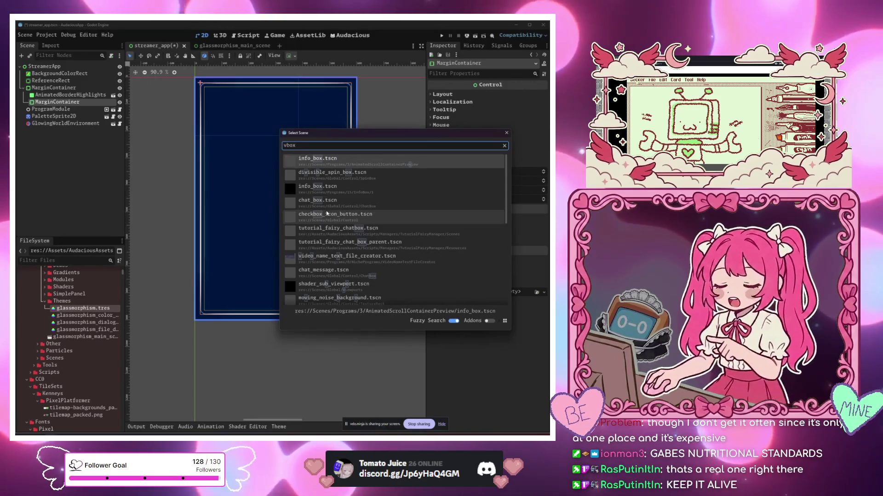
pyautogui.press('BackSpace')
pyautogui.press('BackSpace')
pyautogui.press('BackSpace')
pyautogui.write('scro')
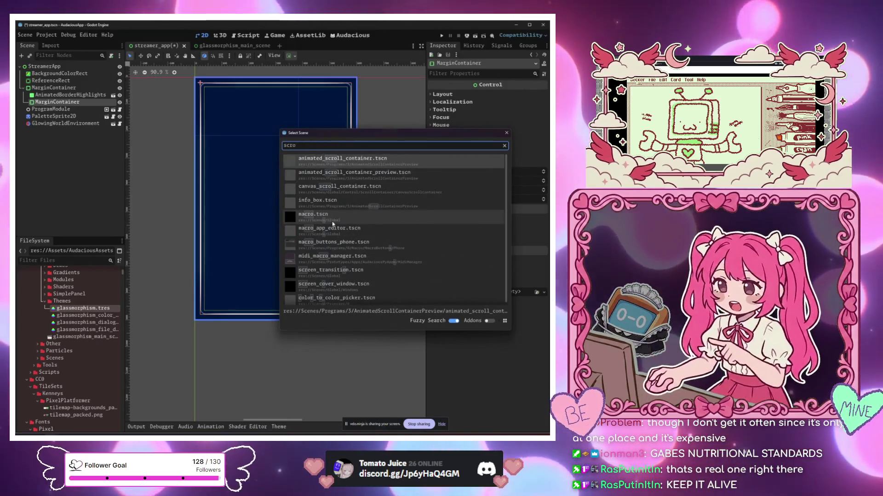
pyautogui.press('Return')
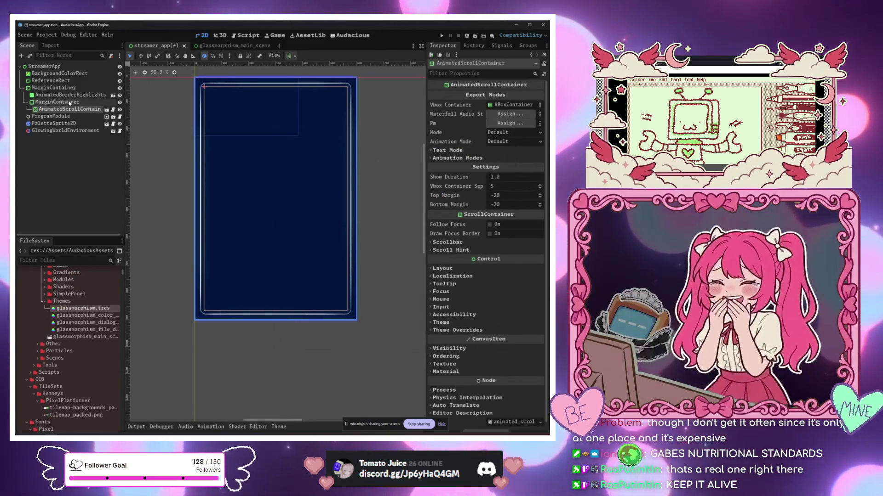
# - Add a VBoxContainer as a child of the AnimatedScrollContainer
pyautogui.click(70, 102)
pyautogui.click(68, 109)
pyautogui.hotkey('ctrl', 'a')
pyautogui.write('vb')
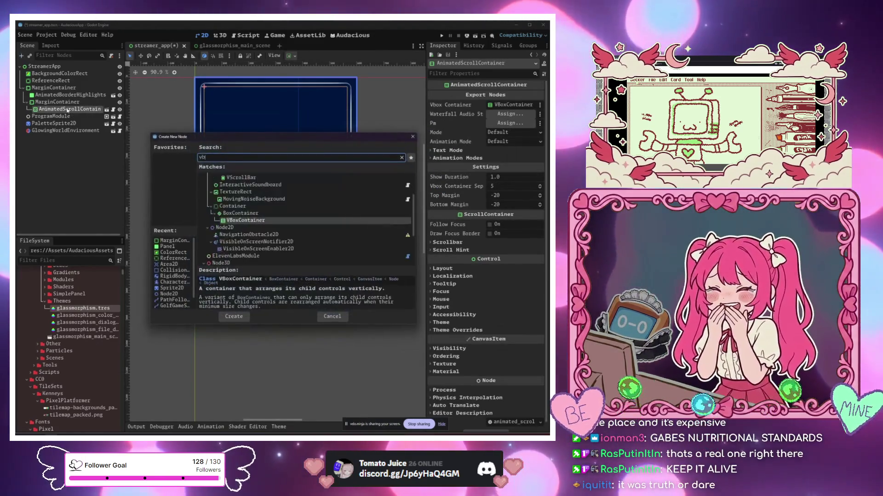
pyautogui.write('ox')
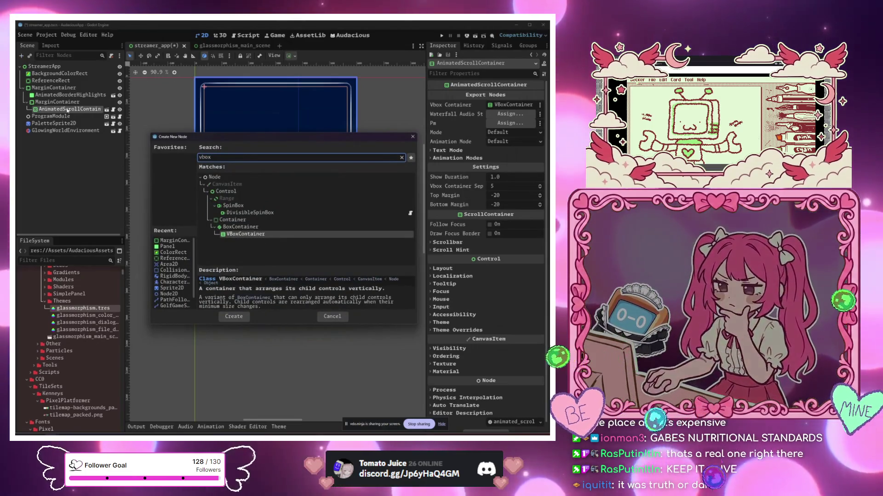
pyautogui.press('Return')
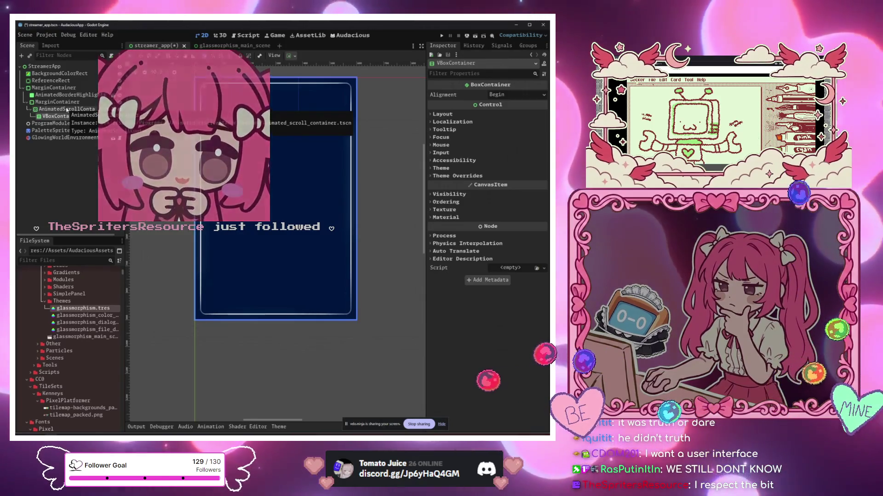
# - Add a RichTextLabel inside the VBoxContainer
pyautogui.click(68, 116)
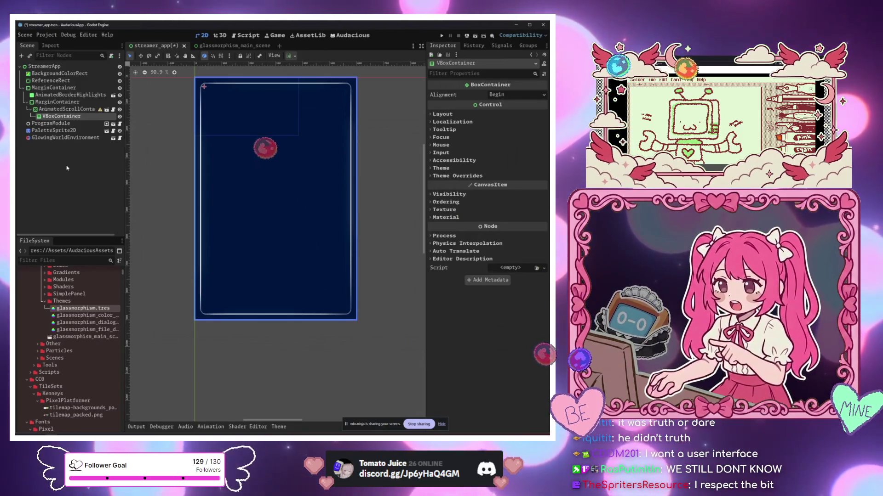
pyautogui.hotkey('ctrl', 'a')
pyautogui.write('ch')
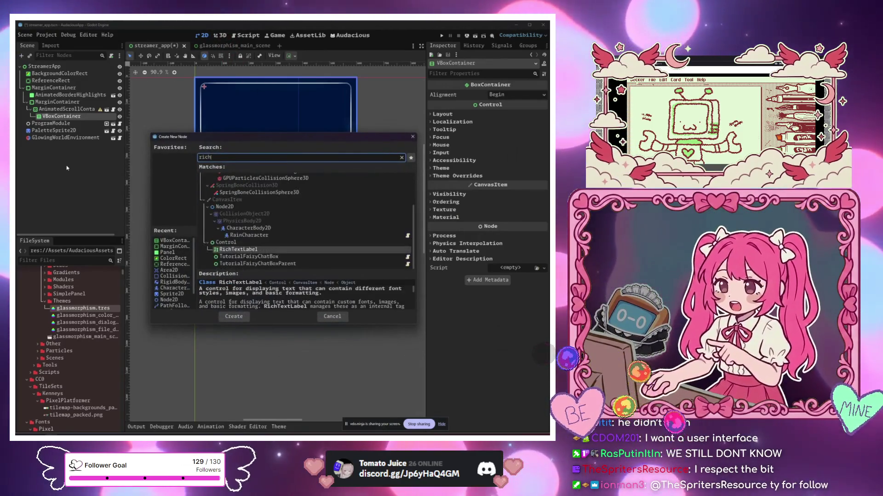
pyautogui.press('Return')
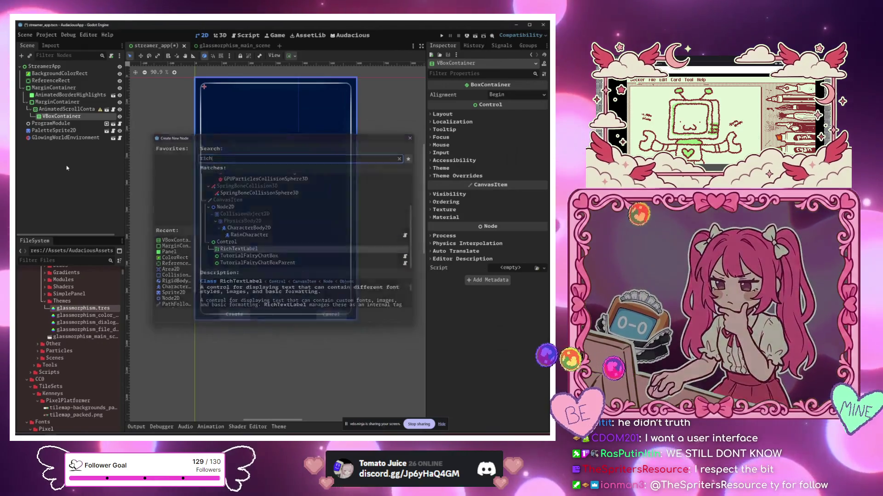
pyautogui.click(33, 435)
# - Launch veadotube.exe and open the recent RavioliPngTuber.veado avatar project
pyautogui.write('veadotube.exe')
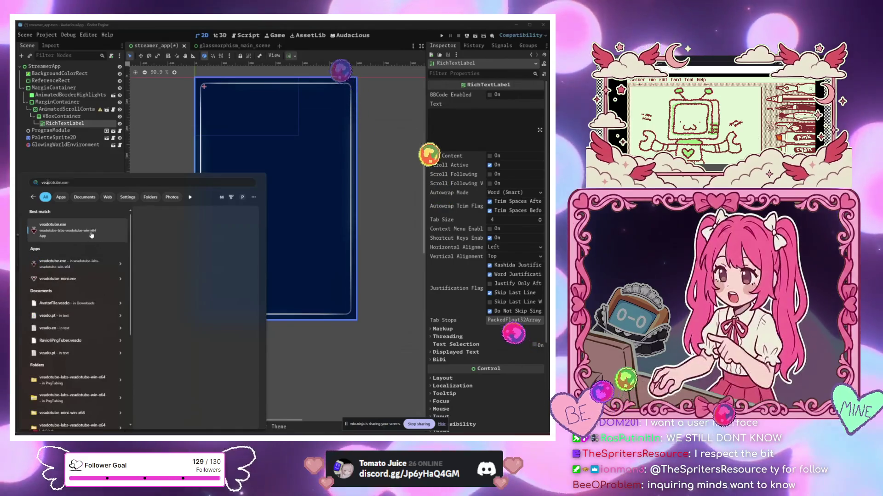
pyautogui.click(91, 236)
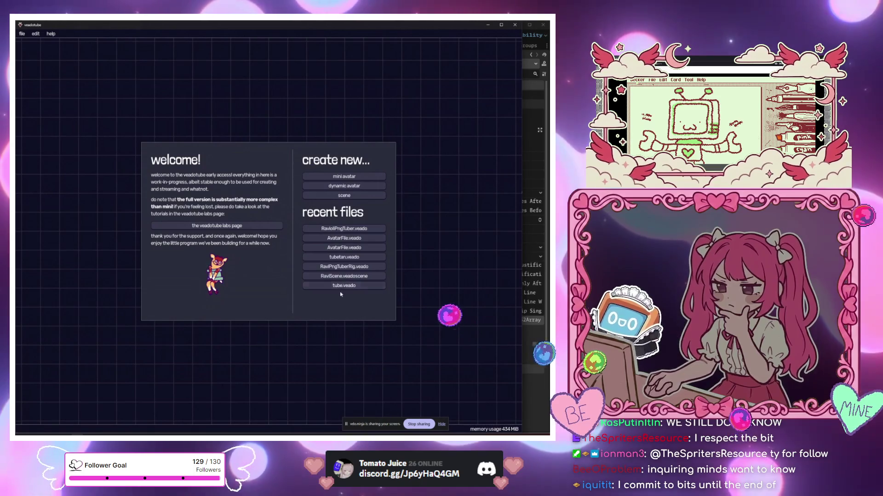
pyautogui.click(343, 239)
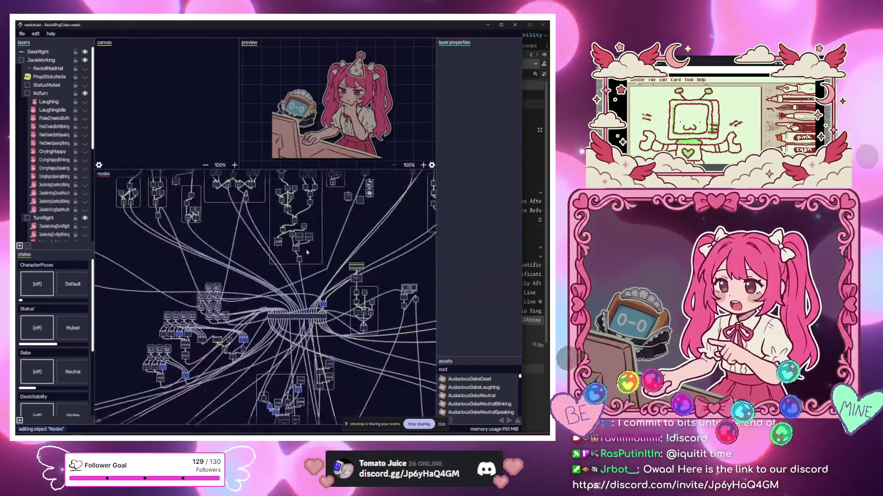
# - Switch off the ExaggeratedTalkingEffect button node
pyautogui.scroll(5, 221, 295)
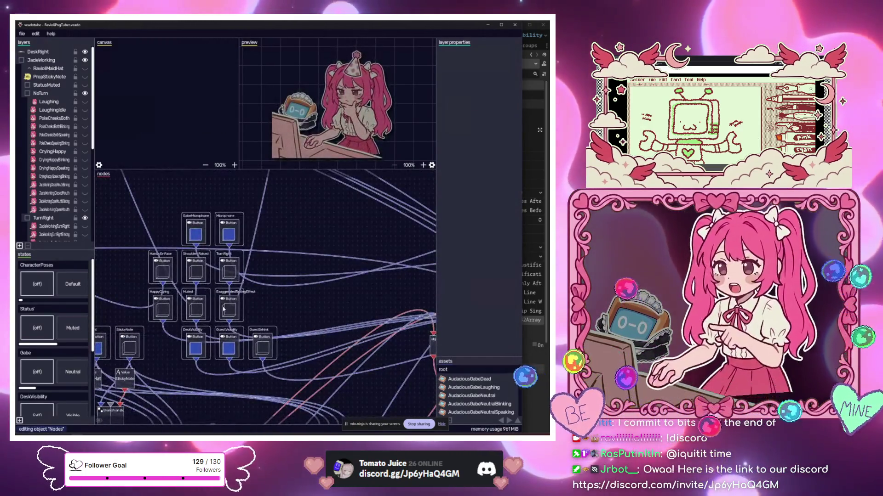
pyautogui.click(227, 310)
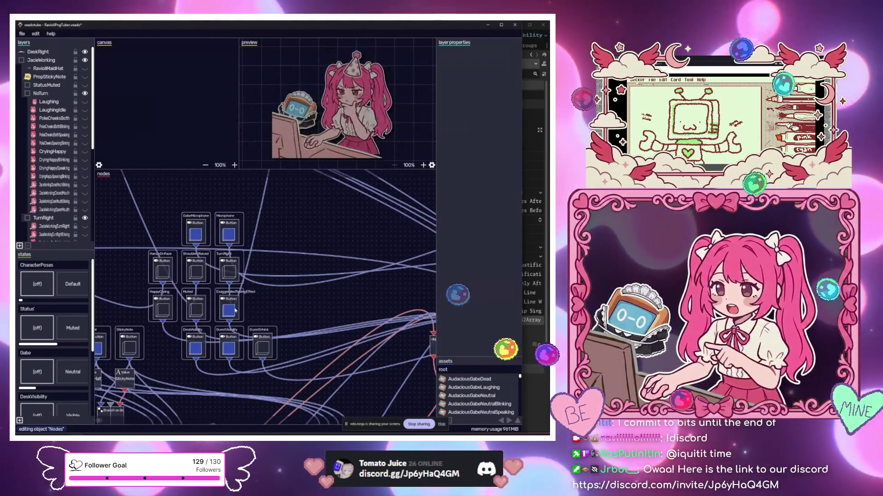
pyautogui.click(235, 310)
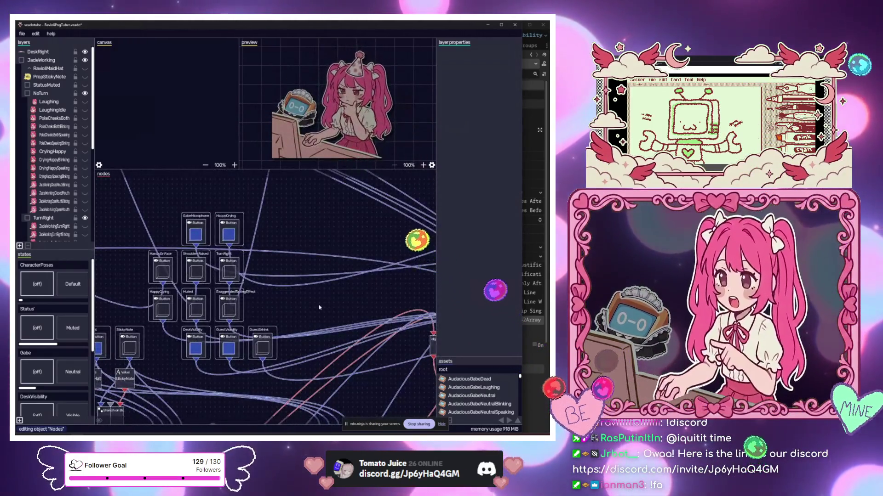
# - Zoom and pan the node graph to inspect the MaidHat, RavioliHat, PartyHat and StickyNote nodes
pyautogui.scroll(-10, 241, 321)
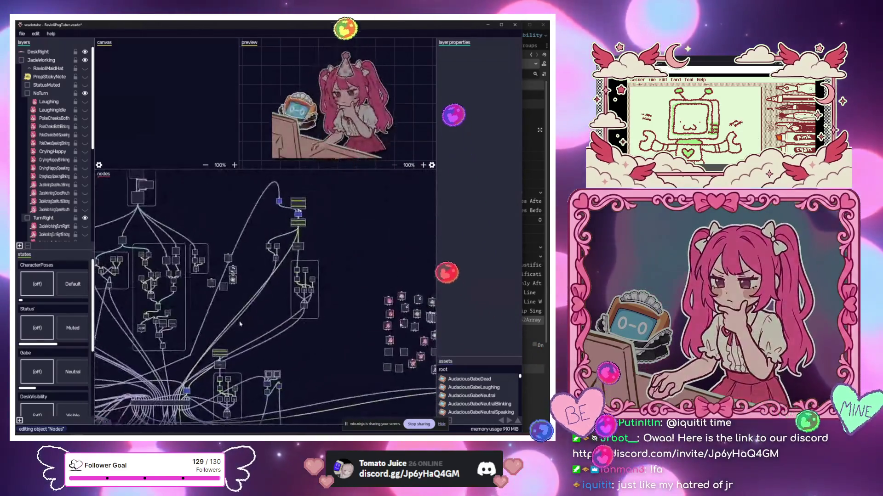
pyautogui.scroll(-5, 241, 322)
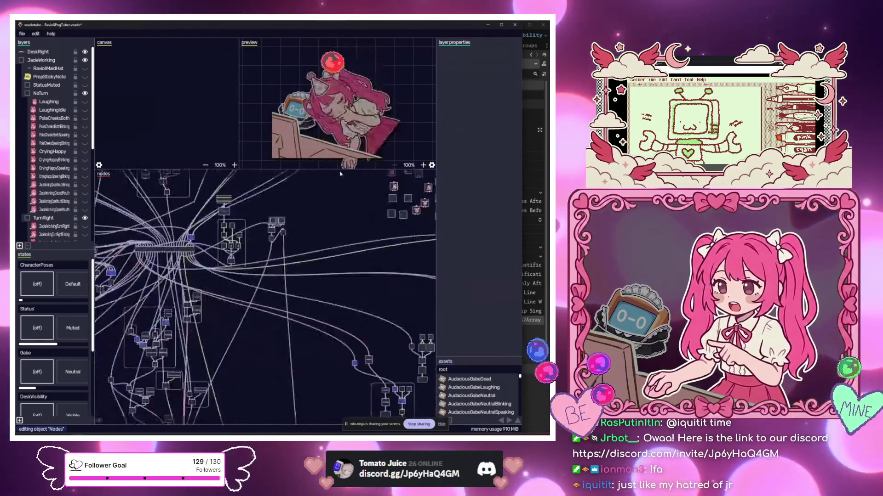
pyautogui.scroll(5, 325, 233)
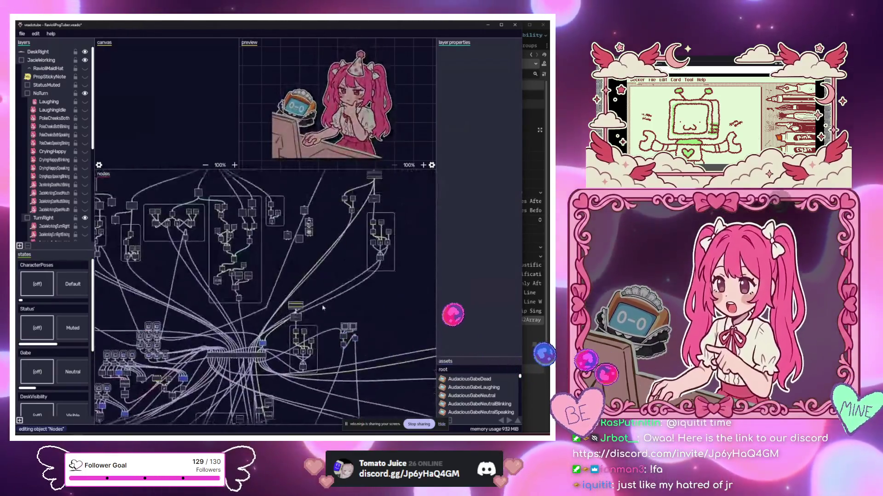
pyautogui.scroll(10, 323, 308)
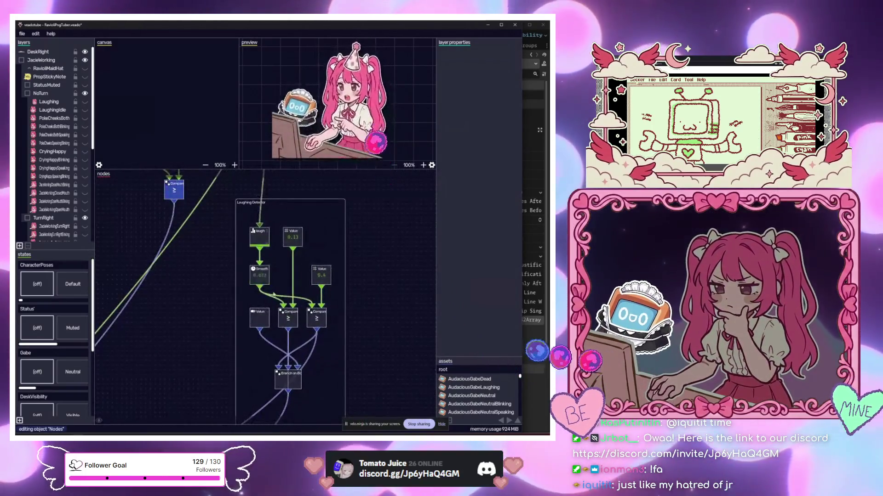
pyautogui.scroll(-2, 267, 283)
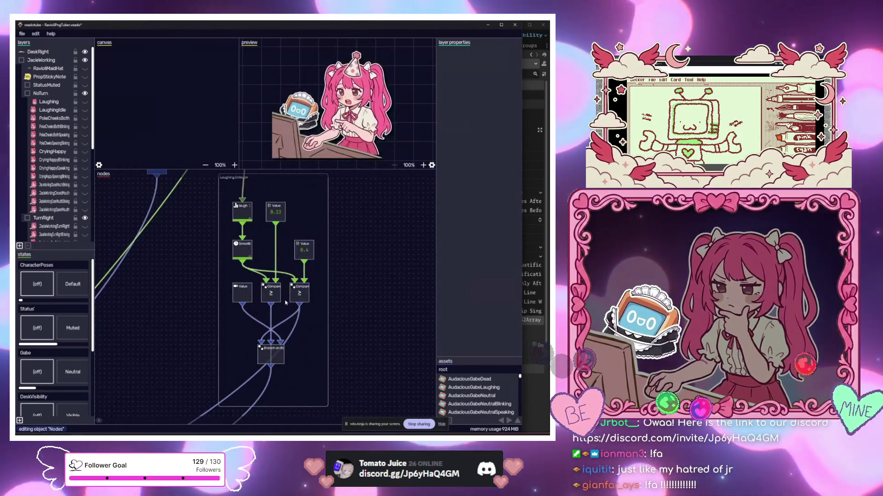
pyautogui.scroll(-6, 287, 300)
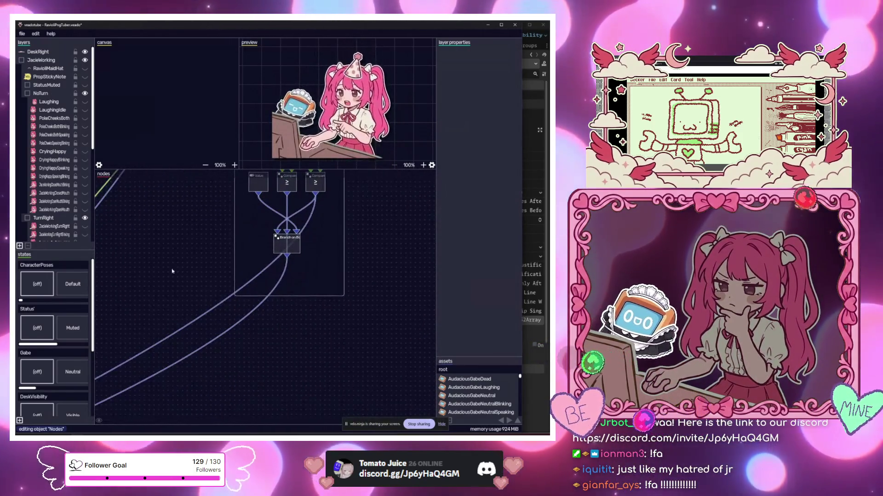
pyautogui.scroll(-10, 161, 278)
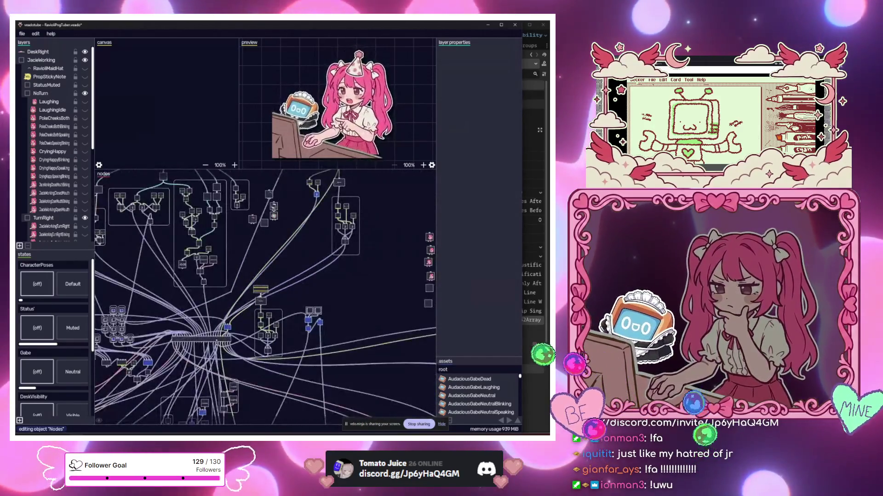
pyautogui.moveTo(256, 396); pyautogui.dragTo(328, 223)
pyautogui.scroll(-7, 328, 223)
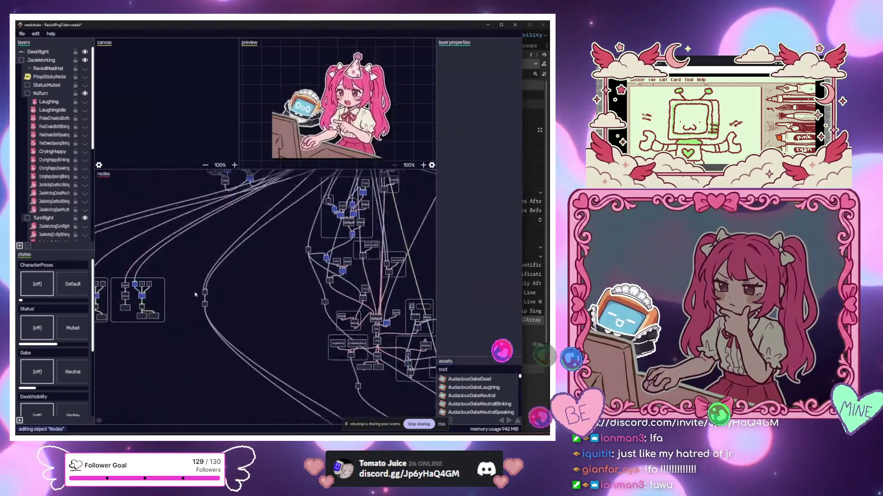
pyautogui.scroll(8, 249, 344)
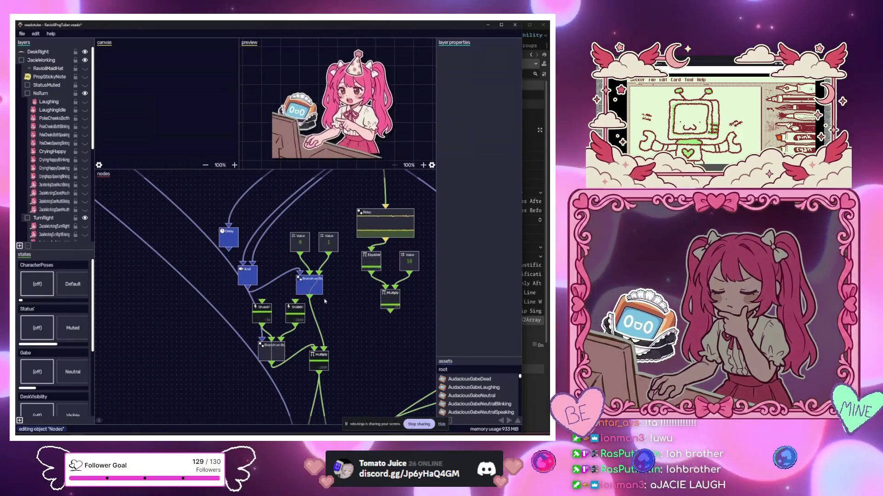
pyautogui.hscroll(2, 325, 301)
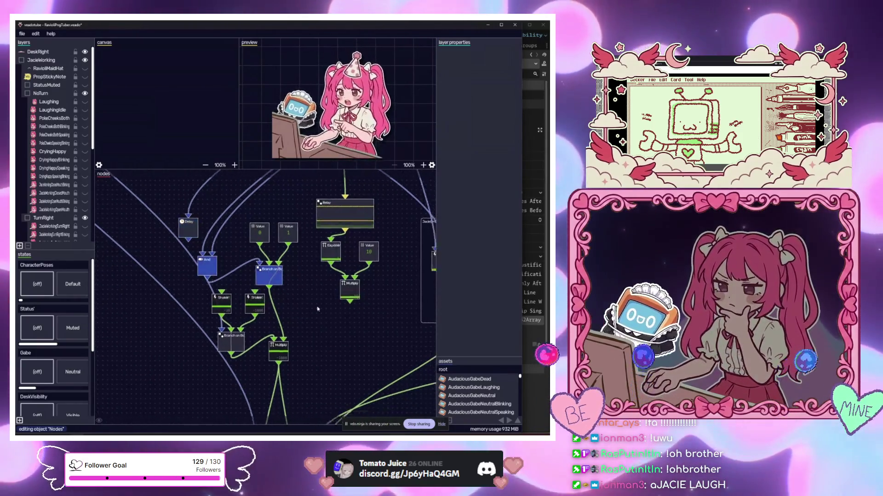
pyautogui.scroll(-7, 318, 308)
pyautogui.hscroll(3, 317, 309)
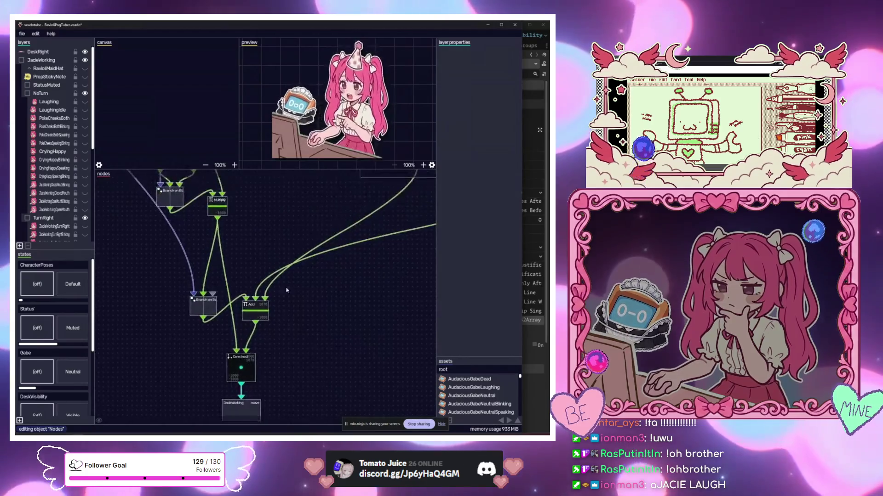
pyautogui.scroll(-8, 294, 308)
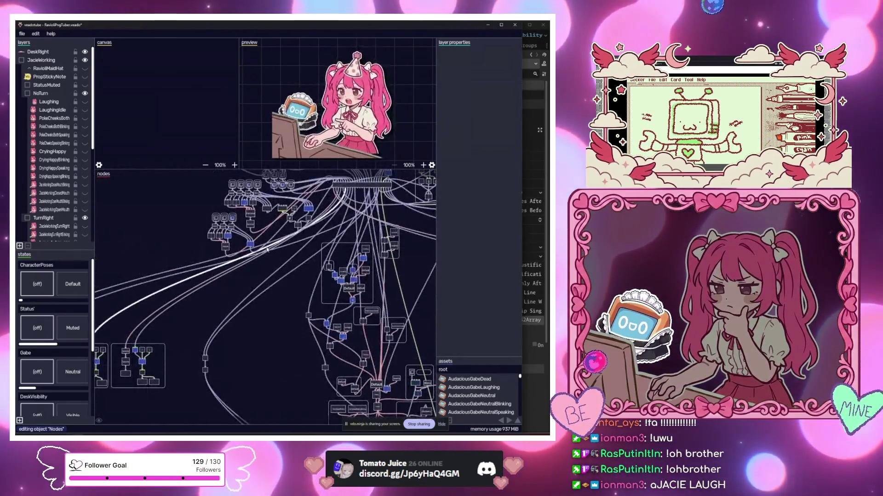
pyautogui.scroll(8, 267, 249)
pyautogui.scroll(-5, 352, 243)
pyautogui.scroll(5, 338, 256)
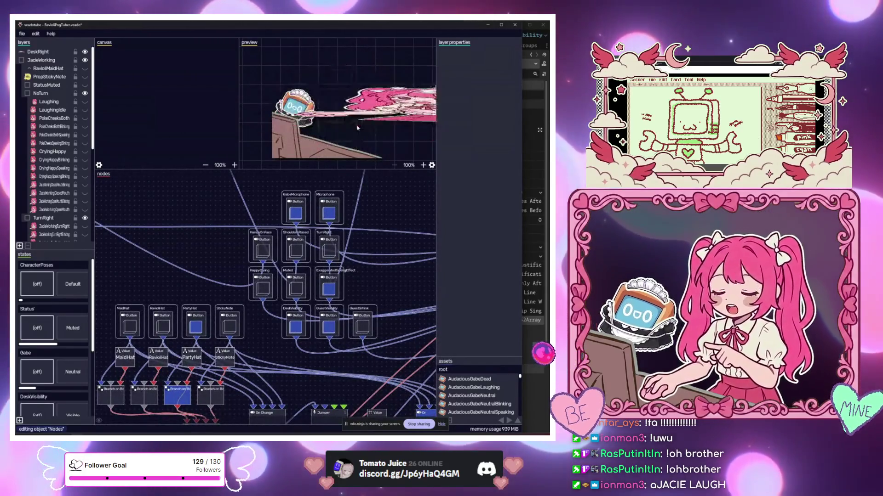
# - Maximize the veadotube window and center the labelled button nodes in view
pyautogui.moveTo(378, 299); pyautogui.dragTo(278, 279)
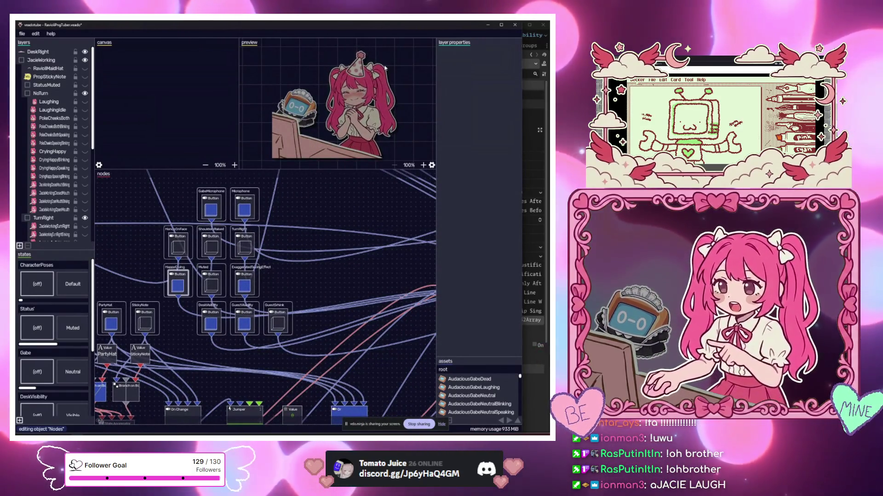
pyautogui.doubleClick(385, 26)
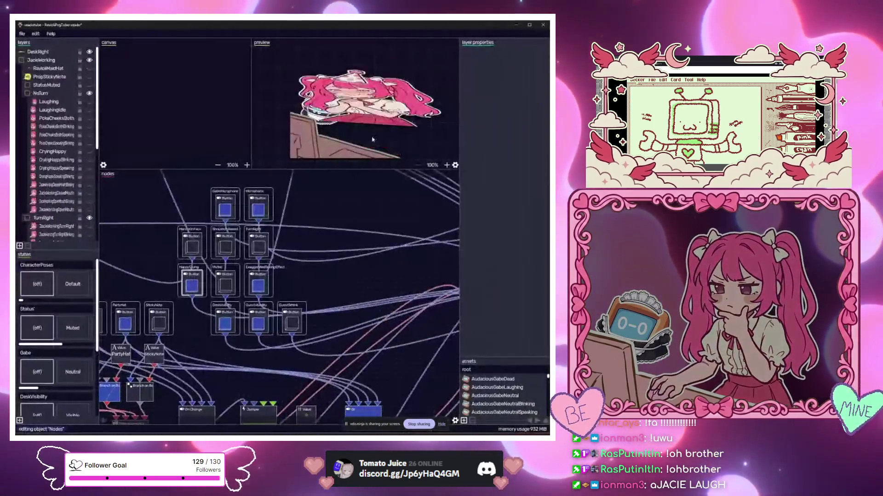
pyautogui.moveTo(317, 307); pyautogui.dragTo(365, 266)
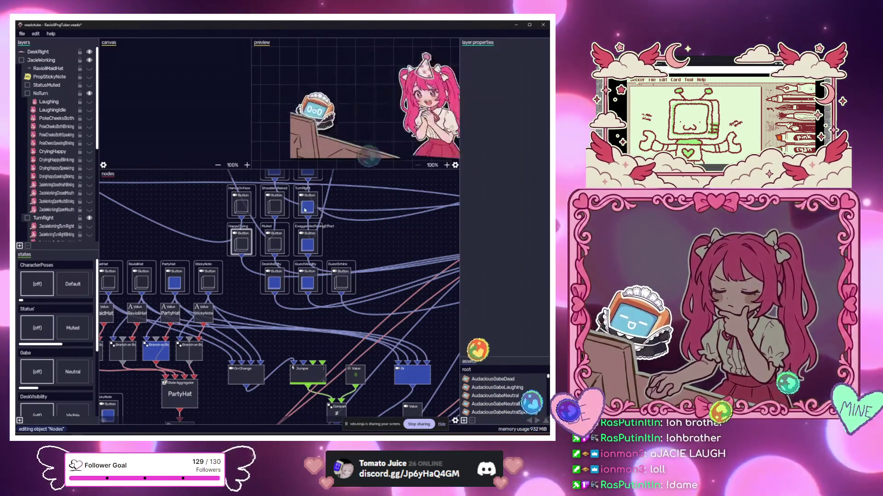
pyautogui.scroll(-4, 313, 321)
pyautogui.scroll(-5, 313, 320)
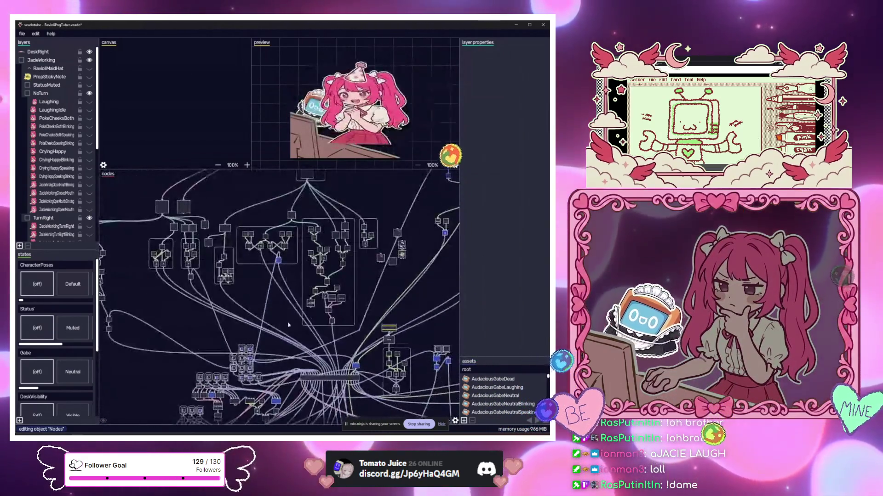
pyautogui.moveTo(349, 300); pyautogui.dragTo(193, 294)
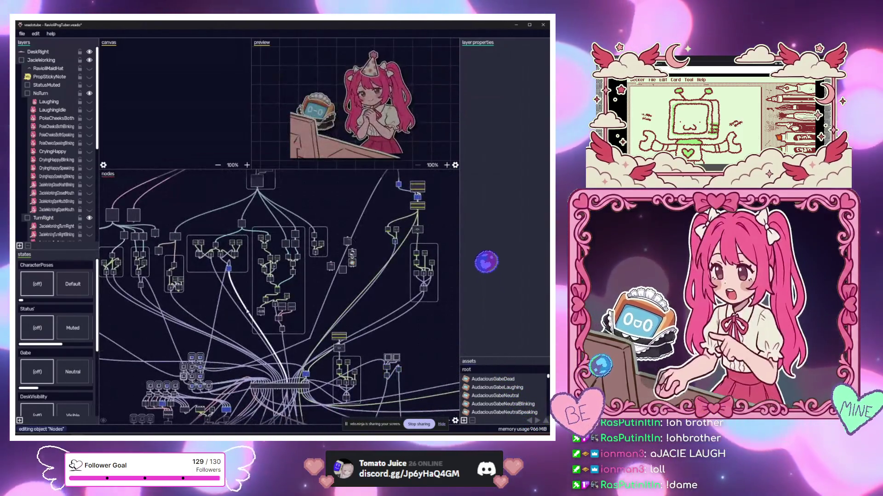
pyautogui.scroll(6, 276, 283)
pyautogui.moveTo(276, 283)
pyautogui.mouseDown()
pyautogui.moveTo(325, 276)
pyautogui.moveTo(341, 257)
pyautogui.mouseUp()
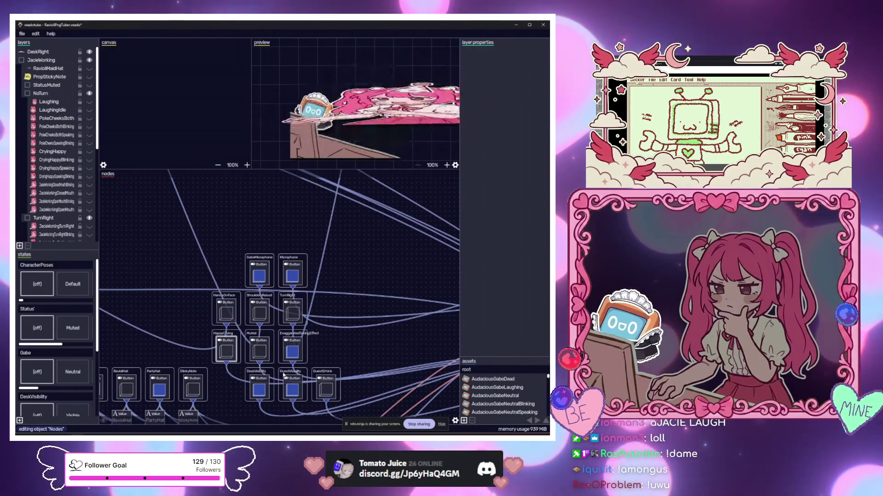
# - Turn ExaggeratedTalkingEffect off and toggle the TurnRight pose off and back on
pyautogui.click(288, 355)
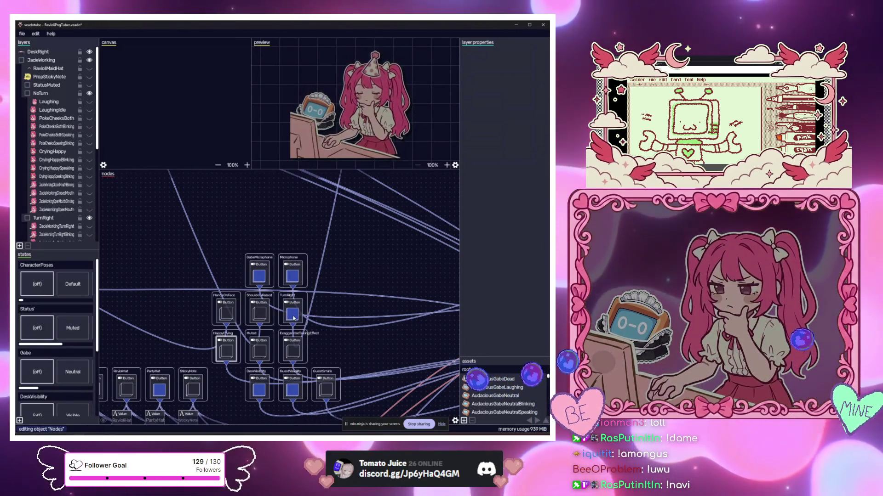
pyautogui.click(292, 315)
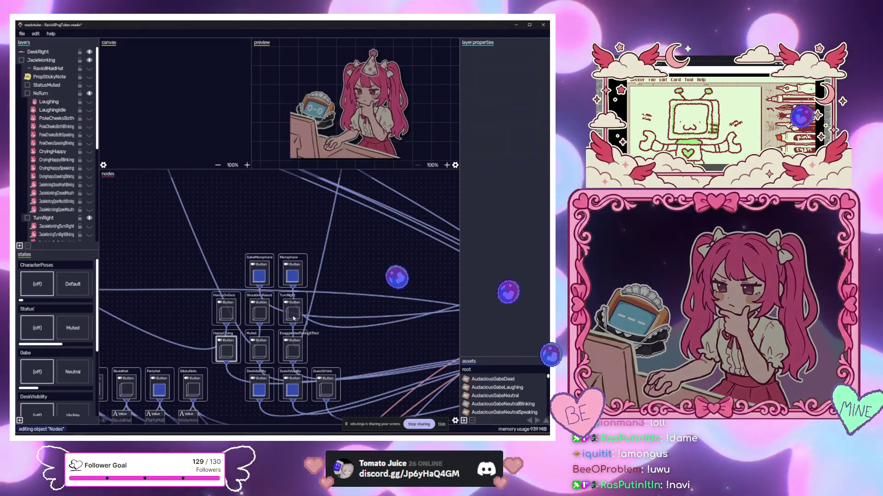
pyautogui.click(292, 314)
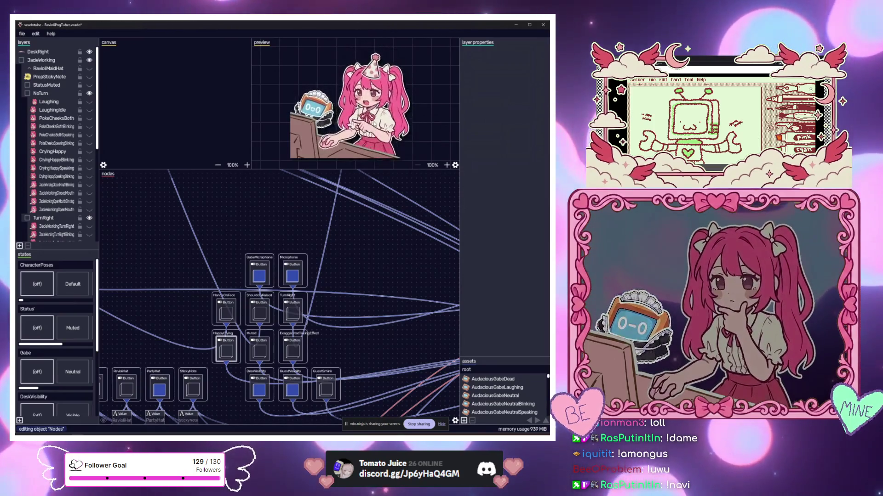
# - Minimize veadotube to return to Godot and select the RichTextLabel node
pyautogui.moveTo(347, 253); pyautogui.dragTo(241, 263)
pyautogui.scroll(-5, 258, 262)
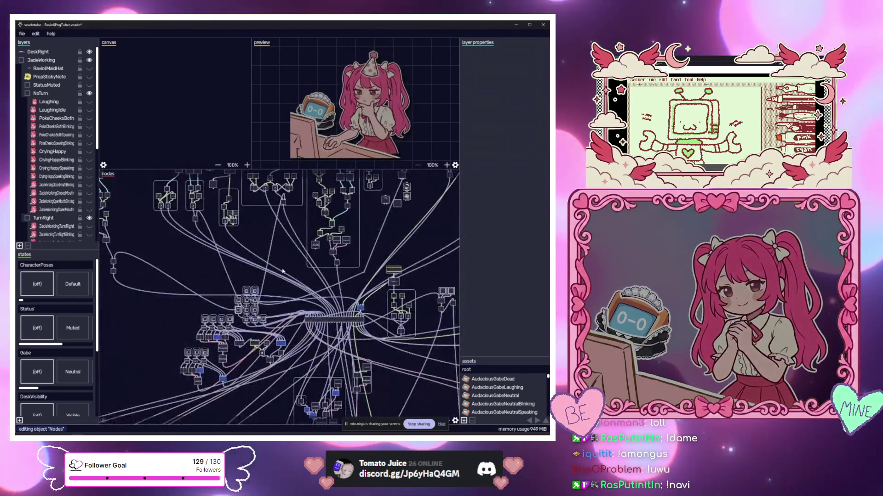
pyautogui.hscroll(5, 282, 272)
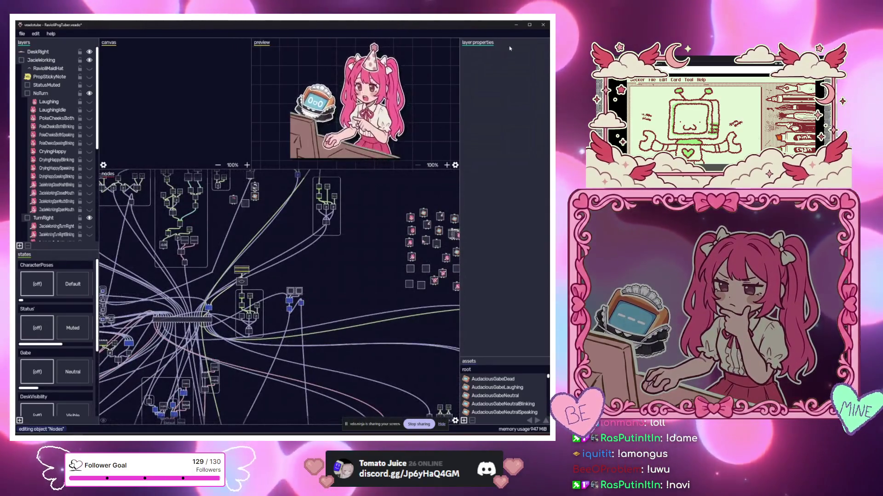
pyautogui.click(516, 25)
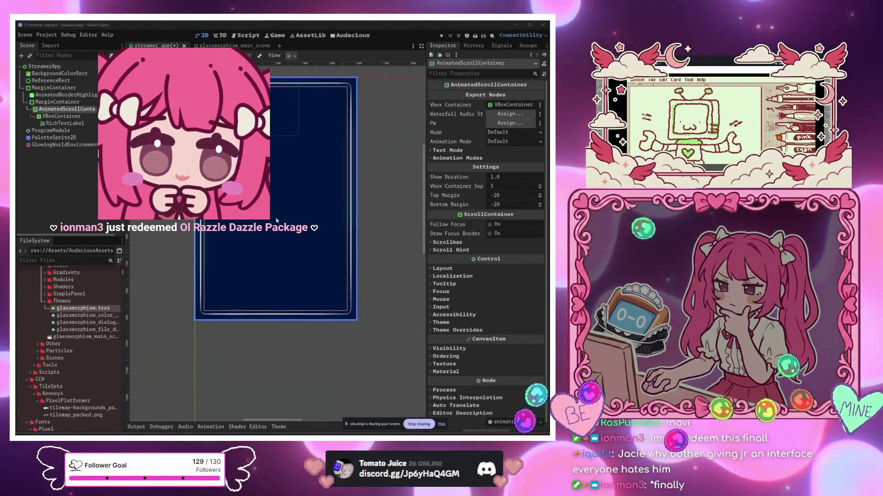
pyautogui.click(65, 123)
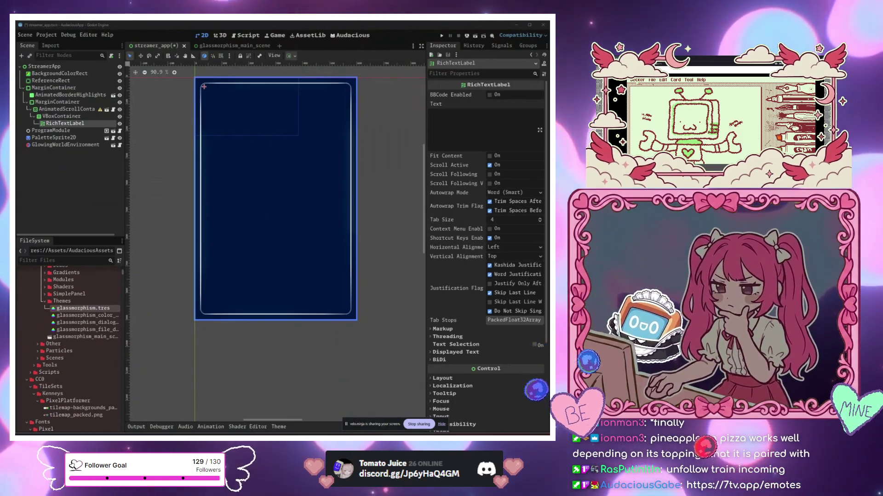
# - Select AnimatedScrollContainer, then reselect RichTextLabel to show its Inspector
pyautogui.click(225, 252)
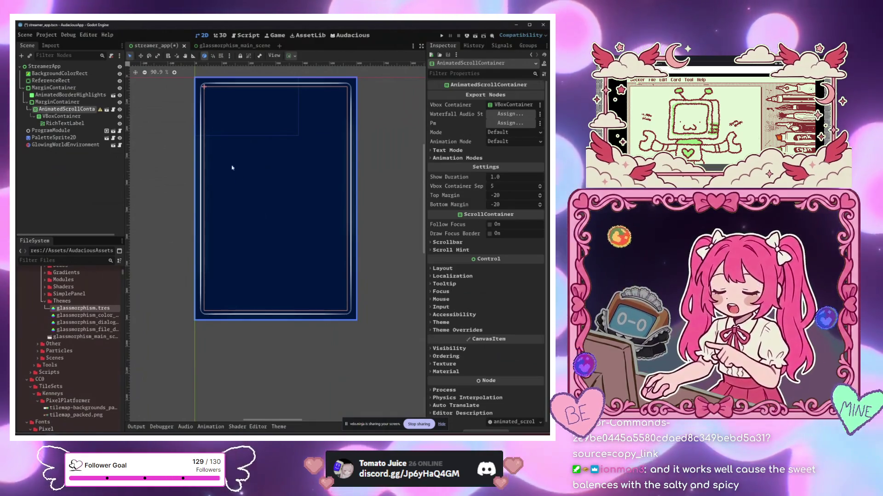
pyautogui.click(63, 124)
pyautogui.scroll(10, 71, 315)
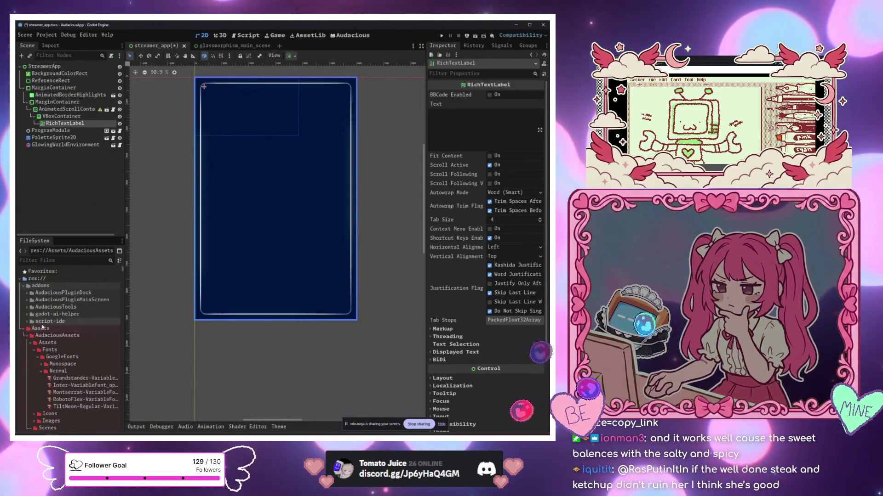
# - In the FileSystem, collapse the Pixel font folder and expand the HachiMaruPop folder
pyautogui.scroll(-3, 65, 367)
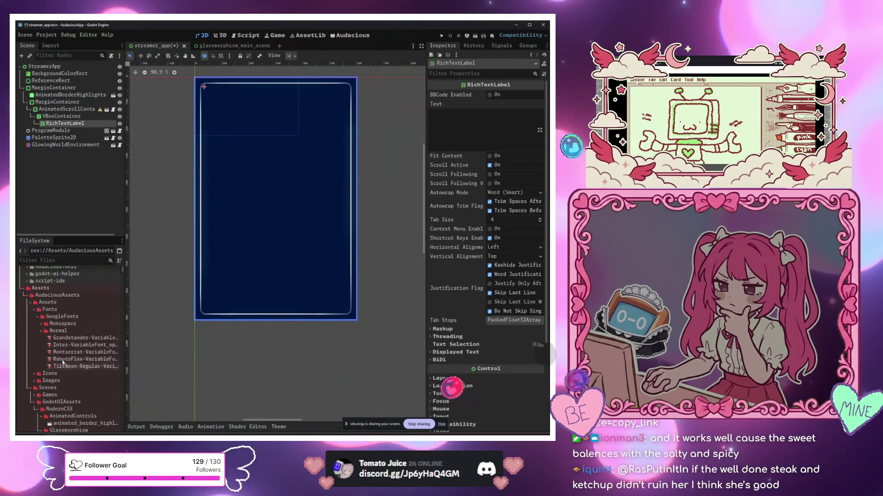
pyautogui.scroll(2, 35, 321)
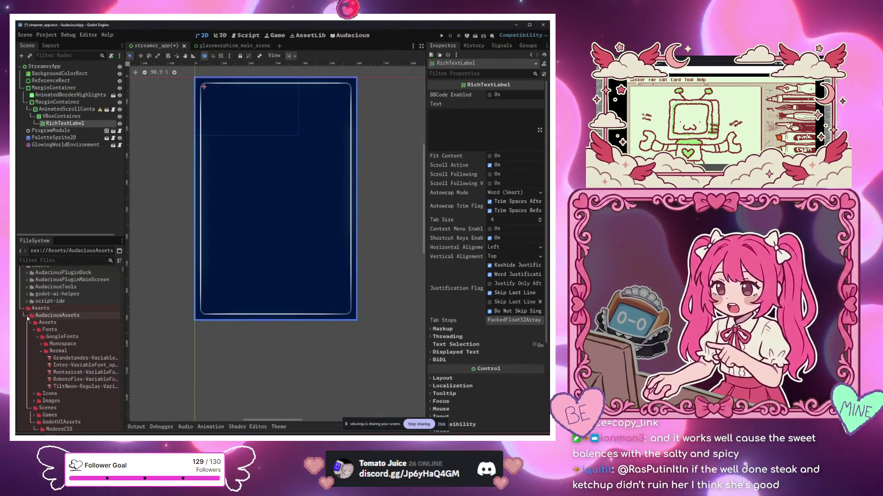
pyautogui.scroll(-10, 65, 340)
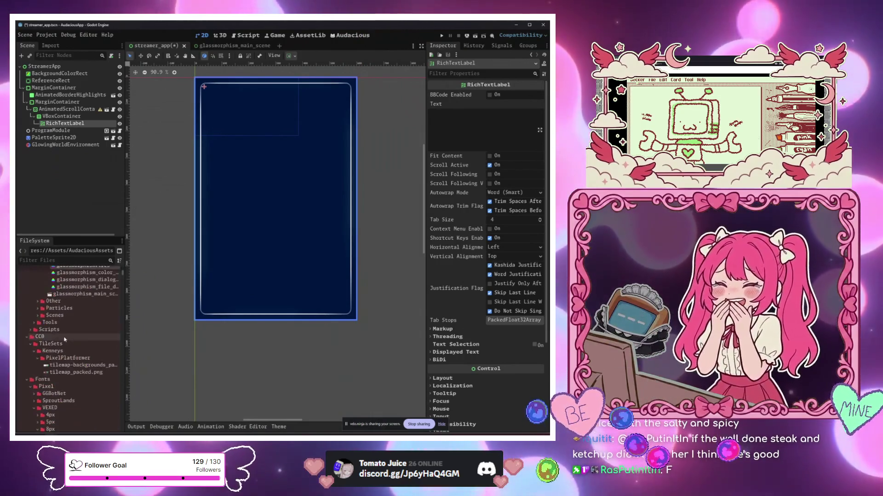
pyautogui.scroll(-6, 53, 386)
pyautogui.click(31, 307)
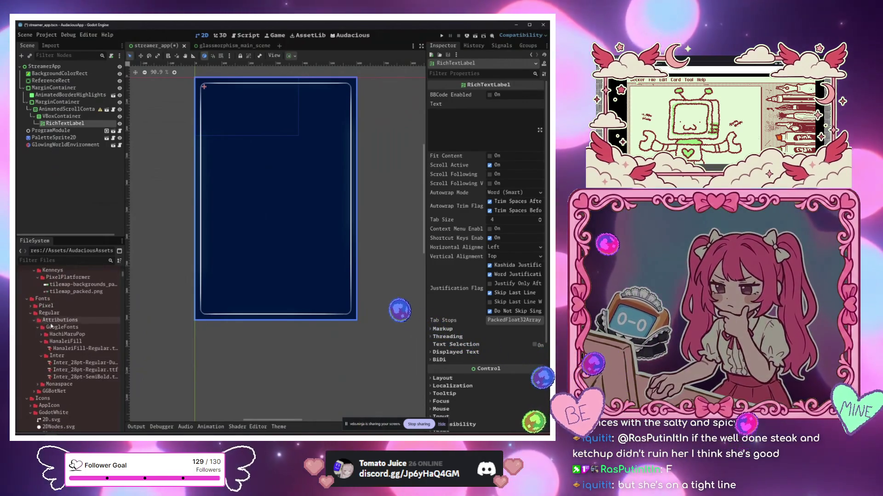
pyautogui.click(42, 334)
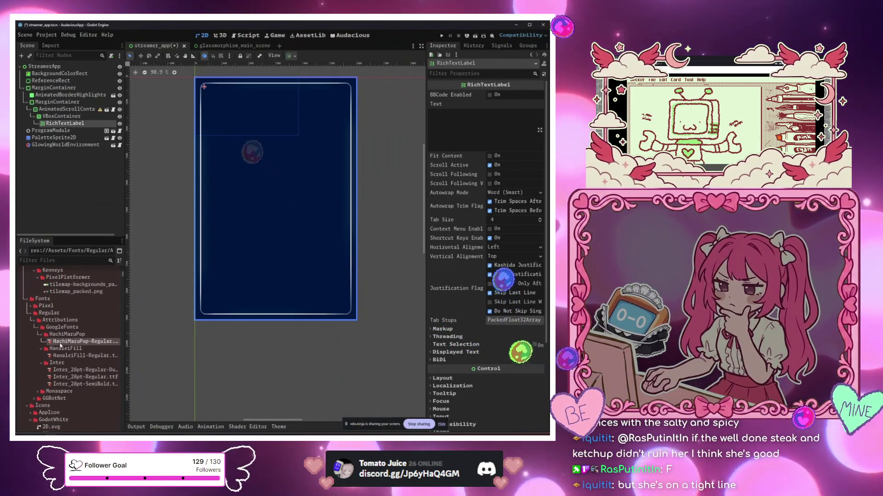
pyautogui.moveTo(70, 346)
pyautogui.mouseDown()
pyautogui.moveTo(124, 334)
pyautogui.moveTo(62, 339)
pyautogui.moveTo(57, 81)
pyautogui.mouseUp()
# - Give the StreamerApp theme a new FontVariation default font based on HachiMaruPop-Regular.ttf
pyautogui.click(44, 66)
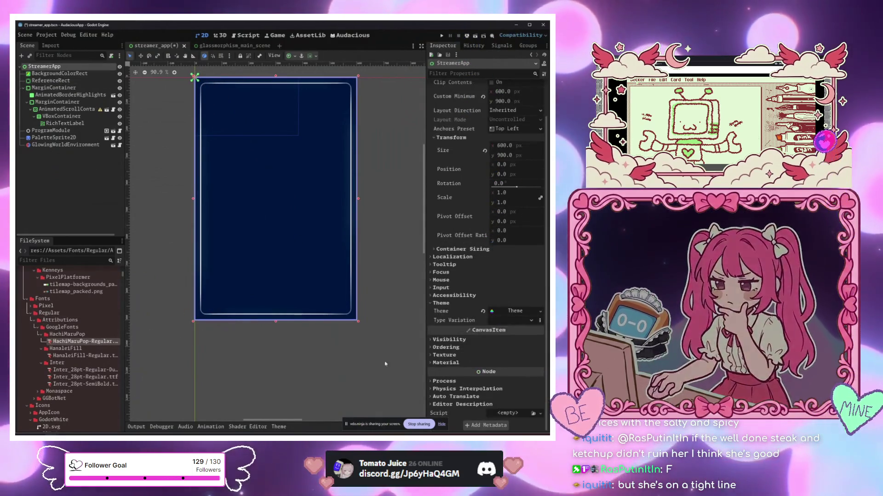
pyautogui.click(501, 311)
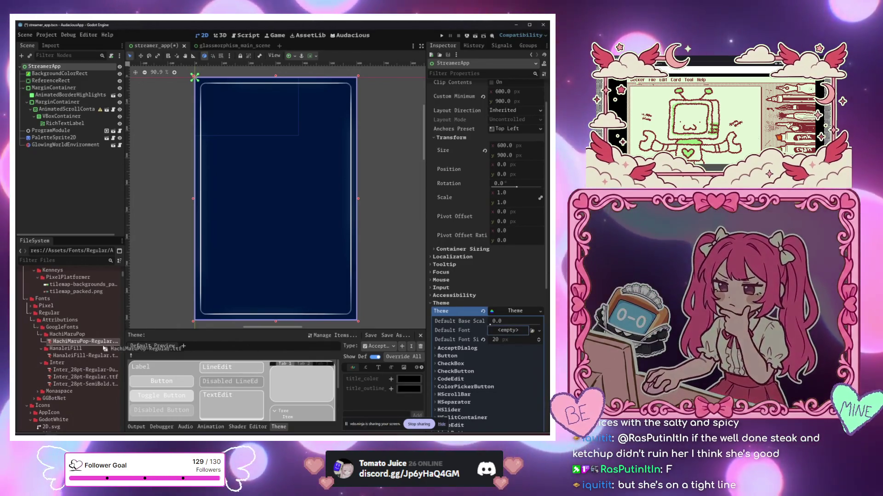
pyautogui.moveTo(98, 341); pyautogui.dragTo(508, 330)
pyautogui.click(437, 240)
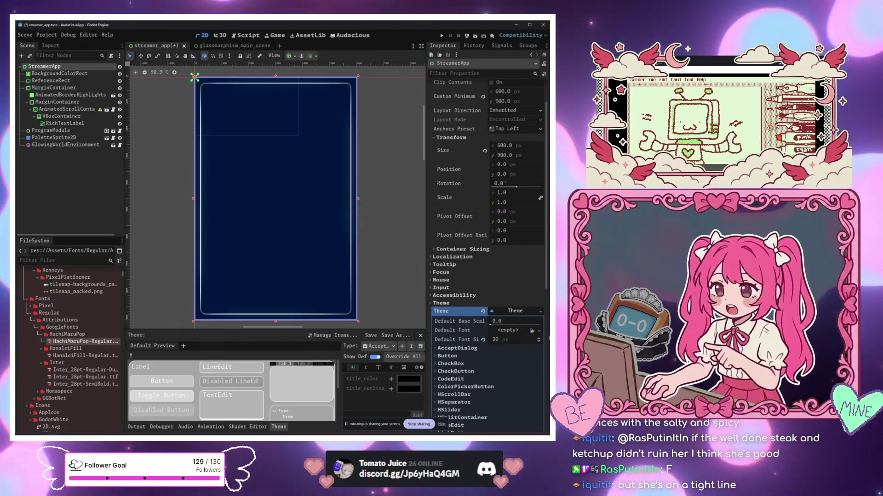
pyautogui.click(540, 333)
pyautogui.click(511, 339)
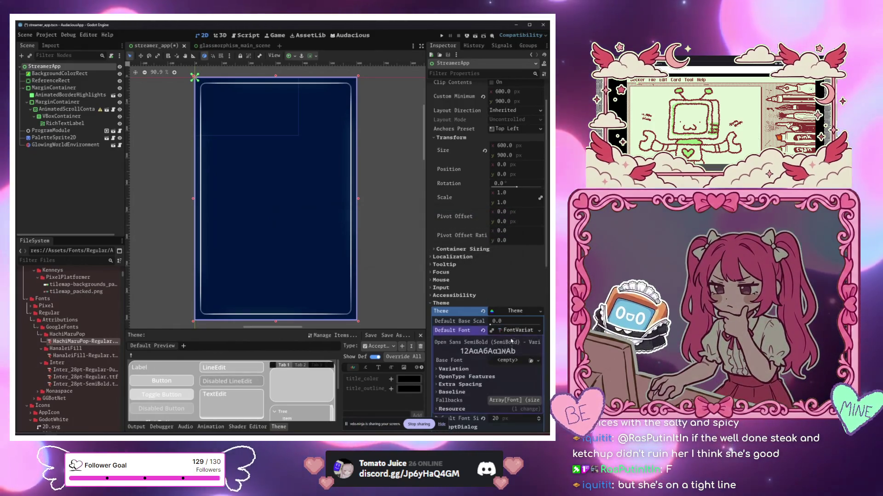
pyautogui.scroll(-2, 495, 357)
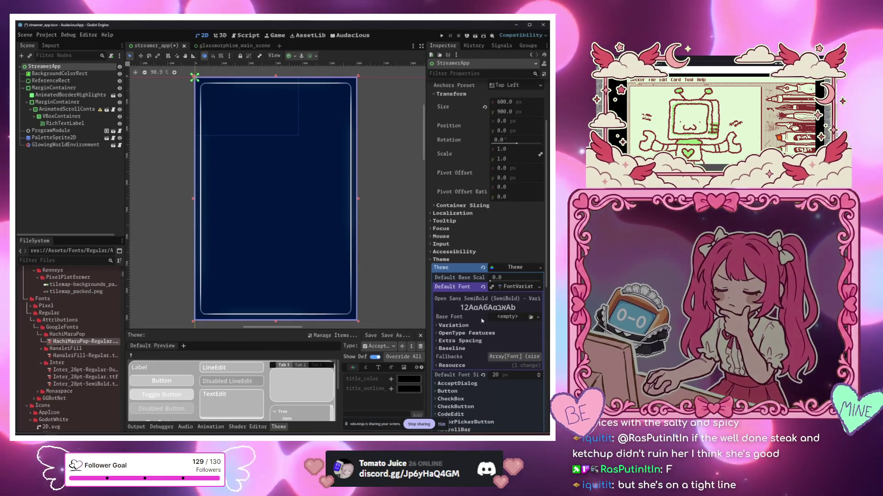
pyautogui.moveTo(498, 321); pyautogui.dragTo(494, 321)
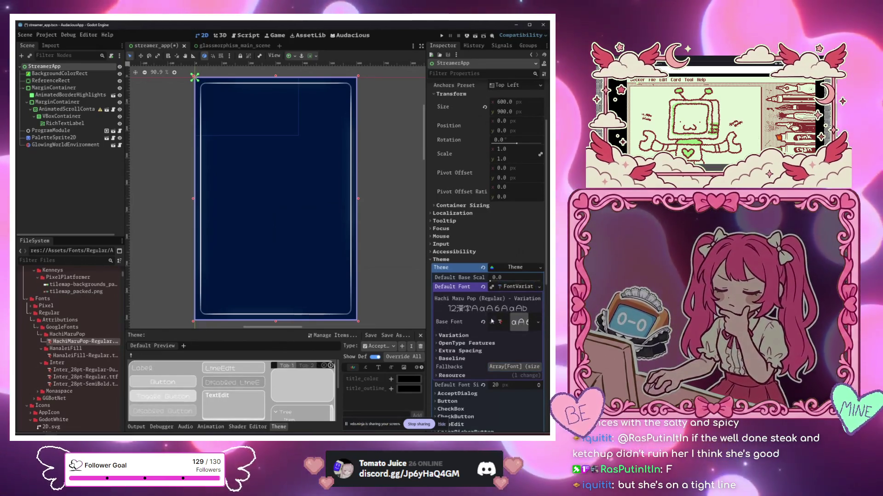
pyautogui.click(65, 123)
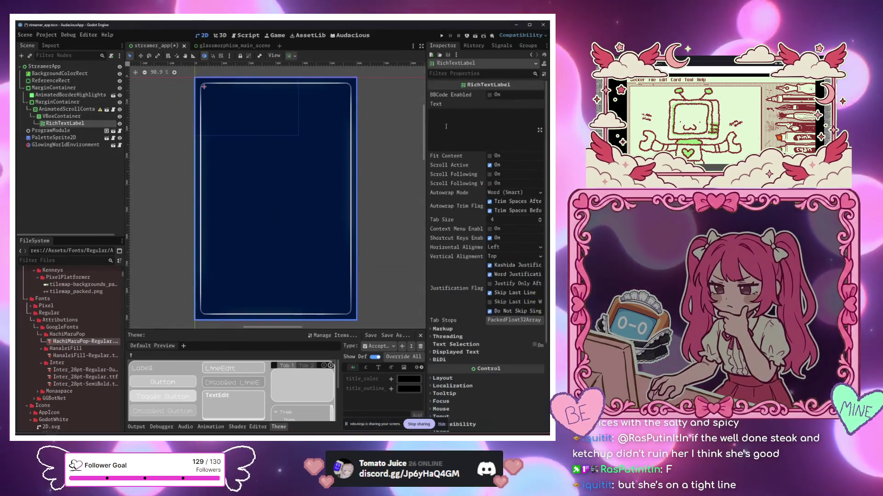
# - Enter 'This is a Test' as the label text and make the VBoxContainer expand horizontally and vertically
pyautogui.click(458, 131)
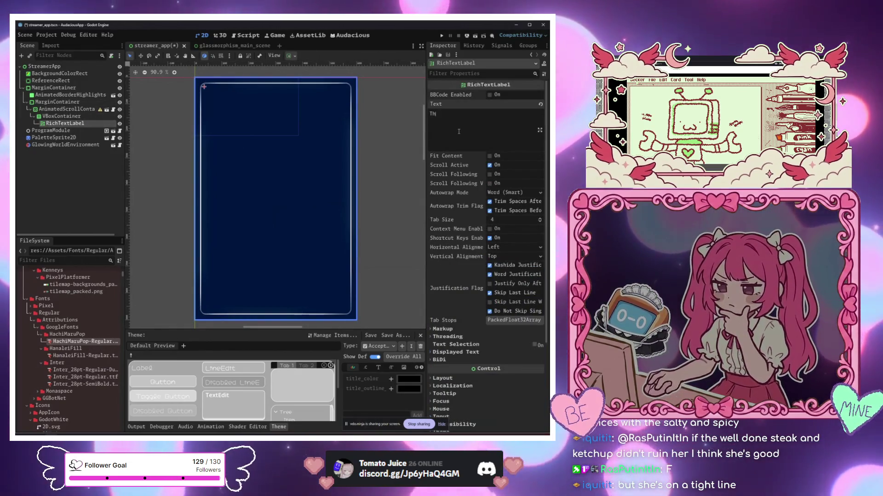
pyautogui.write('is is a T')
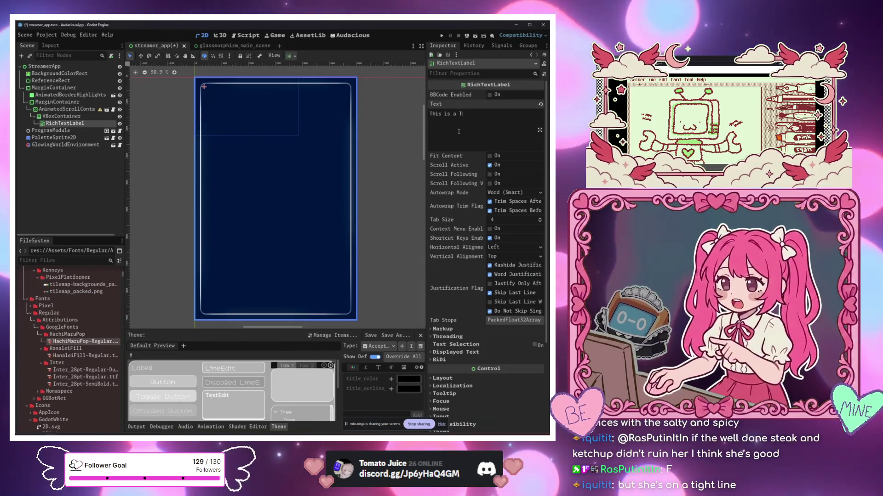
pyautogui.click(294, 56)
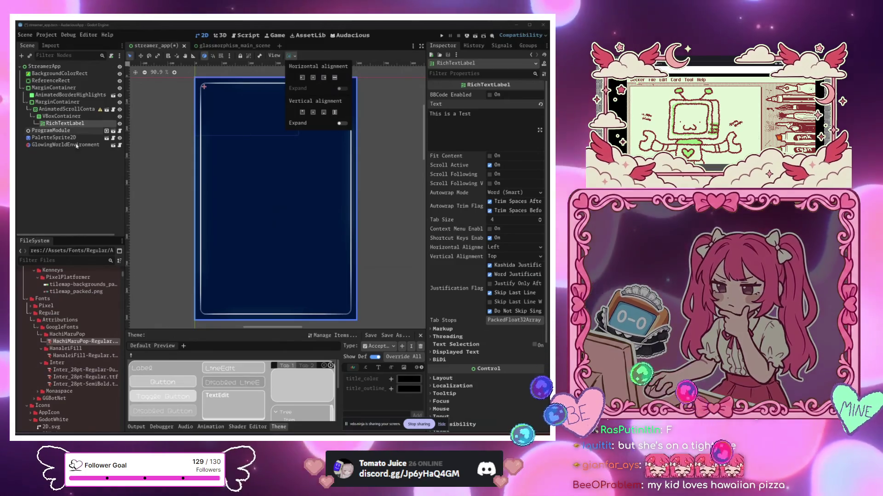
pyautogui.click(61, 116)
pyautogui.click(294, 56)
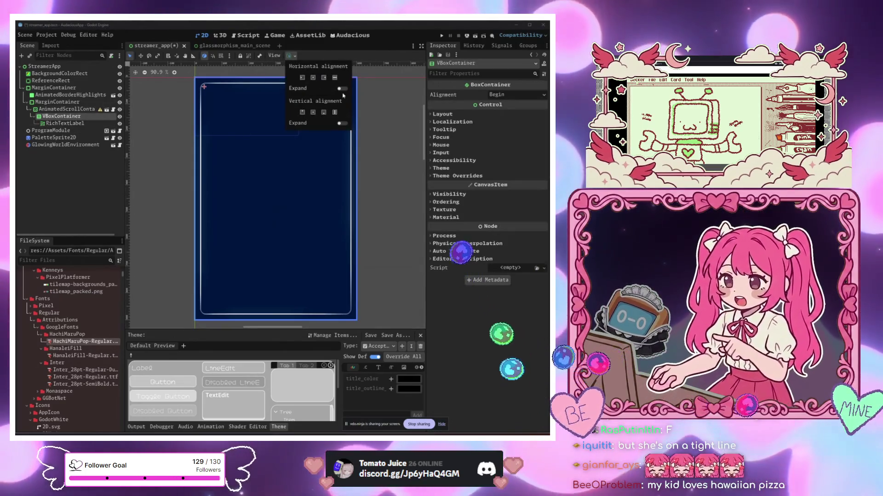
pyautogui.click(342, 88)
pyautogui.click(342, 123)
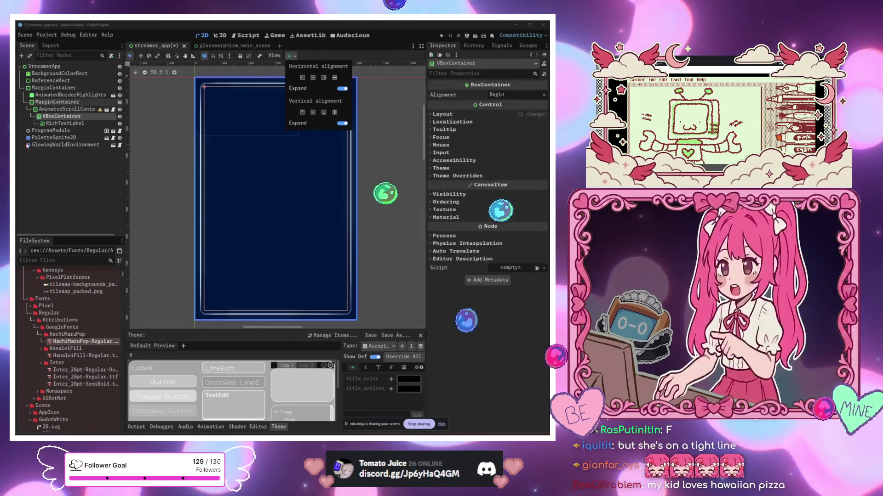
pyautogui.click(65, 123)
pyautogui.click(65, 123)
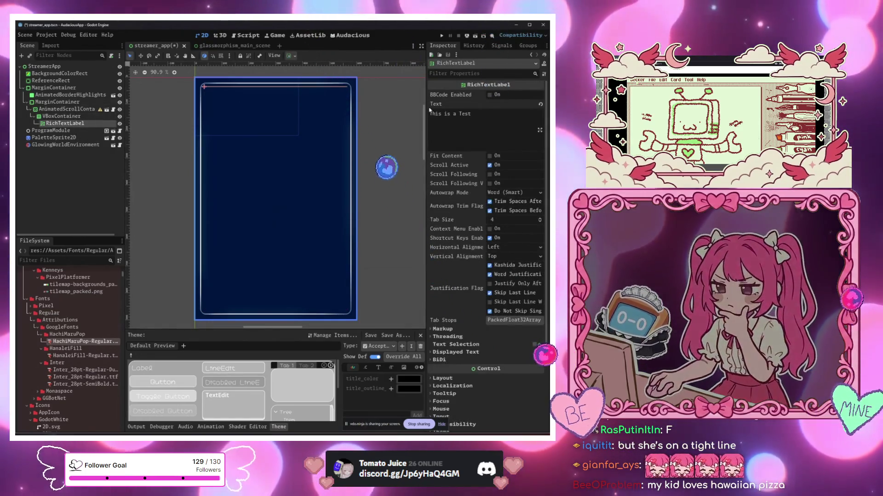
# - Turn on BBCode and Fit Content for the RichTextLabel, keeping the text 'This is a Test'
pyautogui.click(489, 95)
pyautogui.click(489, 156)
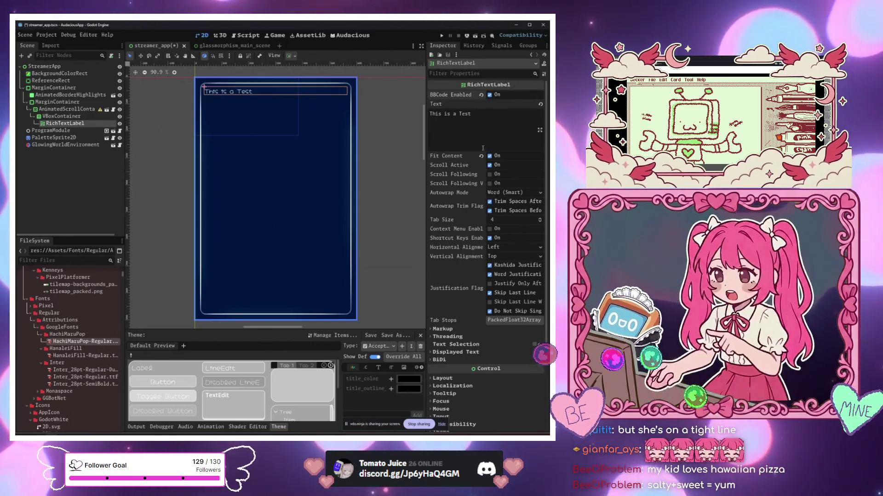
pyautogui.click(431, 114)
pyautogui.write('[b')
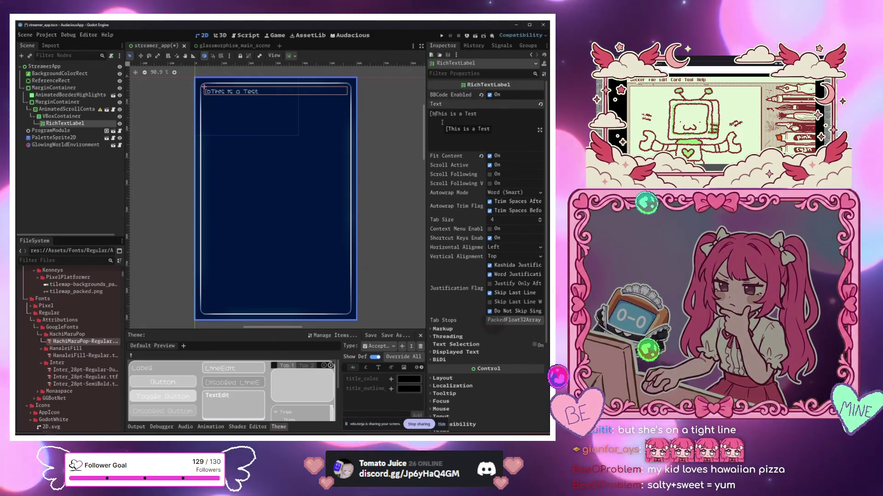
pyautogui.hotkey('ctrl', 'a')
pyautogui.hotkey('ctrl', 'c')
pyautogui.press('BackSpace')
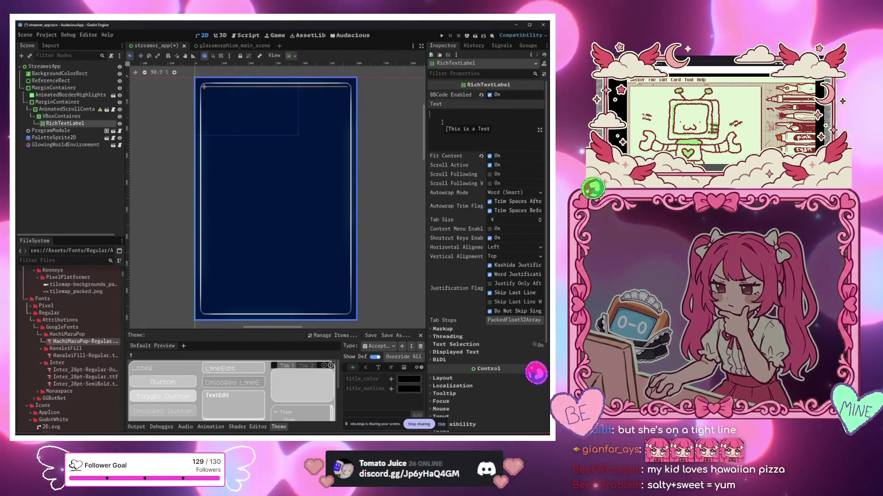
pyautogui.hotkey('ctrl', 'v')
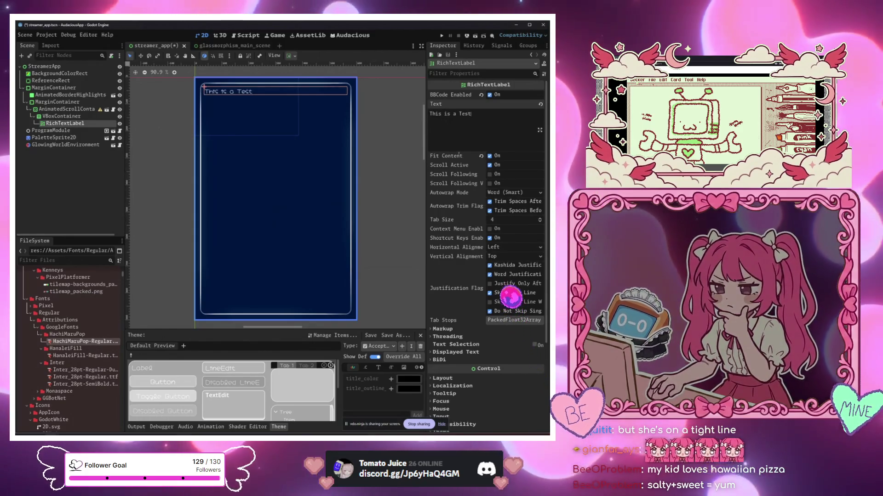
# - Center the label text both horizontally and vertically
pyautogui.click(512, 247)
pyautogui.click(506, 263)
pyautogui.click(513, 256)
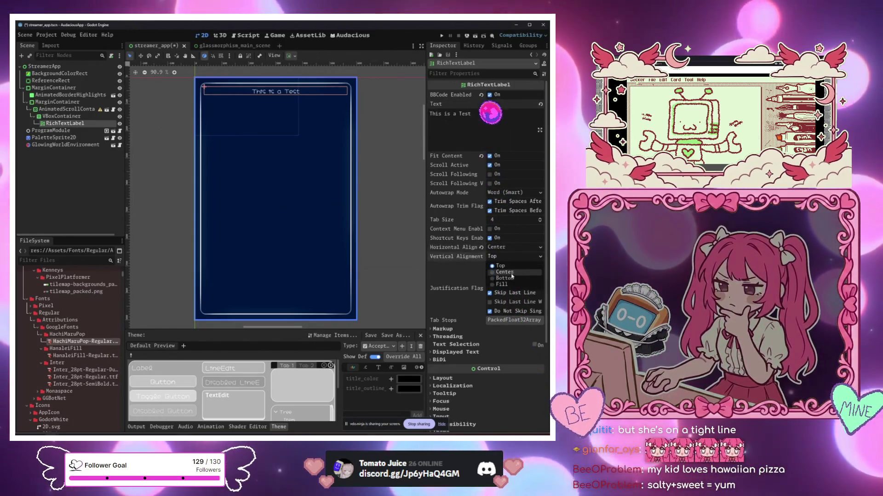
pyautogui.click(512, 273)
pyautogui.scroll(5, 262, 109)
pyautogui.scroll(-2, 243, 232)
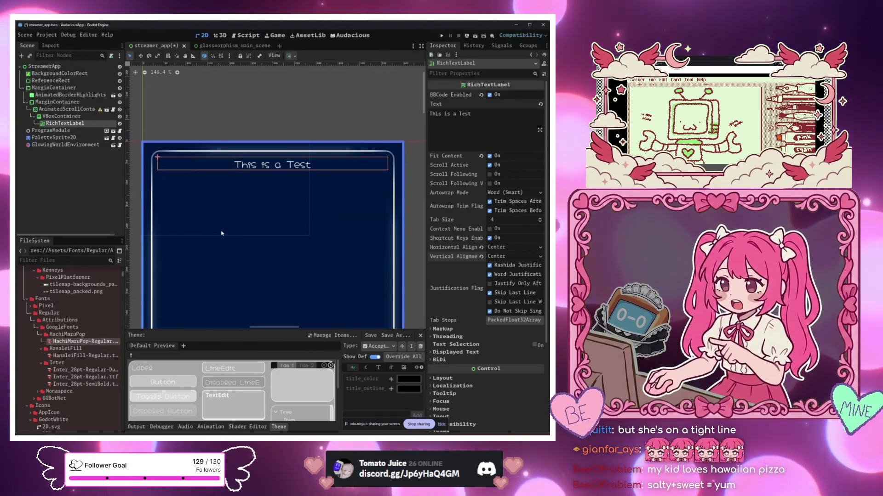
# - Select the RichTextLabel and set its Normal Font Size override to 60
pyautogui.moveTo(222, 234); pyautogui.dragTo(210, 210)
pyautogui.moveTo(341, 226)
pyautogui.mouseDown()
pyautogui.moveTo(339, 240)
pyautogui.moveTo(348, 212)
pyautogui.mouseUp()
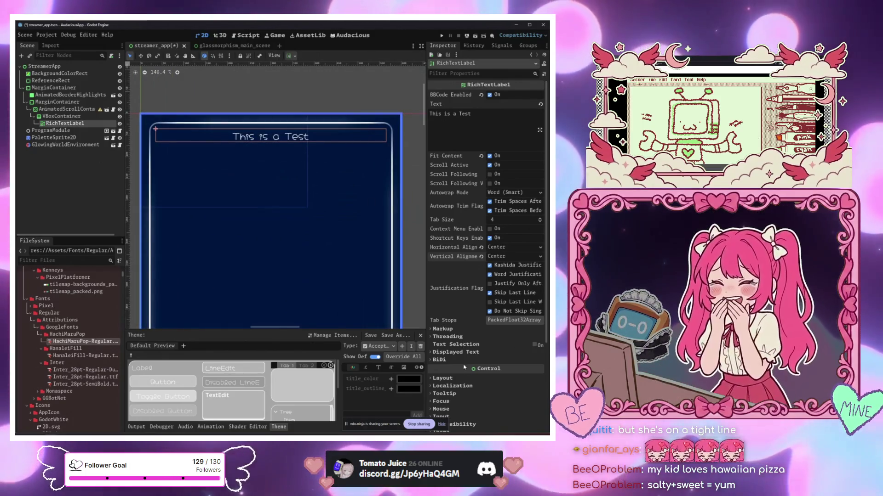
pyautogui.scroll(-5, 467, 375)
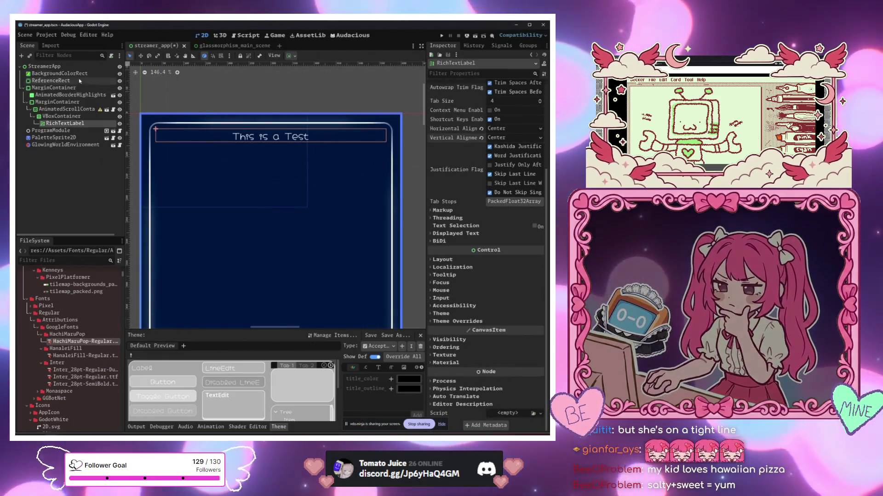
pyautogui.click(325, 165)
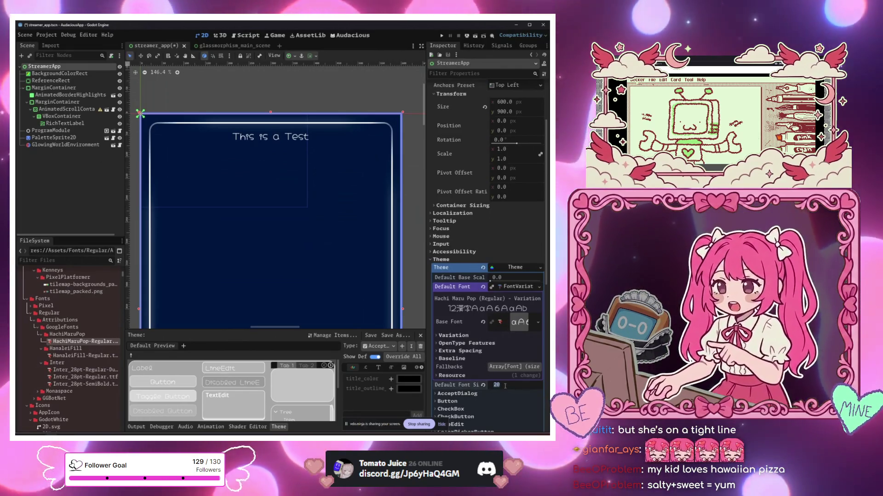
pyautogui.click(76, 130)
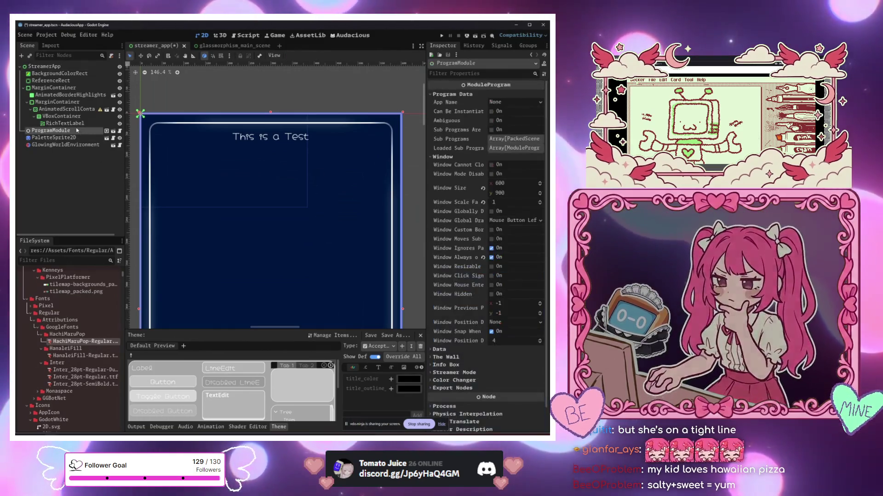
pyautogui.click(78, 124)
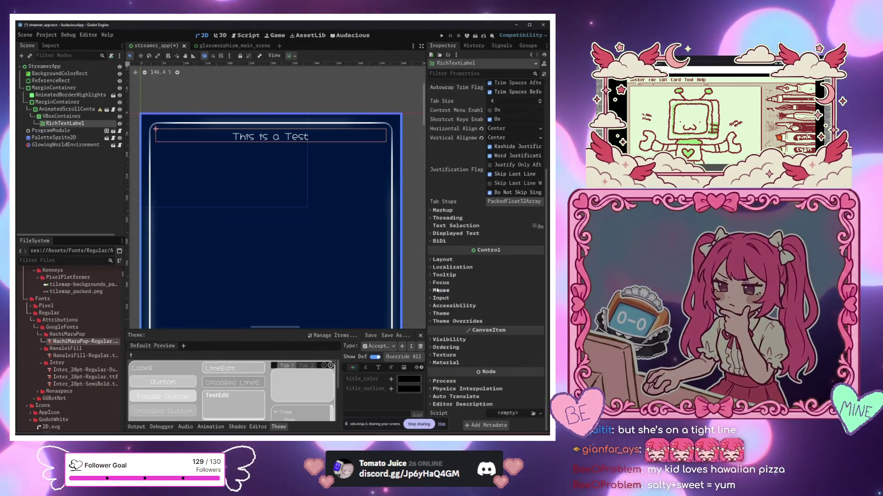
pyautogui.click(464, 323)
pyautogui.scroll(-2, 482, 332)
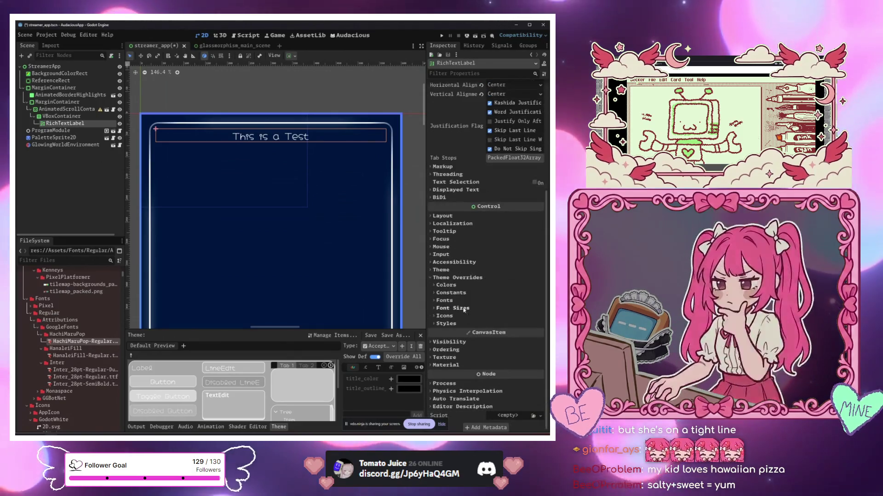
pyautogui.click(464, 309)
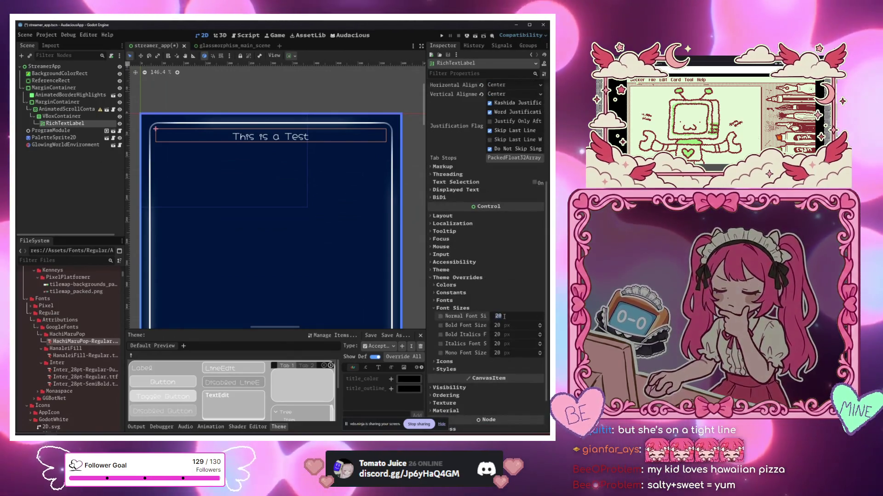
pyautogui.press('Return')
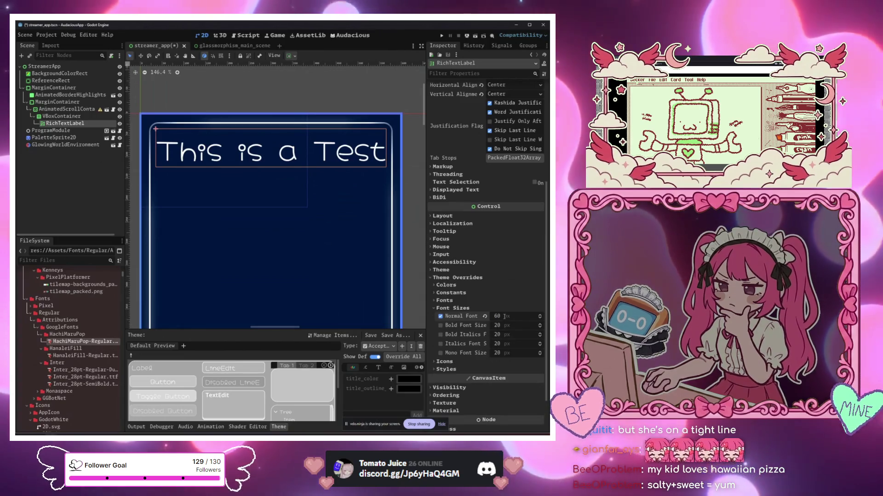
# - Retitle the label 'Streamer App', lower its font size toward 38, and begin a [rainbow][wave] tag
pyautogui.scroll(5, 487, 207)
pyautogui.tripleClick(487, 113)
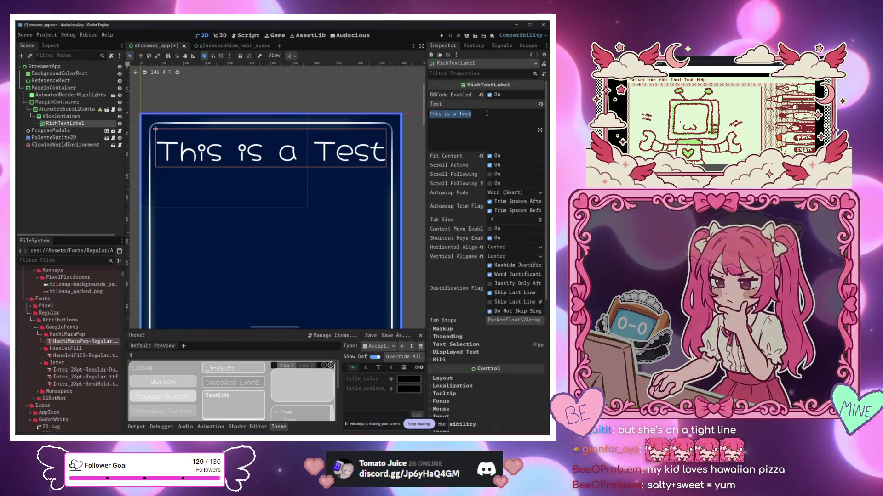
pyautogui.write('Streamer App')
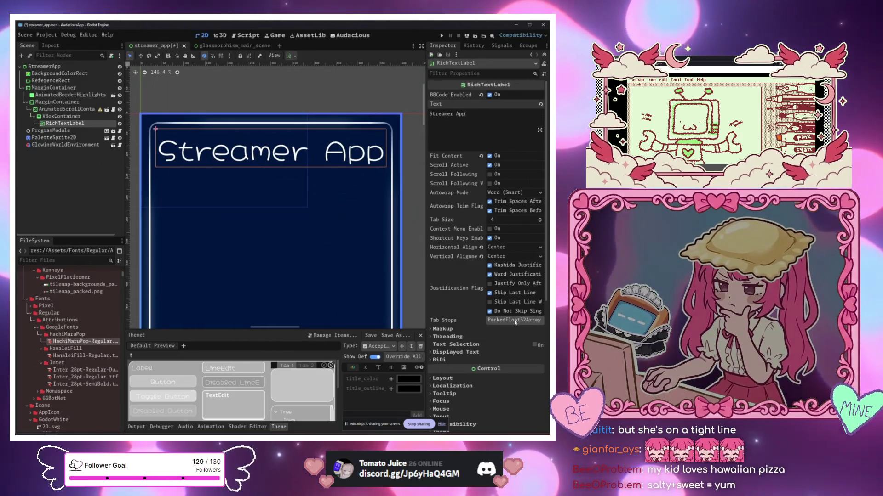
pyautogui.scroll(-5, 515, 323)
pyautogui.press('Down')
pyautogui.press('Down')
pyautogui.press('Down')
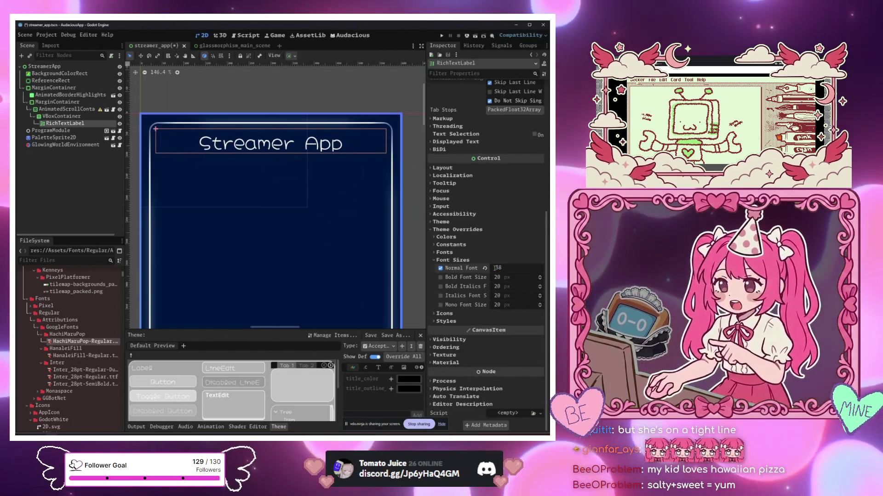
pyautogui.scroll(5, 494, 268)
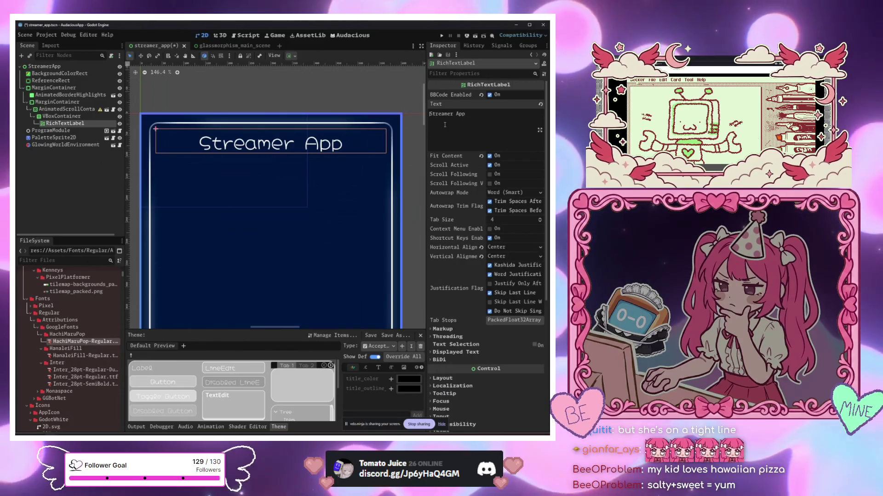
pyautogui.write('[')
pyautogui.write('rainbow]')
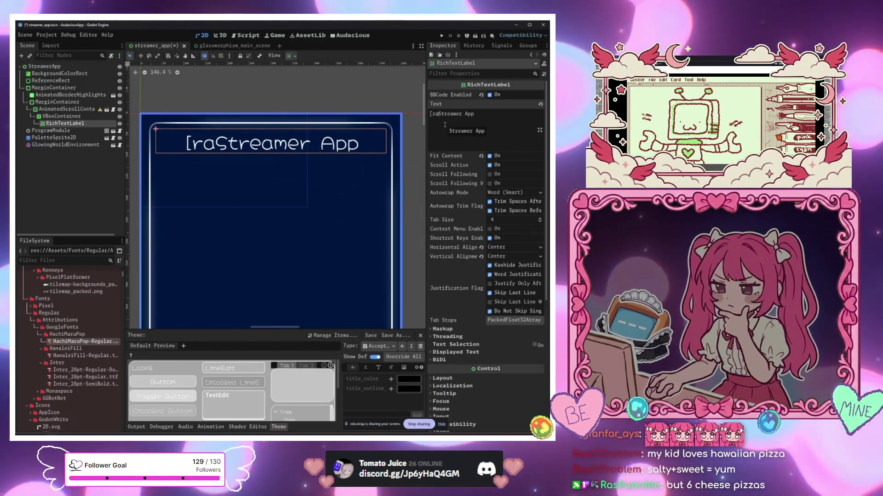
pyautogui.write('[wave]')
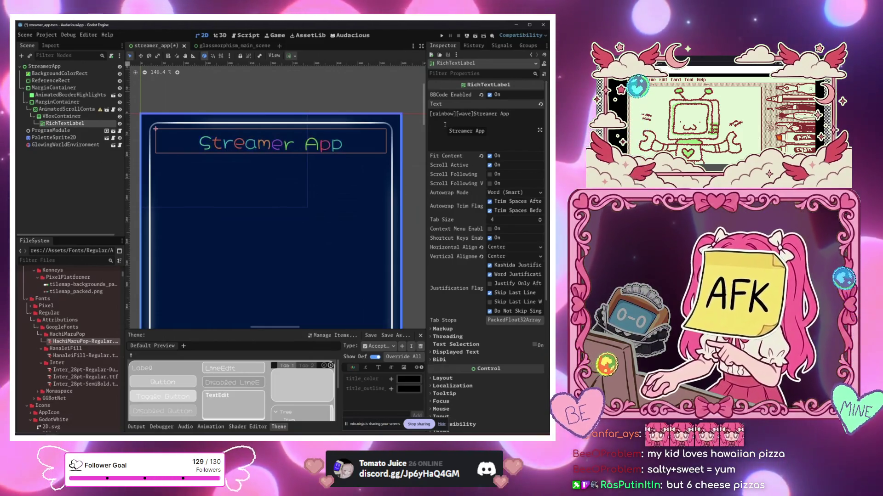
# - Raise the RichTextLabel's Modulate colour intensity above white so the Streamer App title glows
pyautogui.click(338, 195)
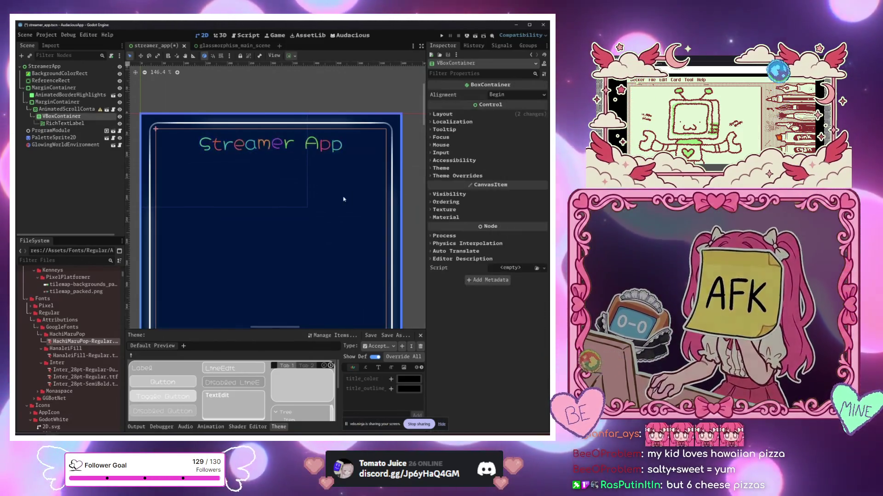
pyautogui.scroll(-4, 336, 195)
pyautogui.click(338, 163)
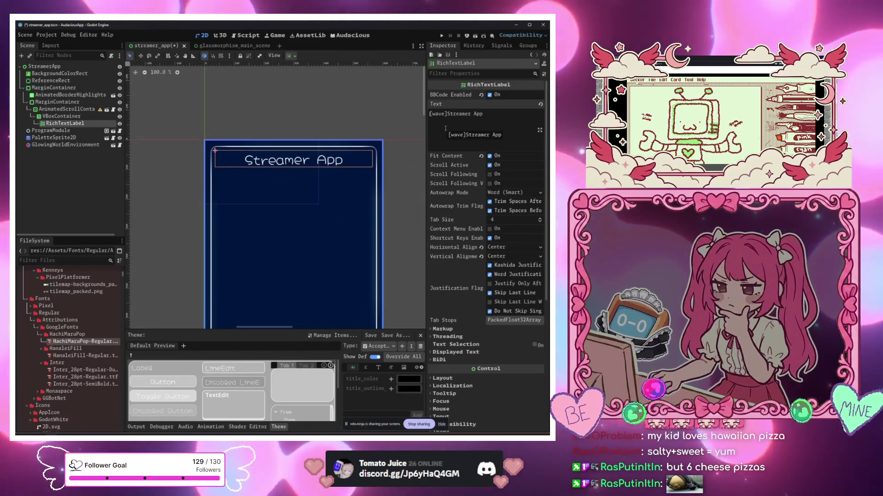
pyautogui.scroll(-5, 480, 365)
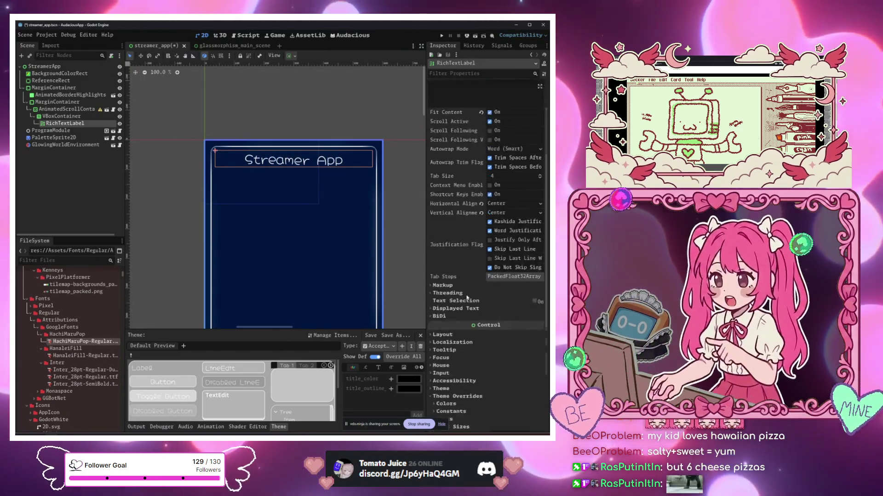
pyautogui.click(515, 357)
pyautogui.moveTo(509, 313); pyautogui.dragTo(514, 315)
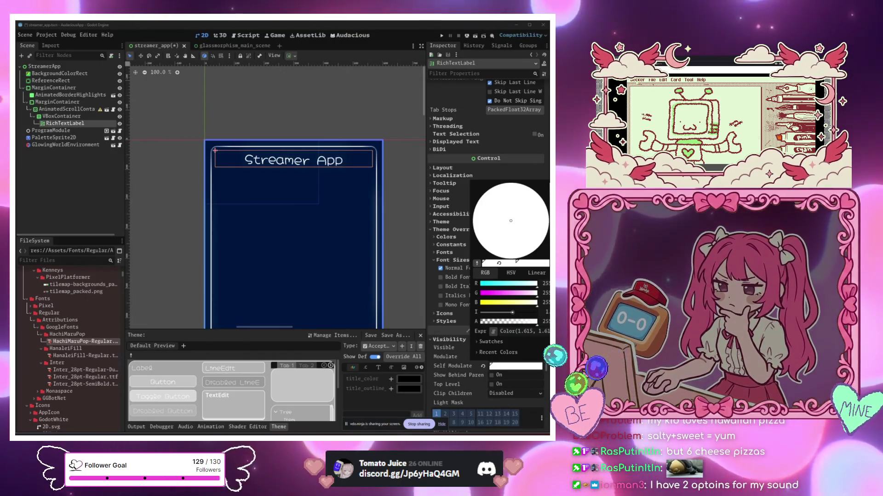
pyautogui.press('Escape')
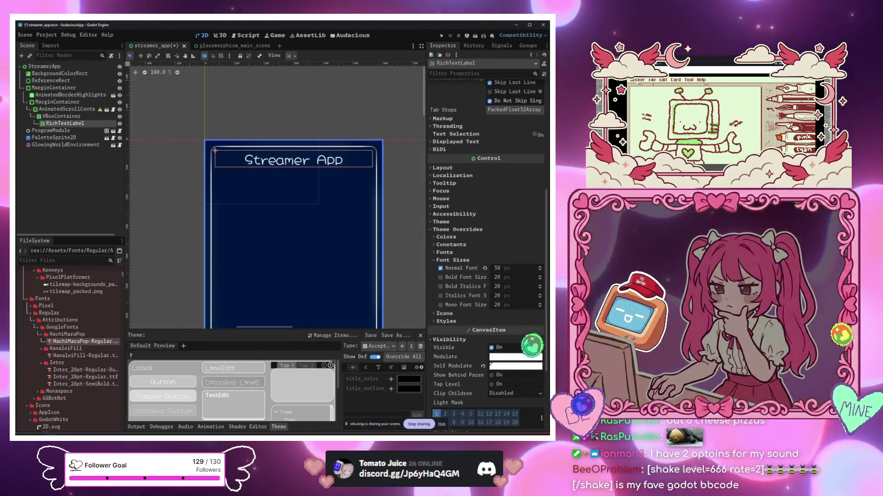
# - Set the title's Normal Font Size to 40, then save and run the project
pyautogui.click(500, 269)
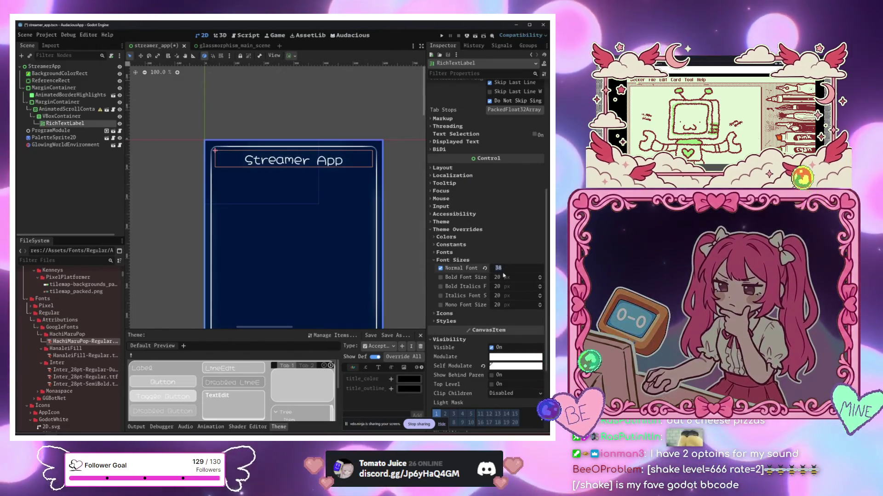
pyautogui.write('40')
pyautogui.press('Return')
pyautogui.click(389, 242)
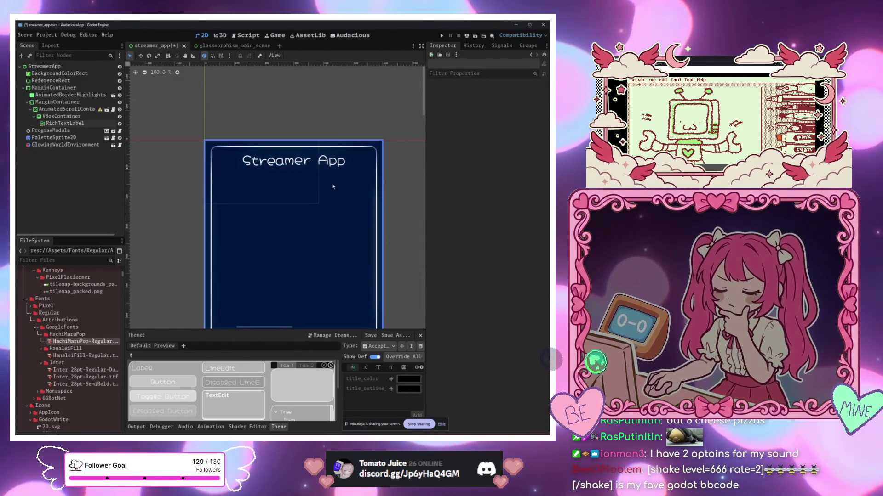
pyautogui.scroll(9, 335, 187)
pyautogui.moveTo(309, 138); pyautogui.dragTo(250, 225)
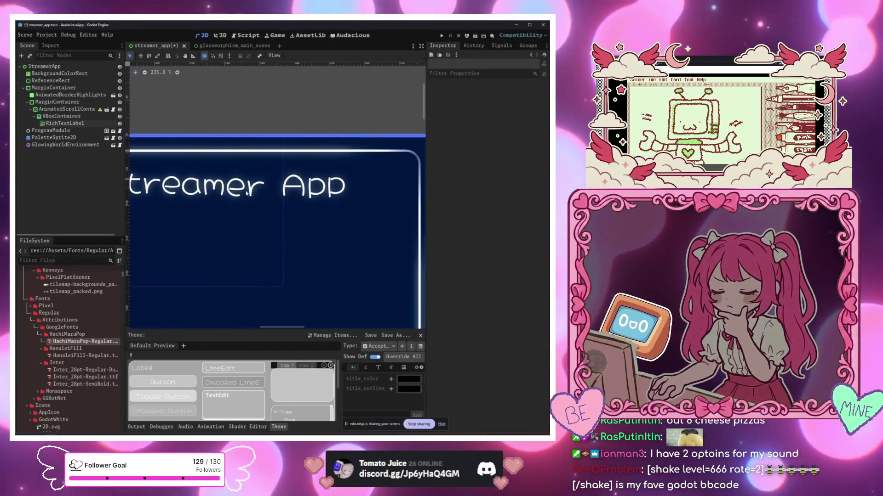
pyautogui.click(443, 36)
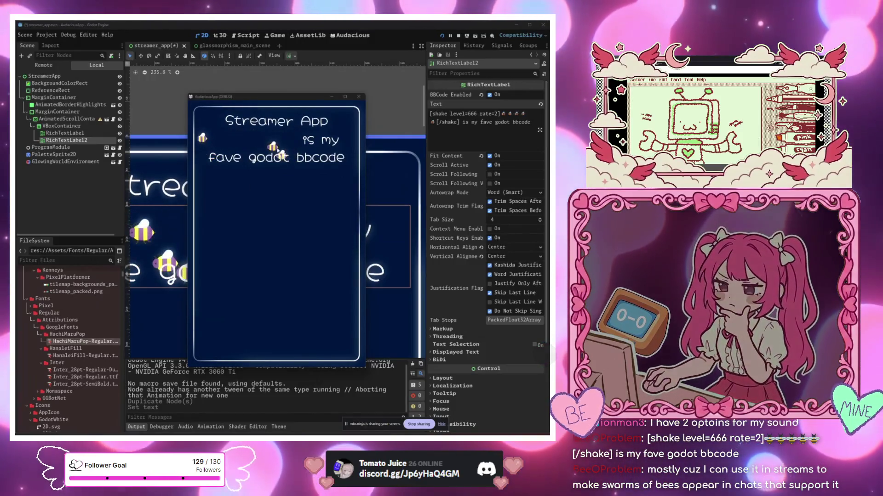
# - Trim RichTextLabel2's text to just the shaking bees and raise its minimum height to about 287 px
pyautogui.click(497, 133)
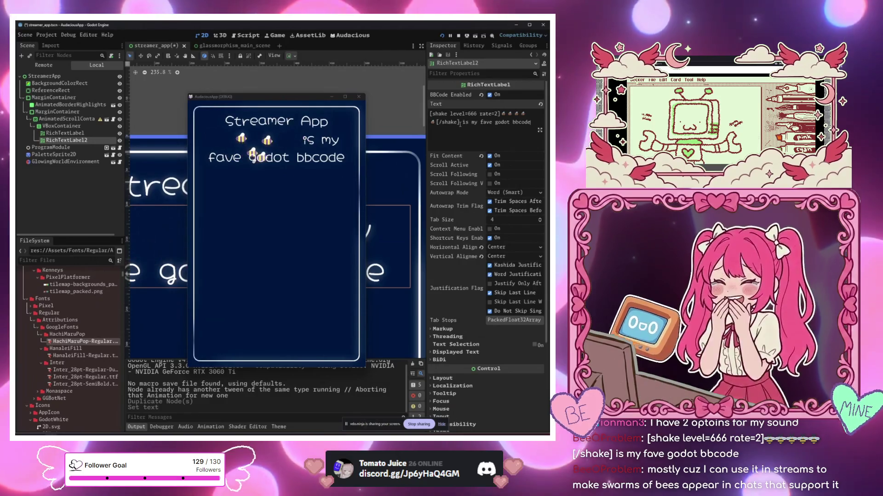
pyautogui.press('BackSpace')
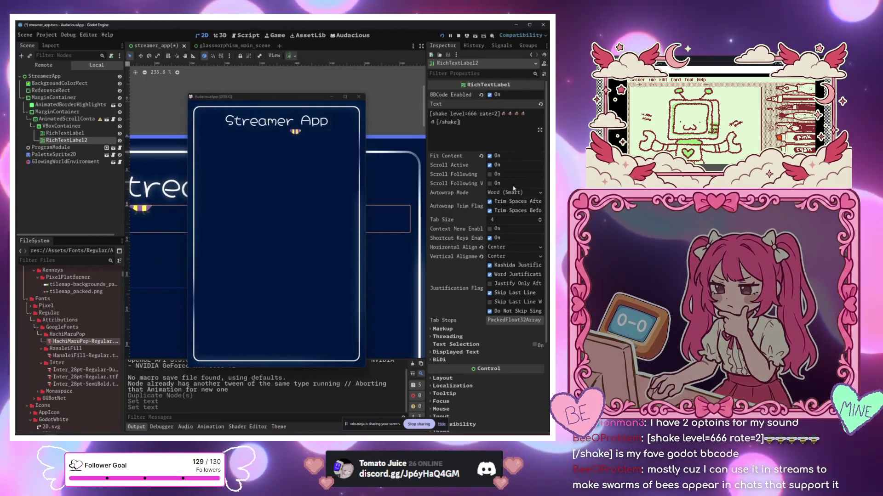
pyautogui.click(491, 385)
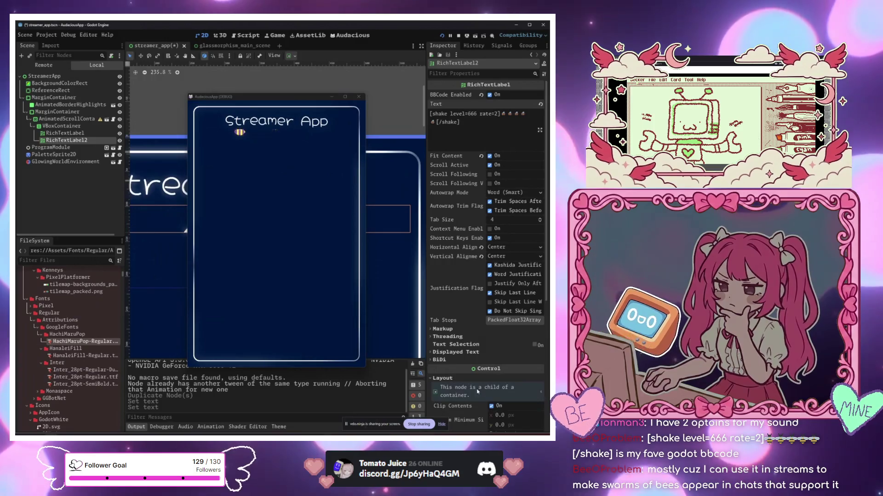
pyautogui.click(491, 377)
pyautogui.scroll(-3, 494, 395)
pyautogui.moveTo(504, 295)
pyautogui.mouseDown()
pyautogui.moveTo(523, 293)
pyautogui.moveTo(492, 295)
pyautogui.mouseUp()
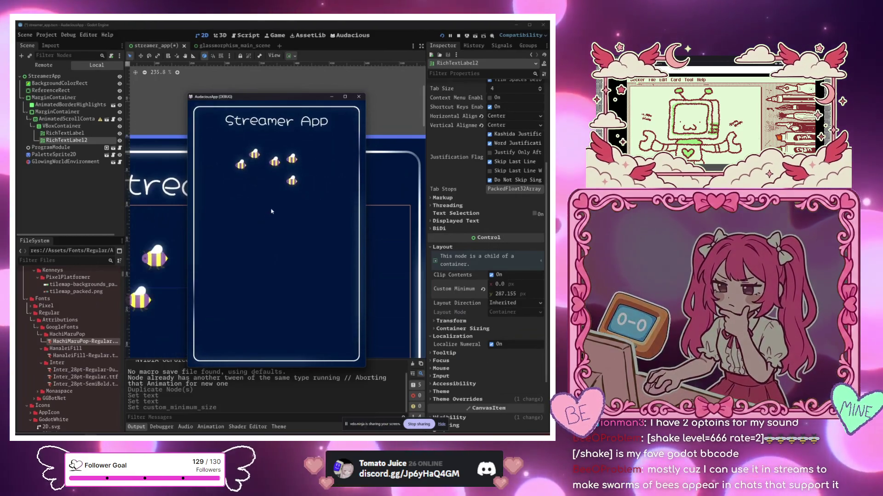
# - Save and relaunch the app, then select the AnimatedScrollContainer to inspect its settings
pyautogui.scroll(5, 486, 220)
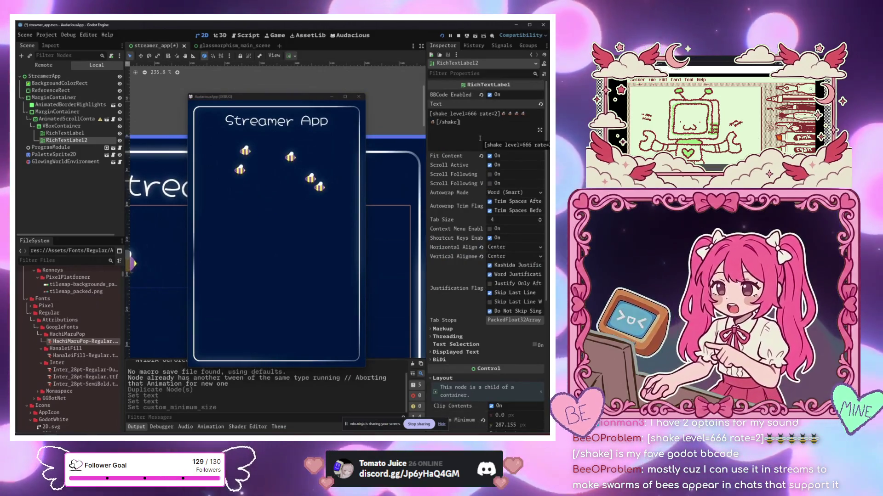
pyautogui.click(480, 138)
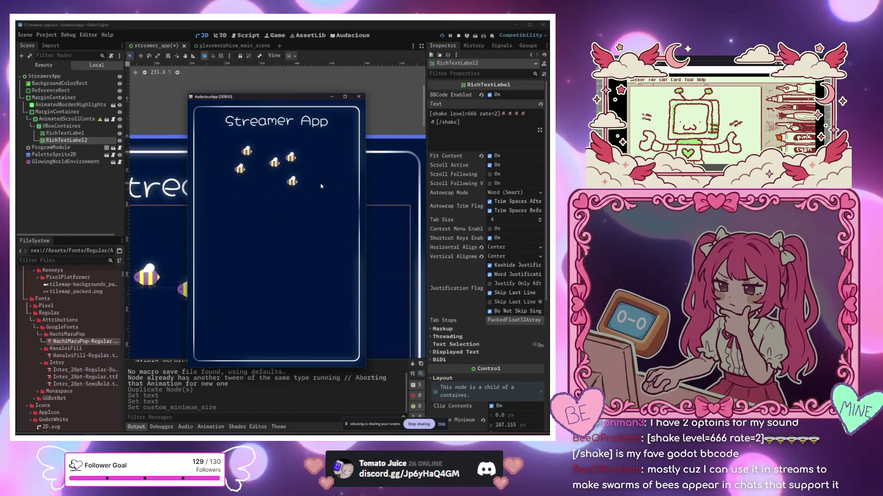
pyautogui.click(60, 133)
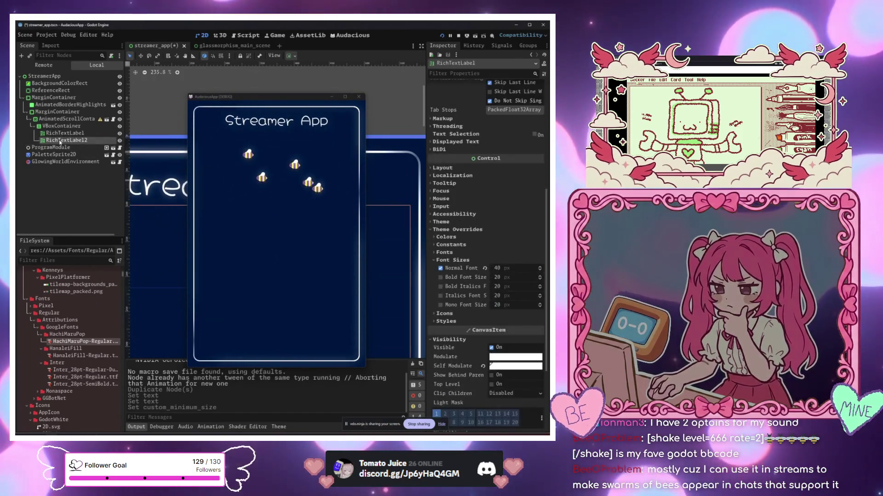
pyautogui.click(60, 127)
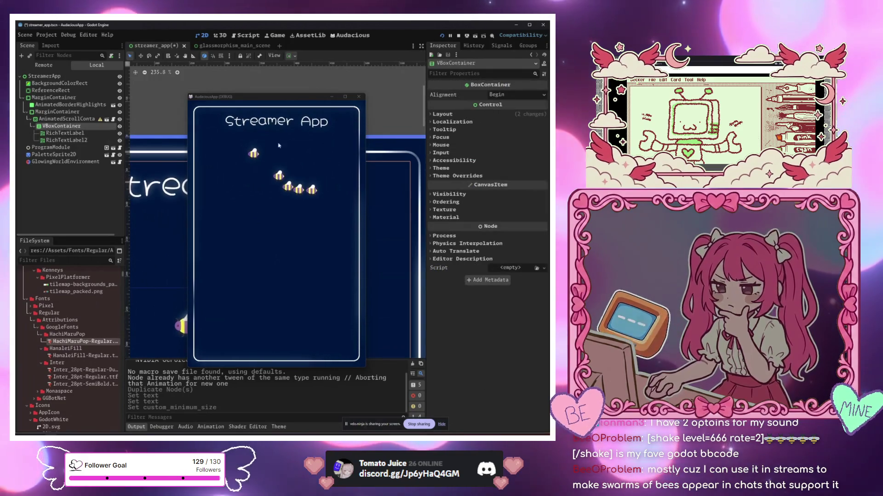
pyautogui.click(442, 36)
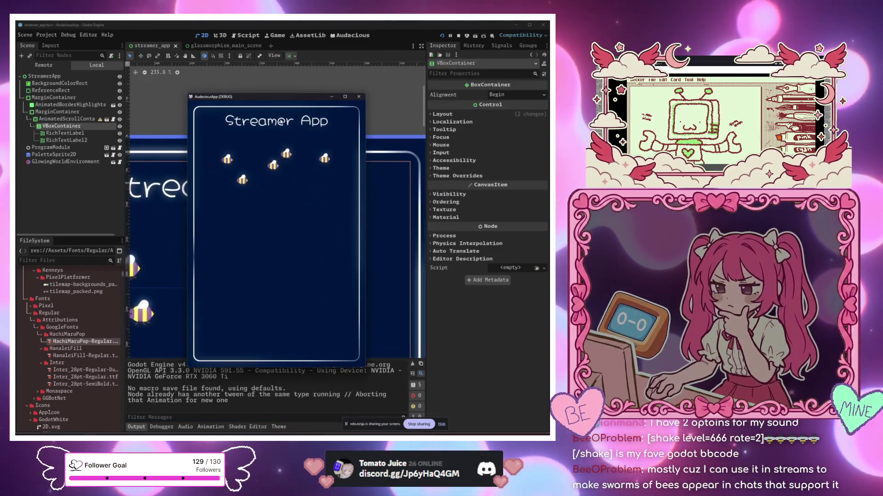
pyautogui.click(67, 119)
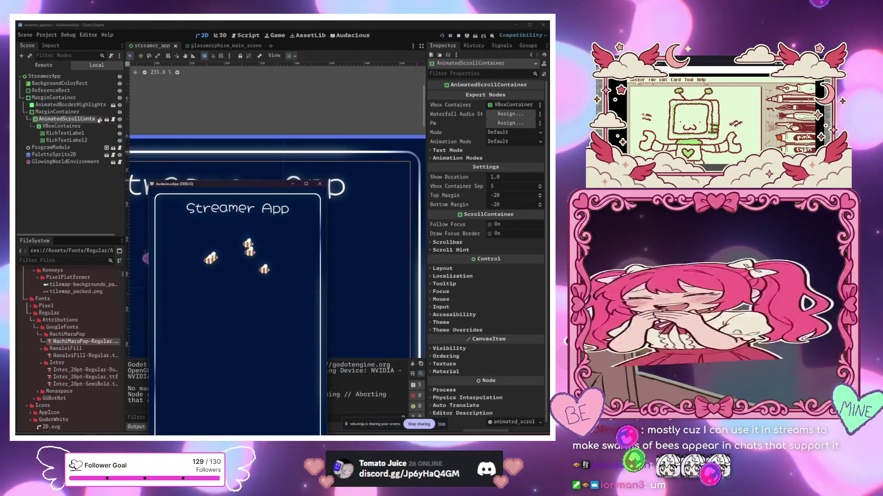
# - Inspect the AnimatedScrollContainer, opening its scene alone and returning to streamer_app
pyautogui.moveTo(99, 121)
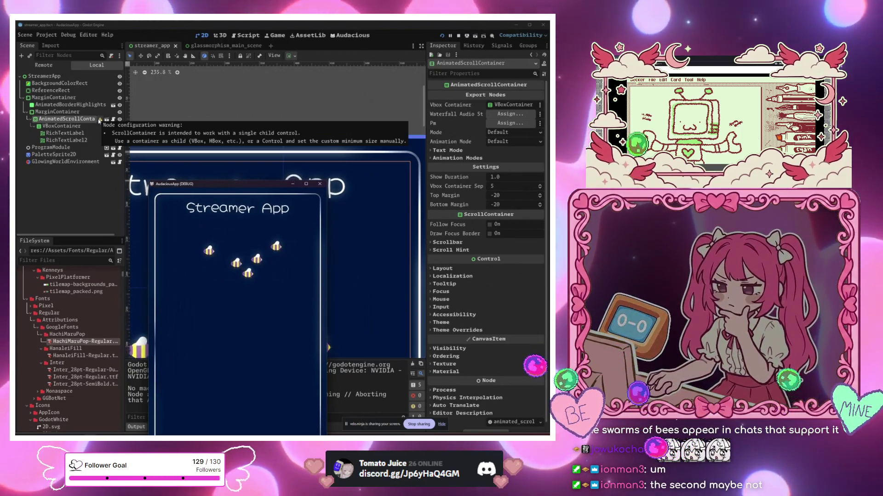
pyautogui.click(82, 124)
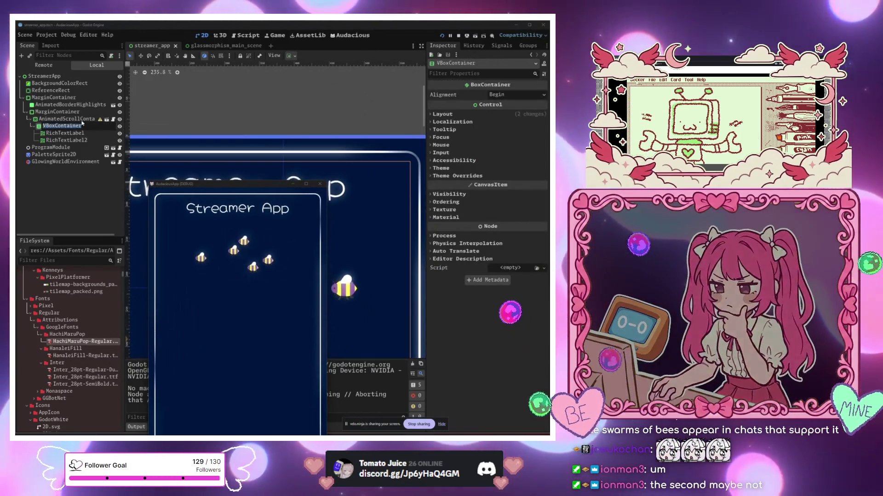
pyautogui.click(82, 120)
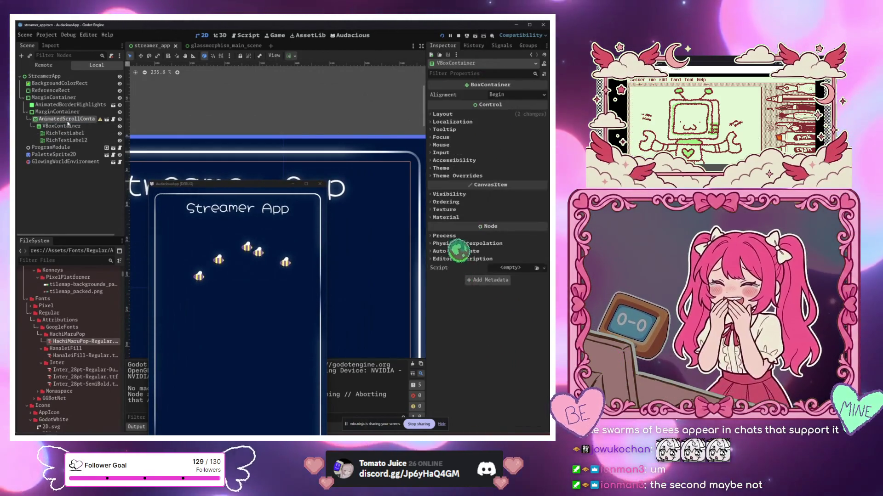
pyautogui.click(75, 119)
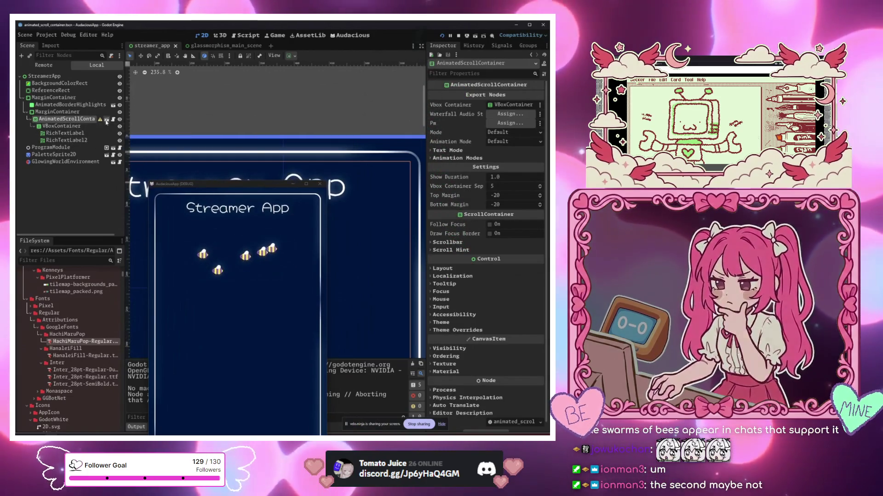
pyautogui.click(107, 120)
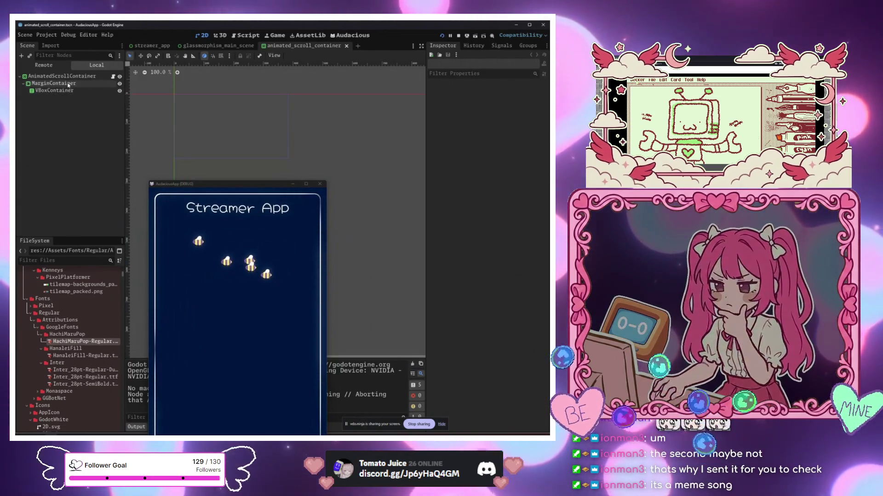
pyautogui.click(147, 46)
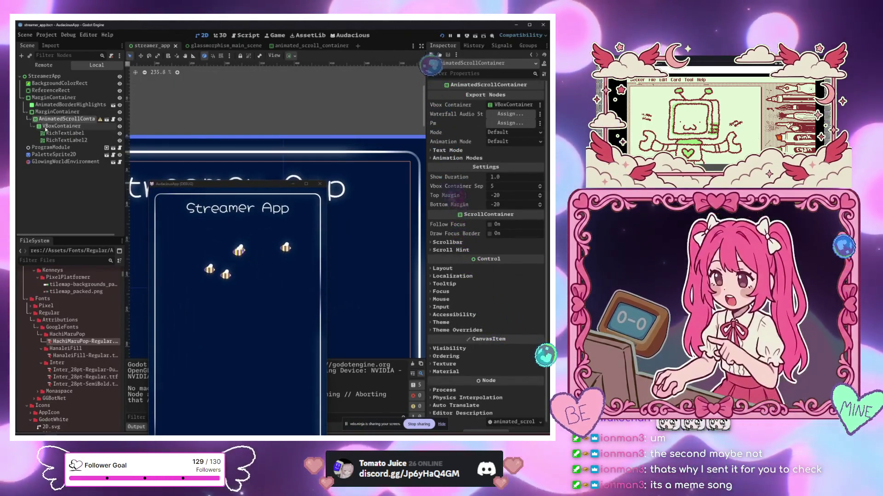
pyautogui.click(56, 125)
pyautogui.click(56, 119)
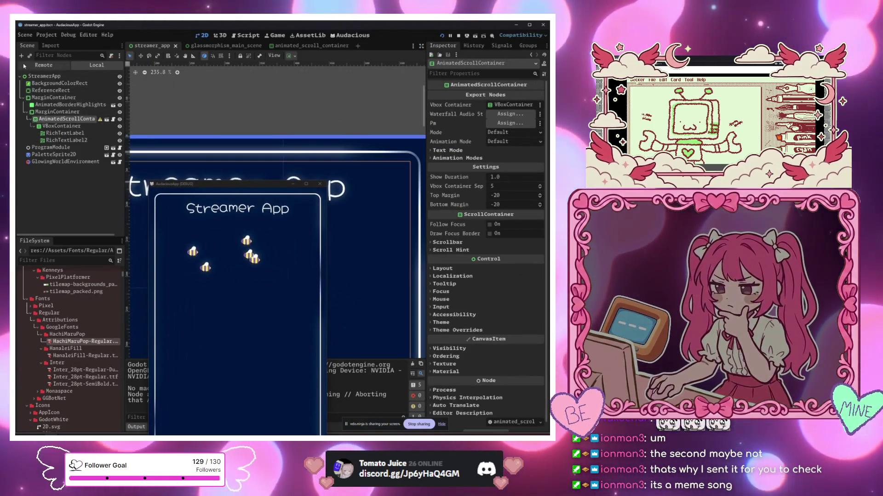
# - Add a new AnimatedScrollContainer under MarginContainer, move VBoxContainer into it, and delete the old one
pyautogui.click(45, 113)
pyautogui.hotkey('ctrl', 'a')
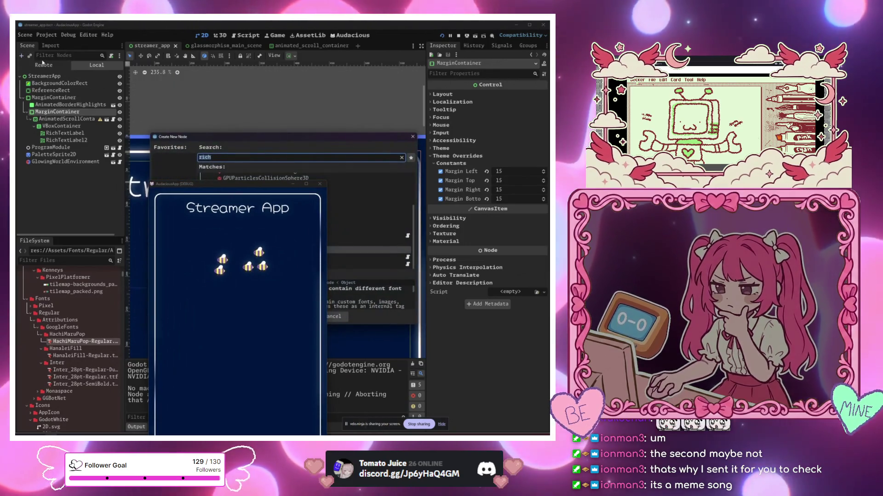
pyautogui.moveTo(243, 186)
pyautogui.mouseDown()
pyautogui.moveTo(452, 251)
pyautogui.moveTo(545, 196)
pyautogui.mouseUp()
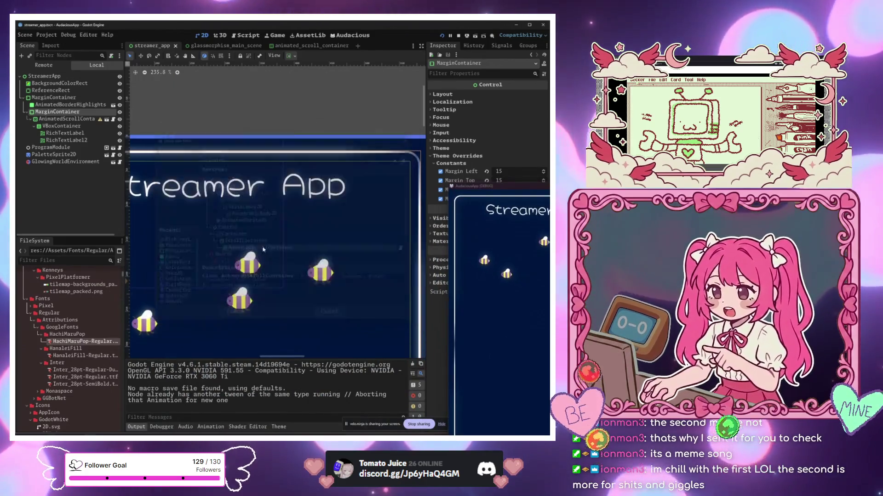
pyautogui.doubleClick(263, 248)
pyautogui.moveTo(63, 118)
pyautogui.mouseDown()
pyautogui.moveTo(63, 128)
pyautogui.moveTo(63, 119)
pyautogui.mouseUp()
pyautogui.click(49, 148)
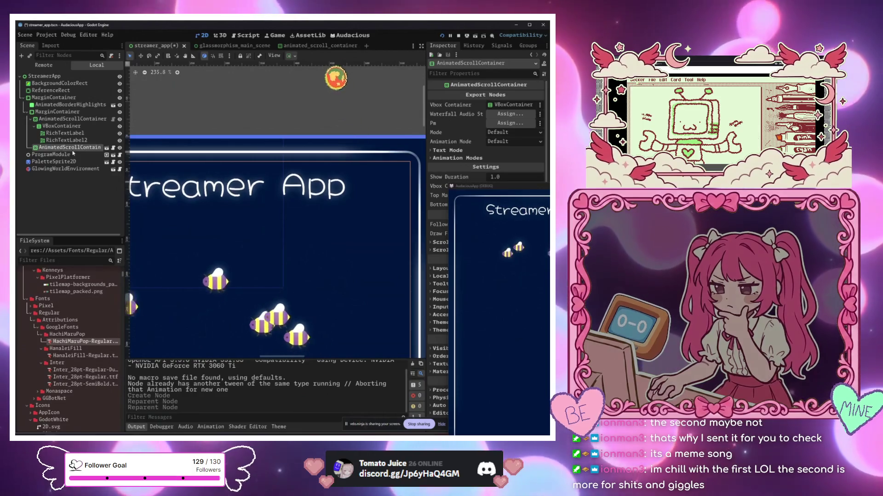
pyautogui.press('Delete')
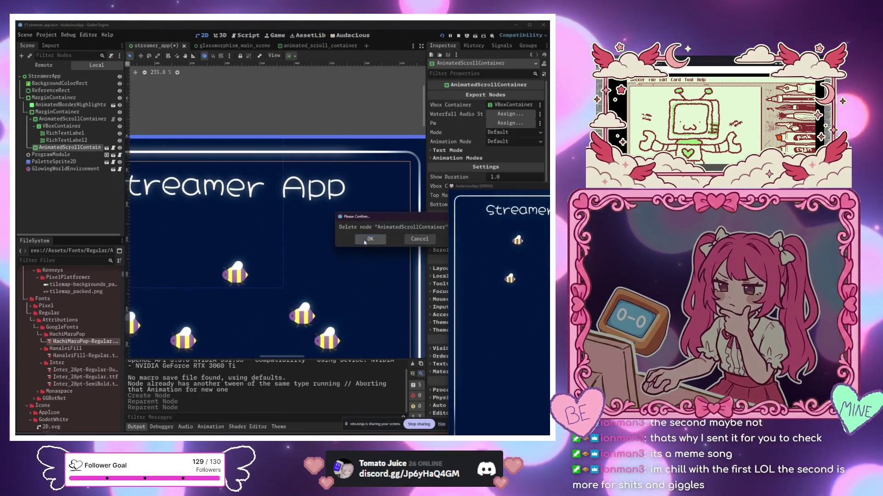
pyautogui.click(366, 241)
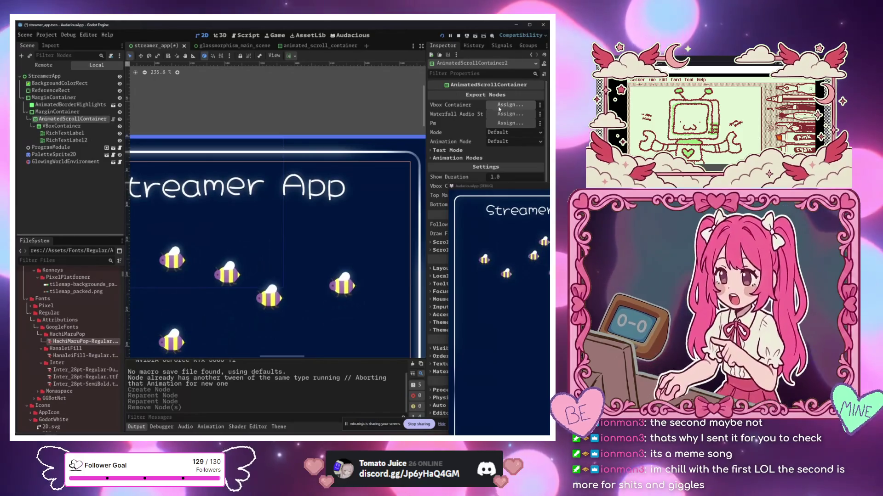
# - Assign VBoxContainer to the Vbox Container property, set Animation Mode to Waterfall, and rerun the app
pyautogui.click(500, 109)
pyautogui.doubleClick(395, 188)
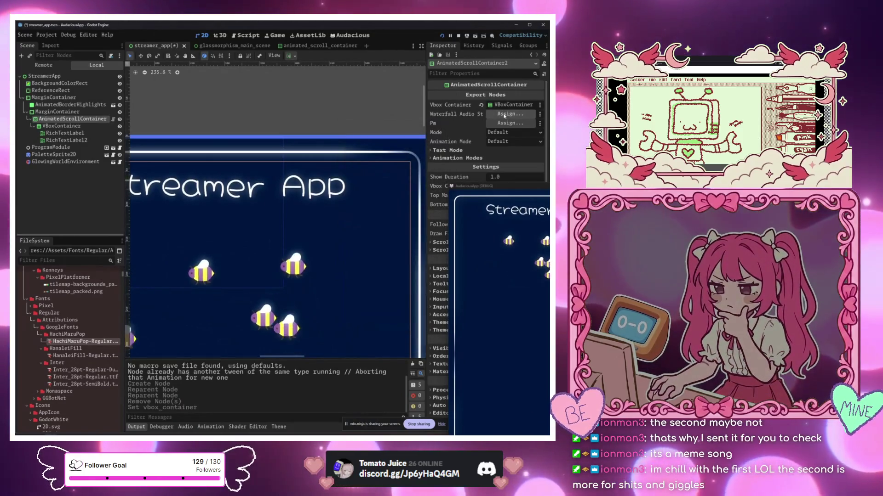
pyautogui.click(509, 132)
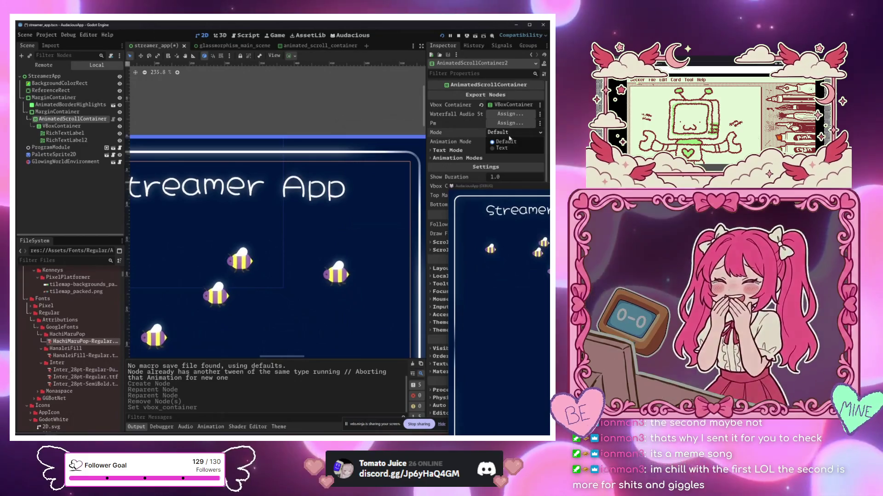
pyautogui.click(505, 142)
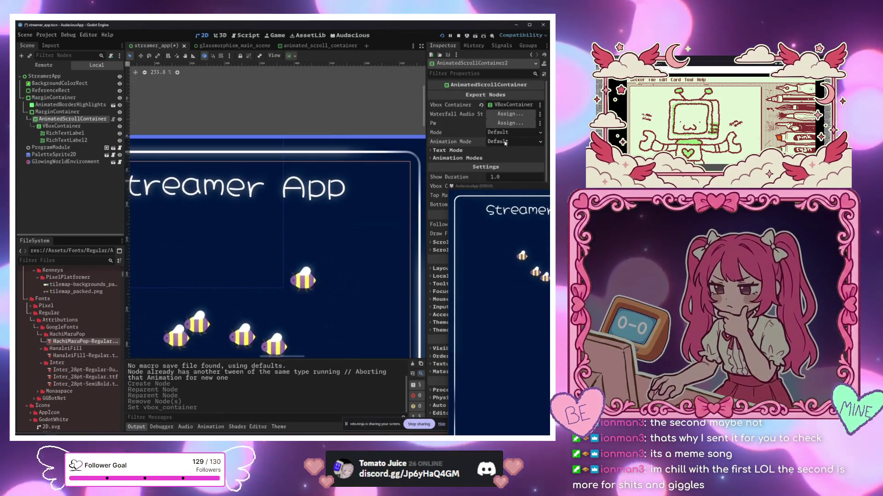
pyautogui.click(505, 142)
pyautogui.click(502, 160)
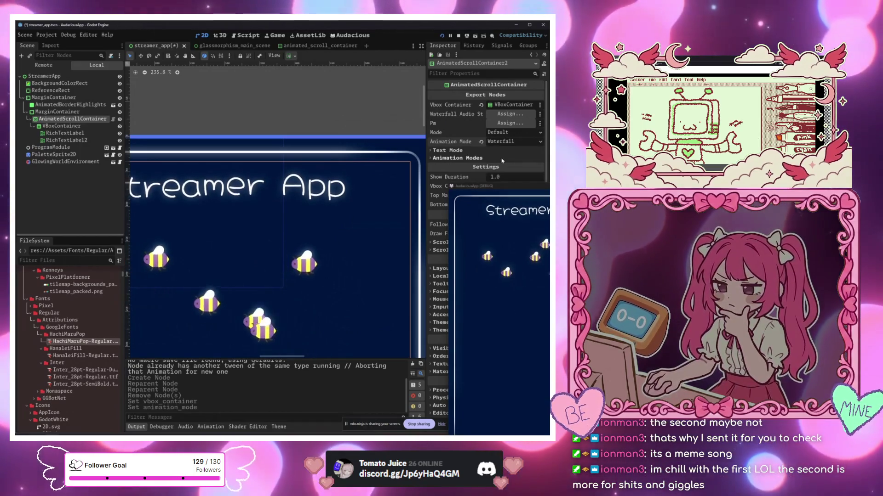
pyautogui.click(443, 36)
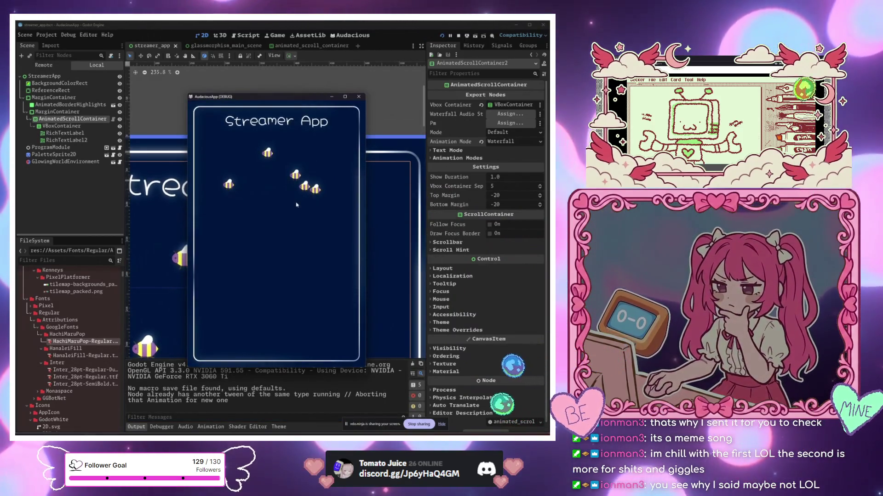
# - Duplicate the bee RichTextLabels up to RichTextLabel5 and rerun the app
pyautogui.click(65, 133)
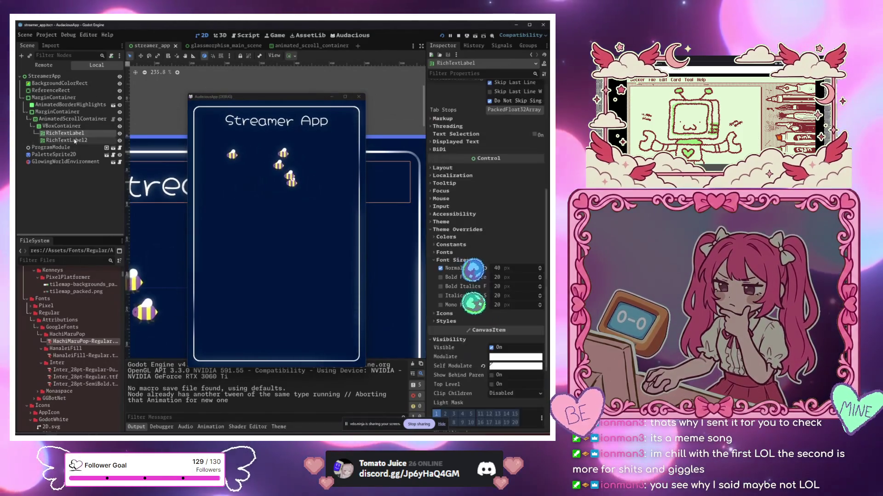
pyautogui.click(75, 140)
pyautogui.hotkey('ctrl', 'd')
pyautogui.hotkey('ctrl', 'd')
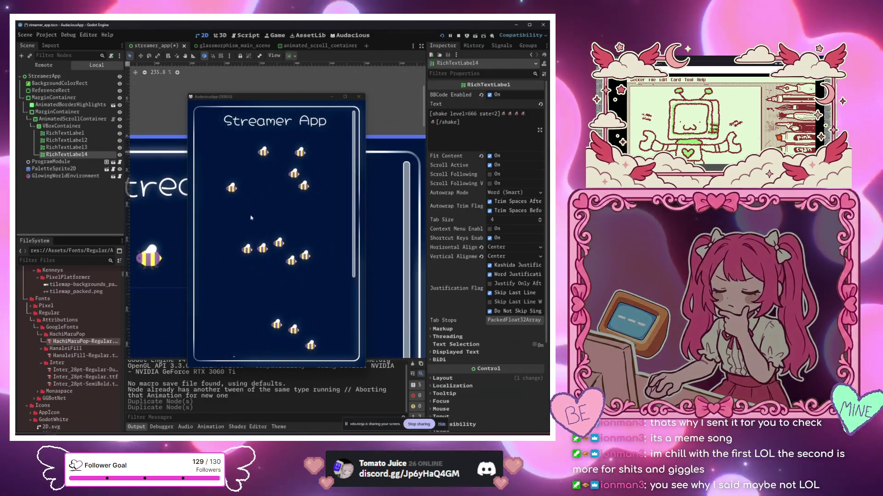
pyautogui.hotkey('ctrl', 'd')
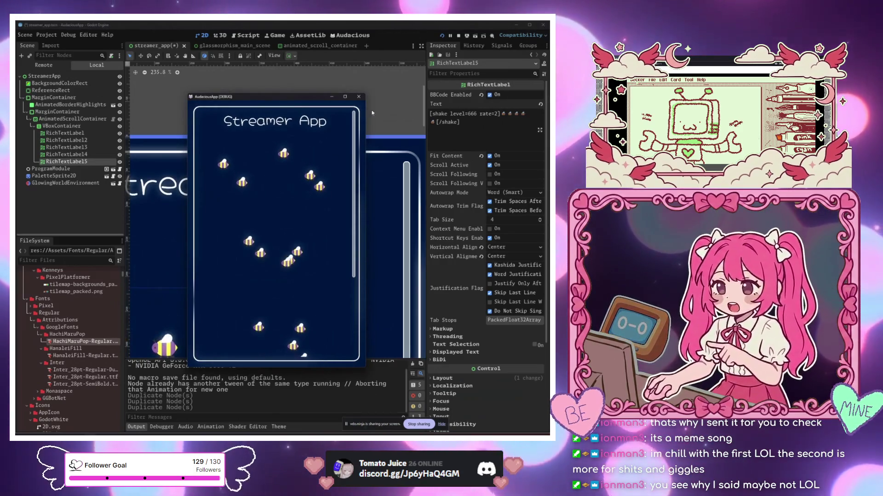
pyautogui.click(443, 36)
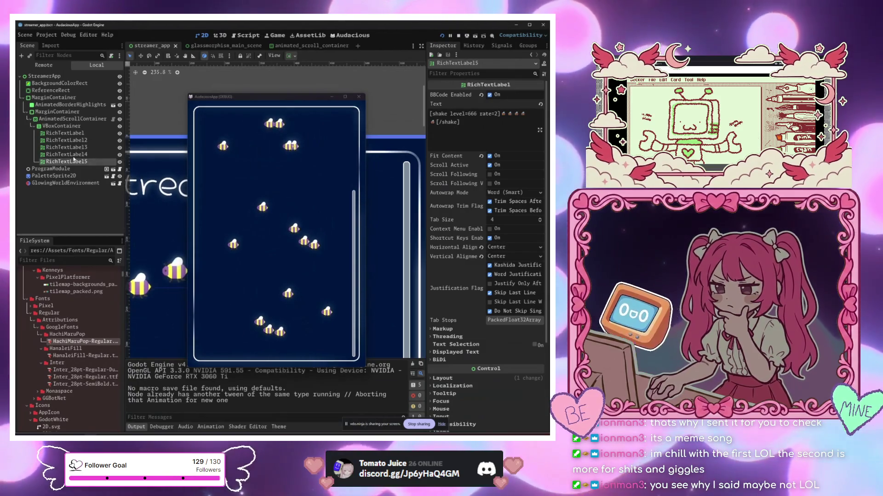
pyautogui.click(78, 126)
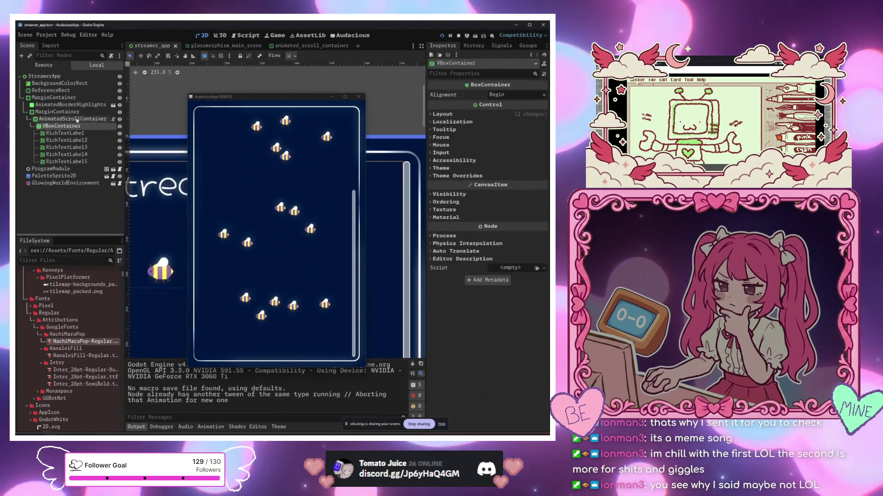
pyautogui.click(74, 119)
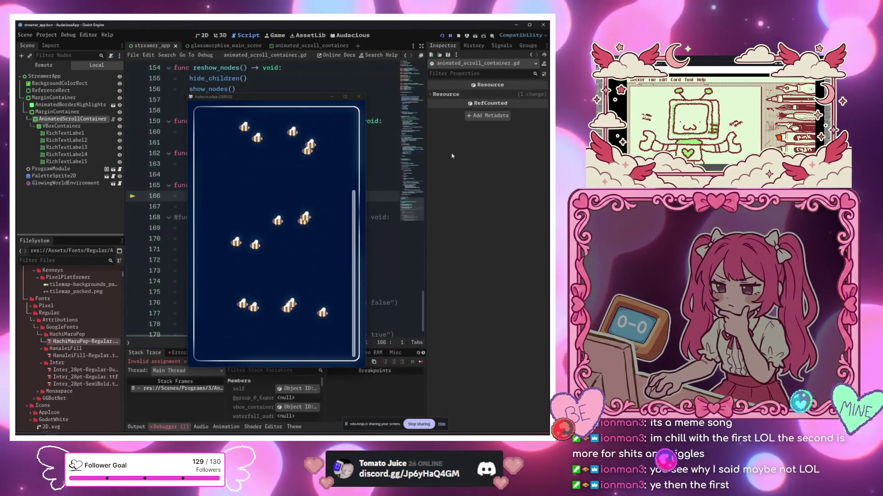
# - Move the game window aside and select the AnimatedScrollContainer to show its exported properties
pyautogui.moveTo(266, 102)
pyautogui.mouseDown()
pyautogui.moveTo(382, 105)
pyautogui.moveTo(502, 124)
pyautogui.mouseUp()
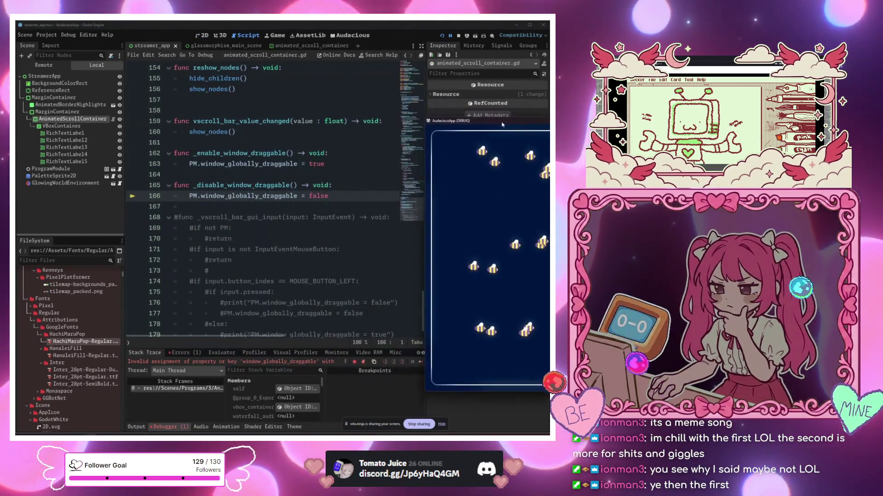
pyautogui.scroll(5, 291, 236)
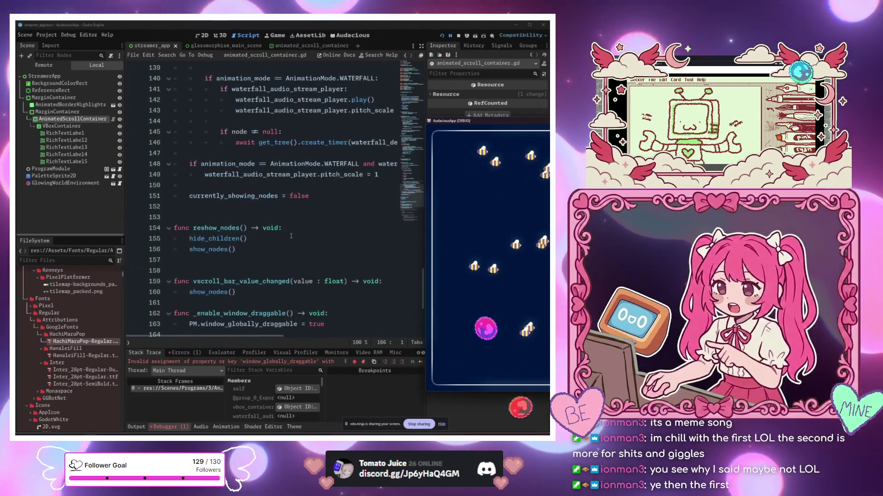
pyautogui.scroll(-4, 286, 242)
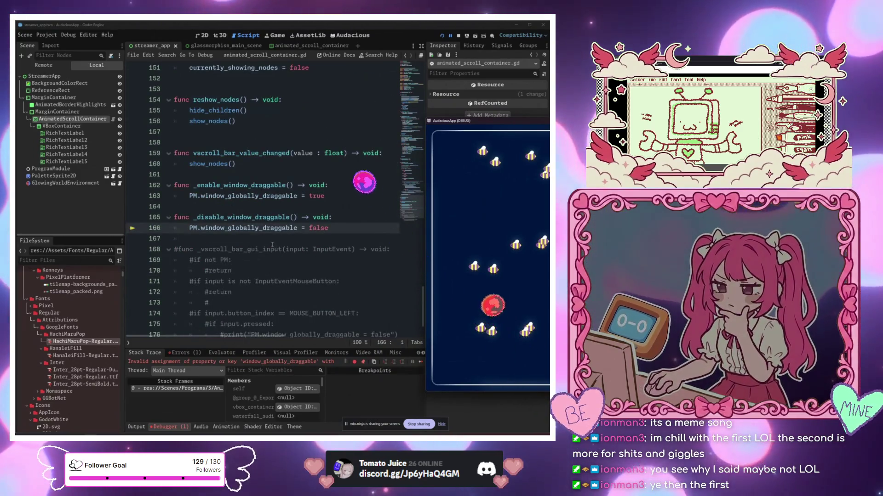
pyautogui.scroll(20, 273, 241)
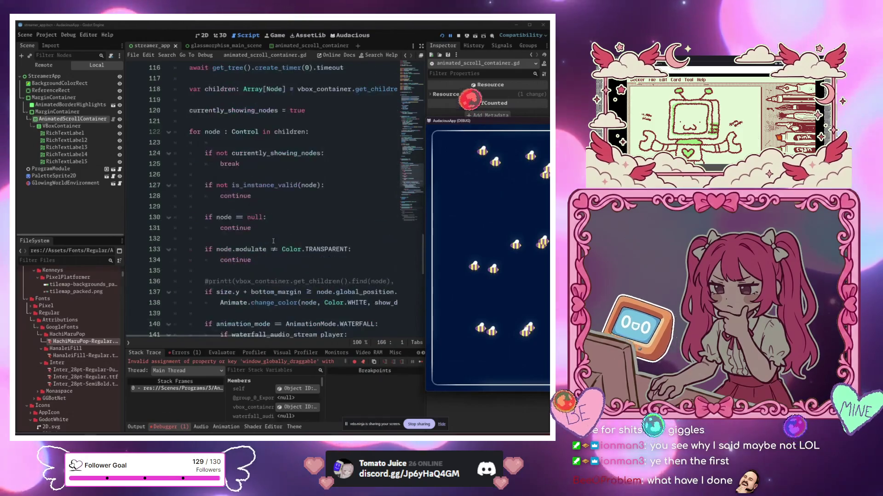
pyautogui.scroll(17, 274, 239)
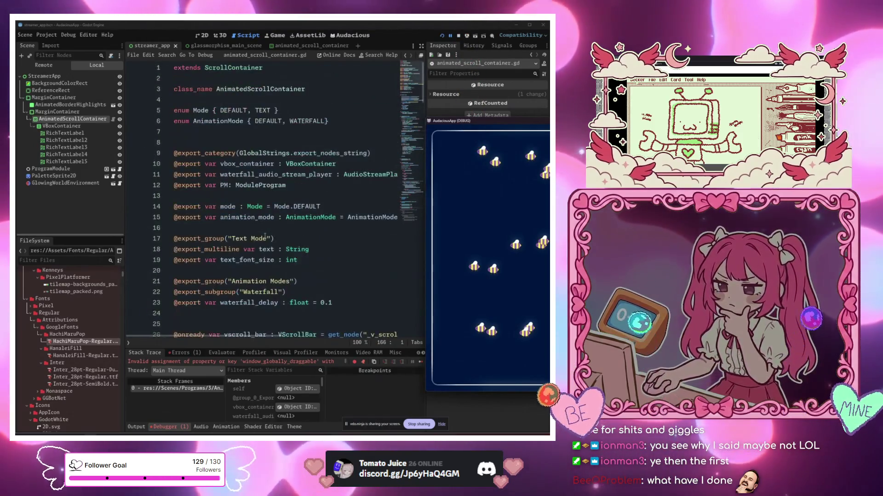
pyautogui.click(54, 122)
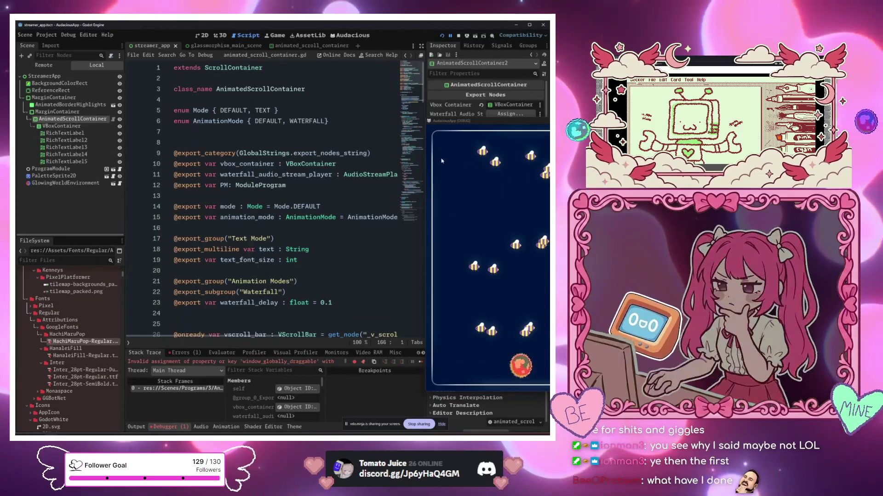
pyautogui.moveTo(441, 161); pyautogui.dragTo(322, 262)
# - Assign ProgramModule to the Pm property, then save and rerun the scene
pyautogui.click(510, 123)
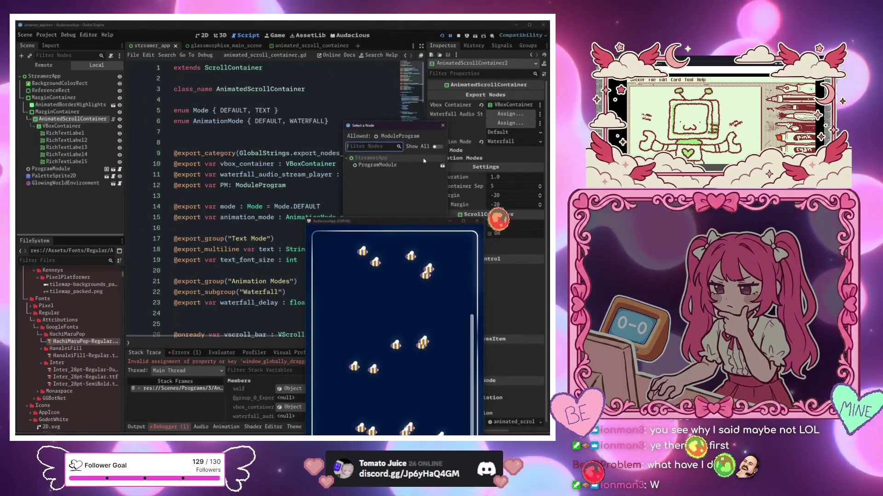
pyautogui.doubleClick(404, 165)
pyautogui.click(285, 166)
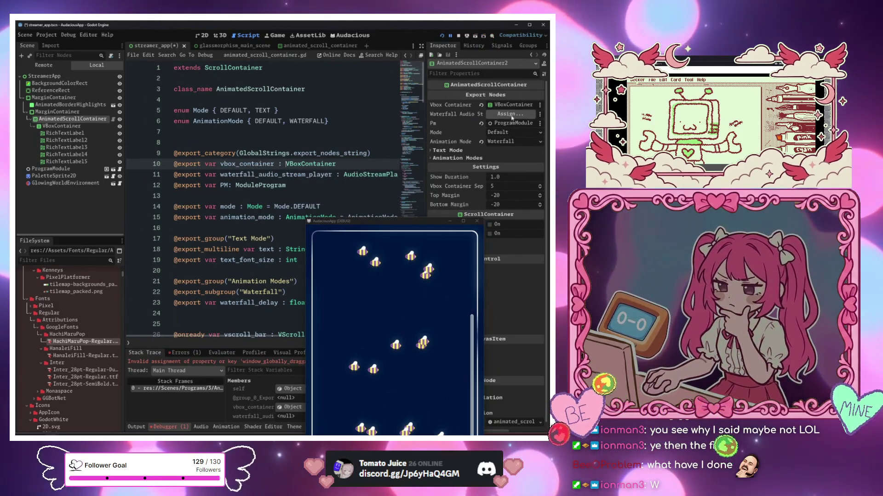
pyautogui.click(326, 133)
pyautogui.press('F8')
pyautogui.hotkey('ctrl', 's')
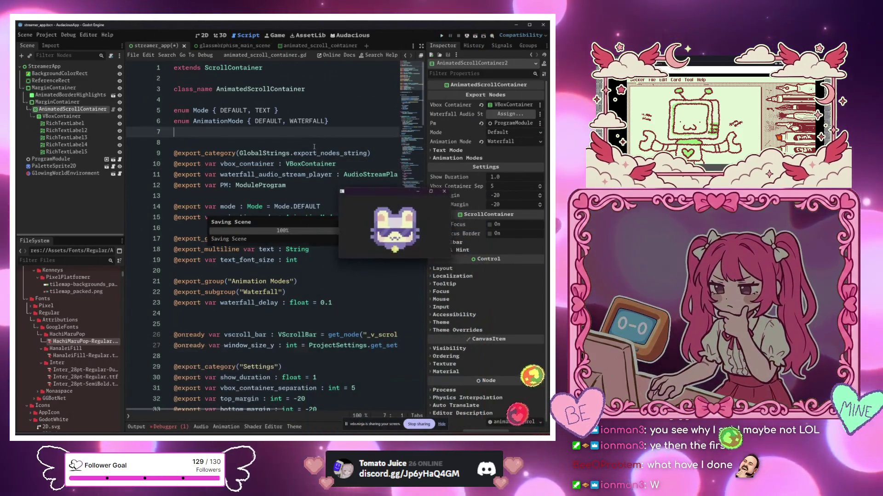
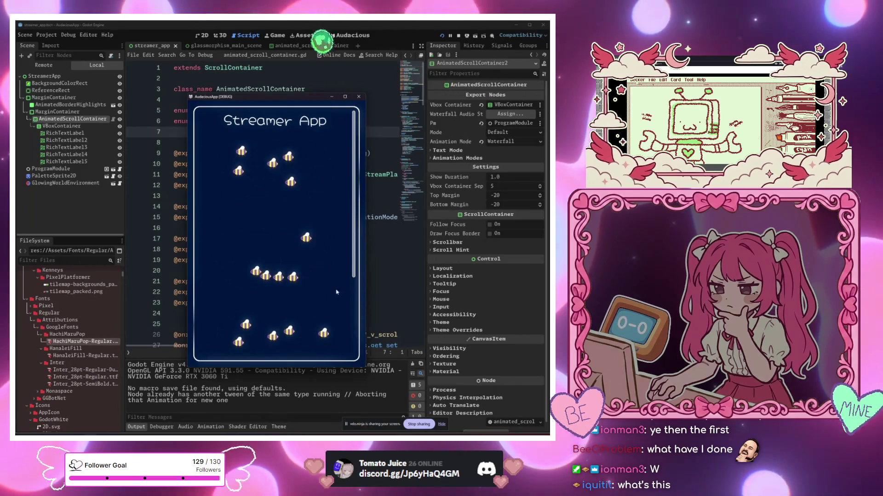
# - Close the running app and select RichTextLabel1, the wavy 'Streamer App' title label, to inspect its text
pyautogui.click(359, 96)
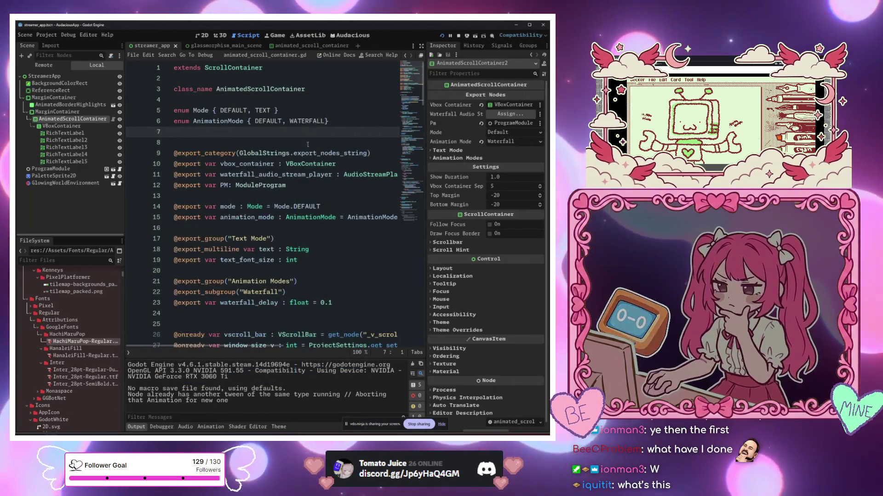
pyautogui.click(293, 153)
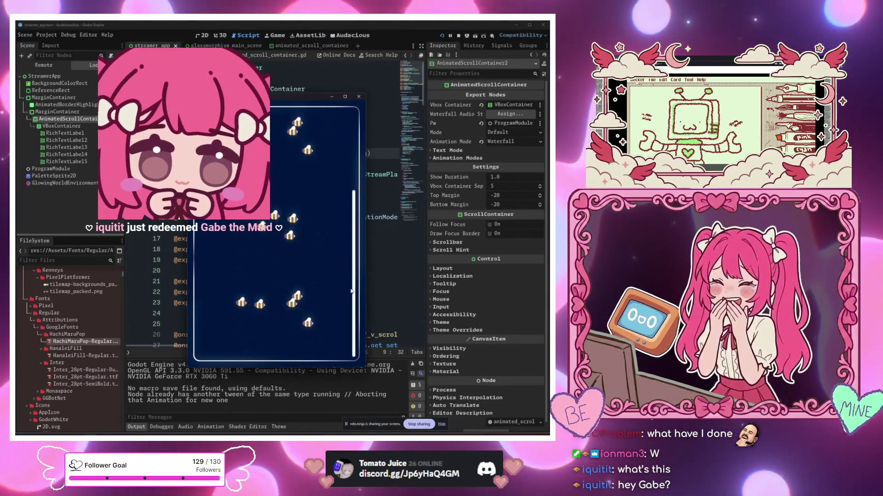
pyautogui.moveTo(350, 293); pyautogui.dragTo(353, 149)
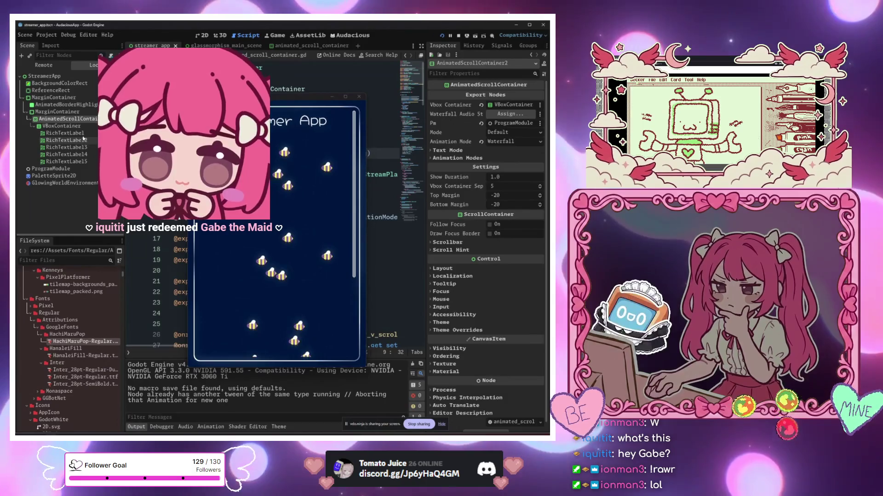
pyautogui.click(84, 134)
pyautogui.scroll(5, 538, 197)
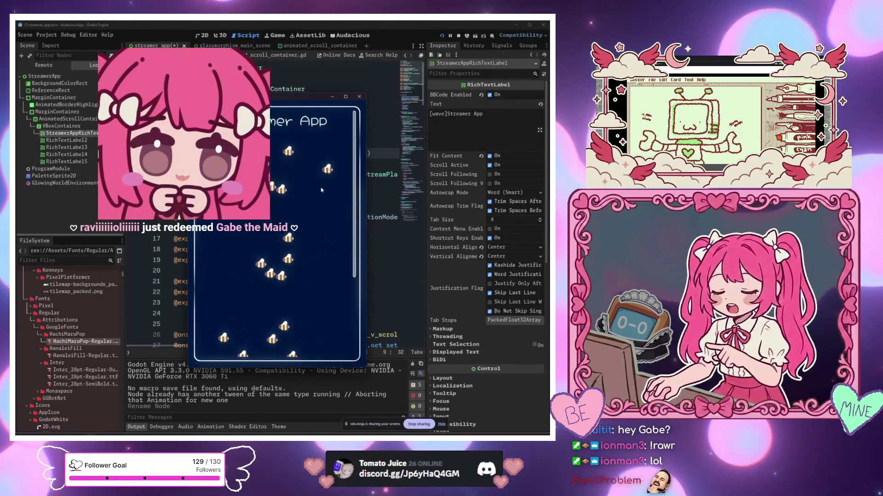
# - Drag the running Streamer App window around the screen while checking ProgramModule's window settings
pyautogui.moveTo(259, 151)
pyautogui.mouseDown()
pyautogui.moveTo(197, 138)
pyautogui.moveTo(273, 131)
pyautogui.mouseUp()
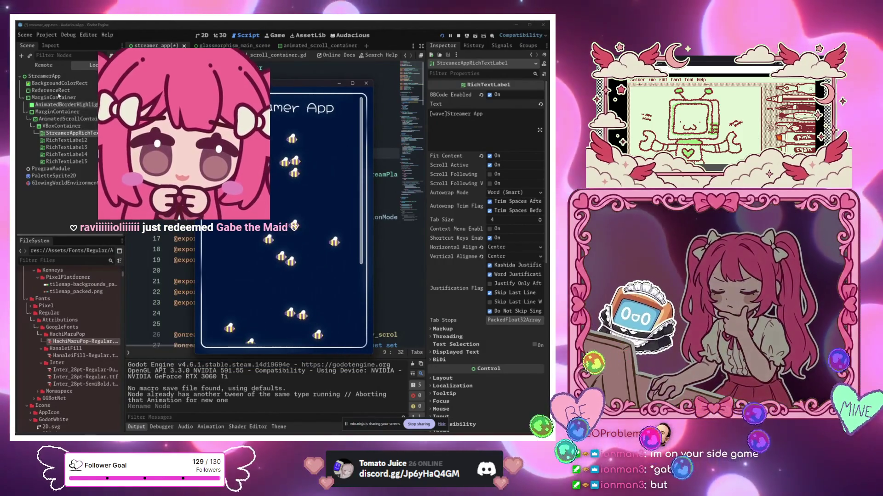
pyautogui.click(56, 169)
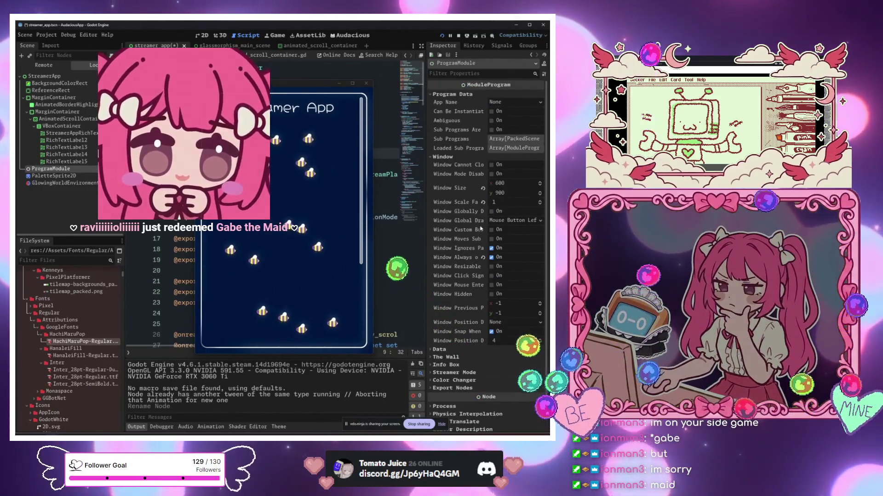
pyautogui.press('F5')
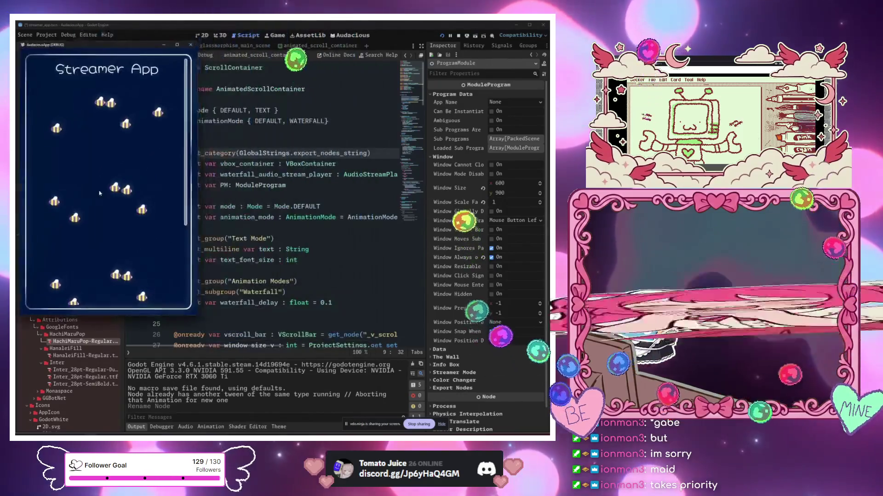
pyautogui.moveTo(345, 237)
pyautogui.mouseDown()
pyautogui.moveTo(241, 285)
pyautogui.moveTo(251, 201)
pyautogui.moveTo(418, 199)
pyautogui.mouseUp()
pyautogui.moveTo(414, 162)
pyautogui.mouseDown()
pyautogui.moveTo(239, 202)
pyautogui.moveTo(354, 202)
pyautogui.moveTo(240, 218)
pyautogui.mouseUp()
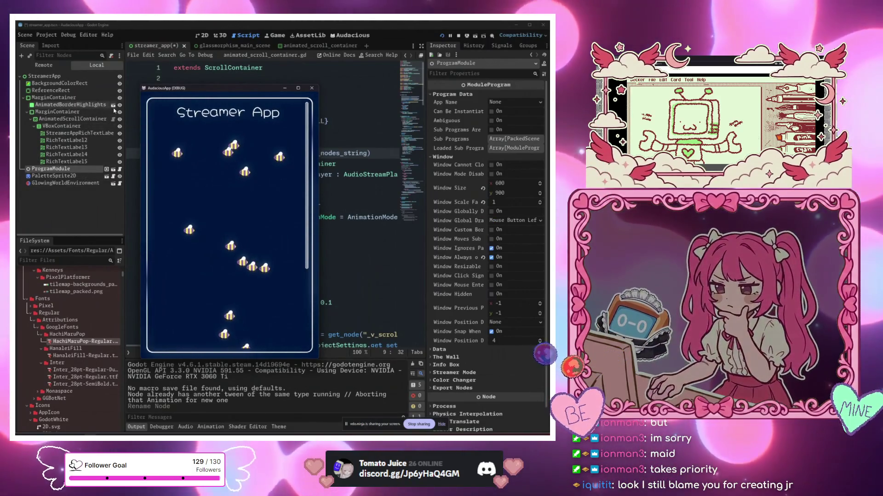
# - Select MarginContainer and close the running Streamer App window
pyautogui.click(90, 113)
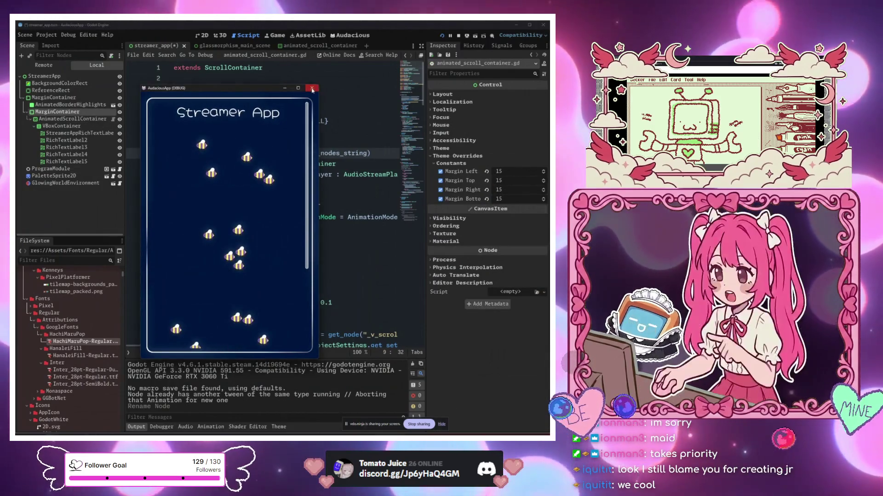
pyautogui.click(311, 88)
pyautogui.scroll(-7, 285, 230)
# - Search the script for 'pm' and go to the window-draggable functions
pyautogui.click(307, 271)
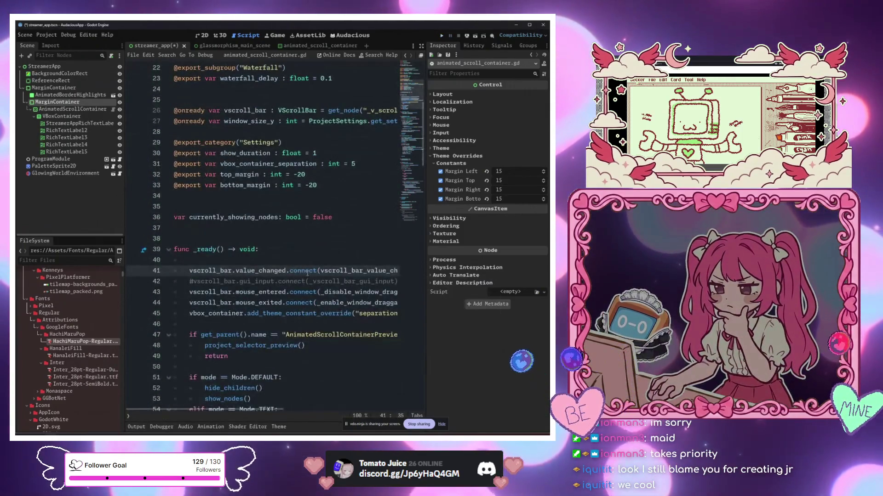
pyautogui.hotkey('ctrl', 'f')
pyautogui.write('pm')
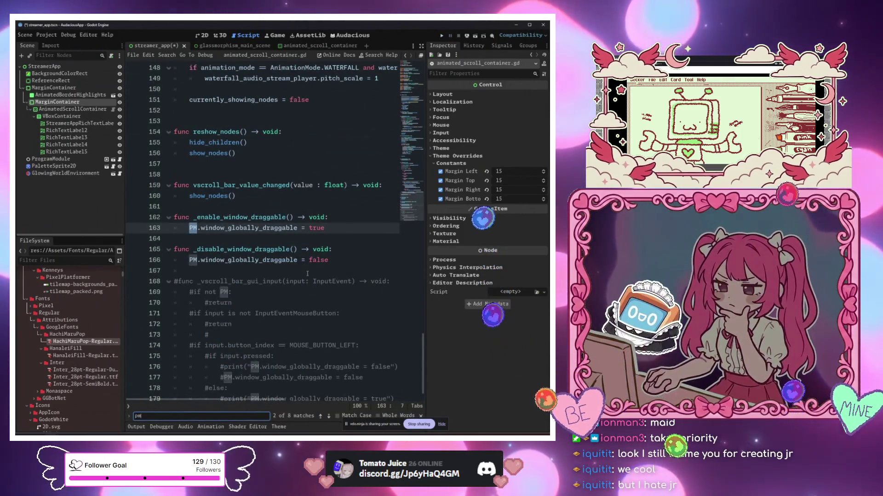
pyautogui.scroll(3, 325, 249)
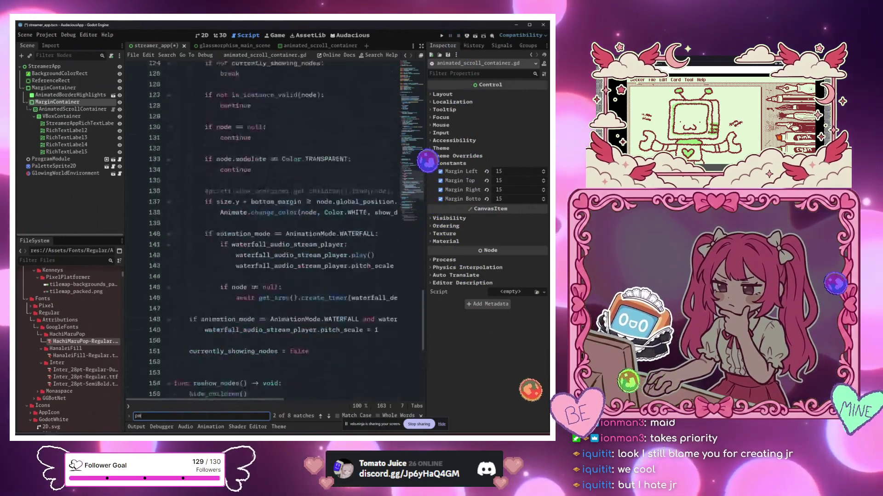
pyautogui.click(287, 308)
pyautogui.moveTo(411, 187)
pyautogui.mouseDown()
pyautogui.moveTo(410, 171)
pyautogui.moveTo(407, 196)
pyautogui.moveTo(387, 110)
pyautogui.moveTo(405, 65)
pyautogui.moveTo(407, 198)
pyautogui.mouseUp()
pyautogui.click(252, 231)
# - Add an 'if not PM: return' guard at the top of _enable_window_draggable
pyautogui.click(346, 187)
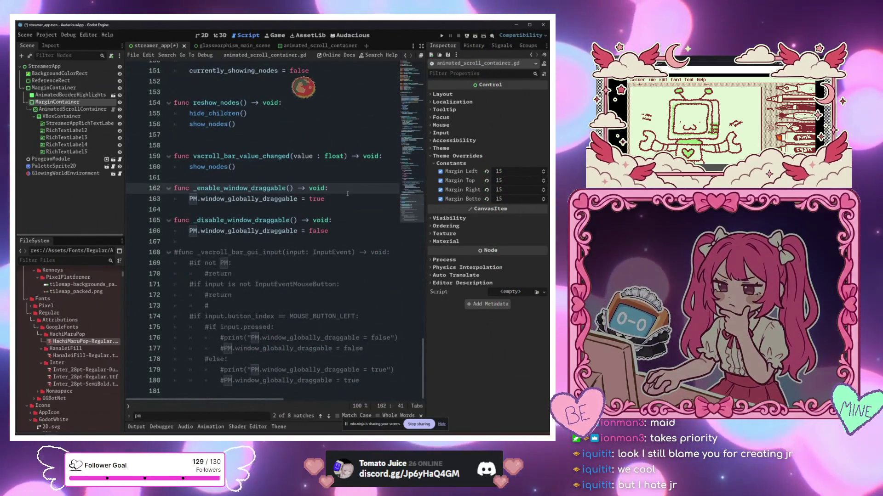
pyautogui.press('Return')
pyautogui.write('if n')
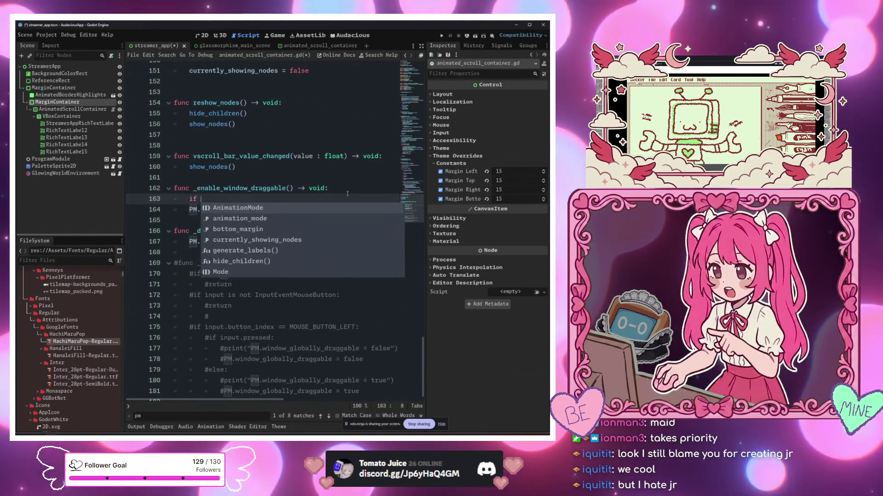
pyautogui.write('ot PM')
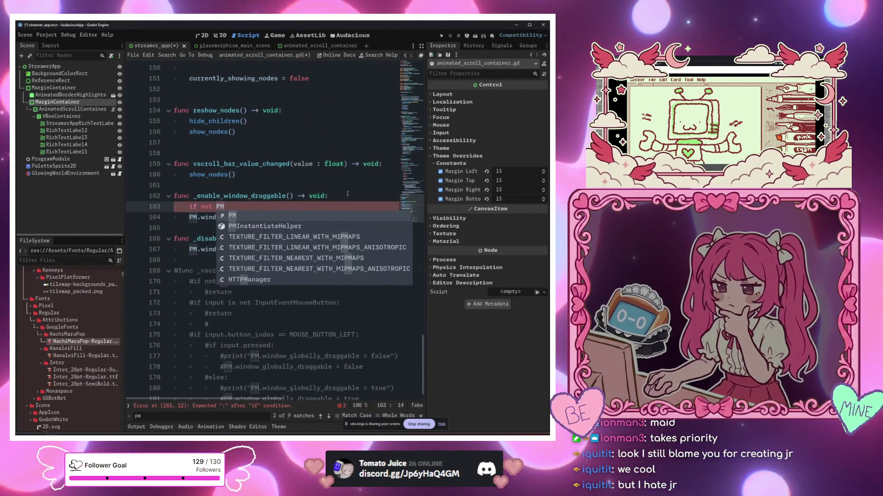
pyautogui.write(':')
pyautogui.press('Return')
pyautogui.write('return')
pyautogui.press('Return')
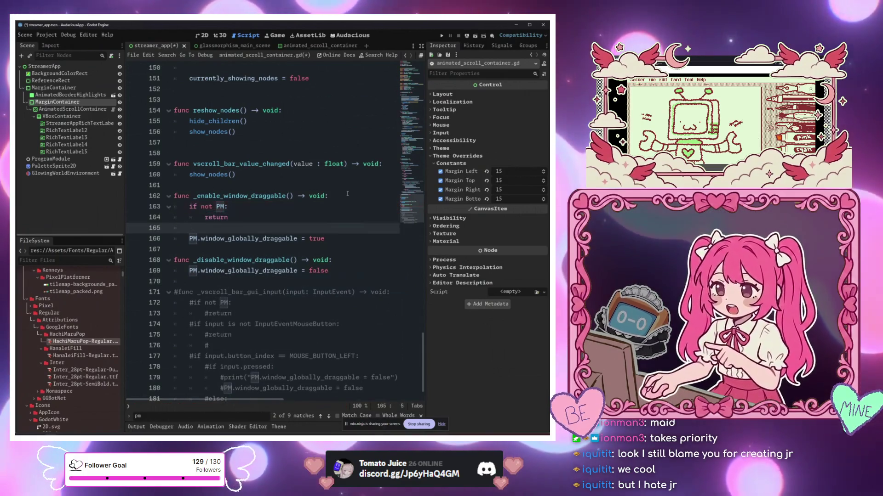
# - Add the same 'if not PM: return' guard to _disable_window_draggable, fix the 'reutrn' typo, and save
pyautogui.click(335, 261)
pyautogui.press('Return')
pyautogui.press('Return')
pyautogui.press('Return')
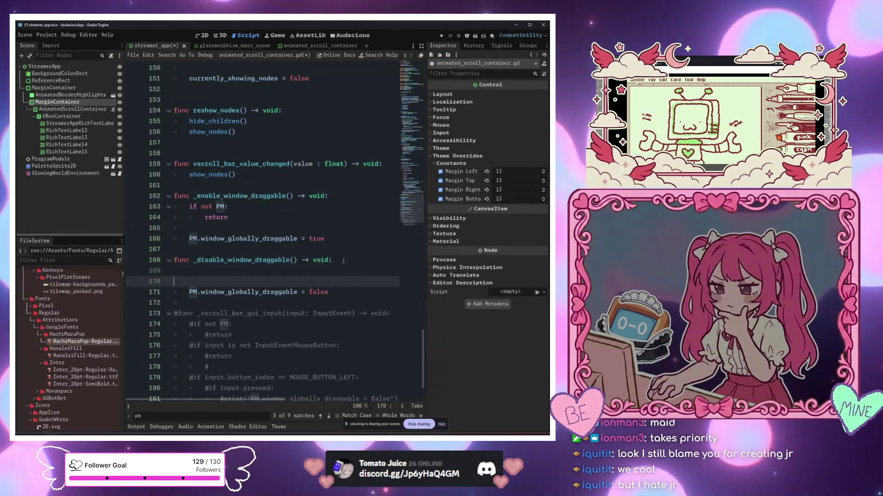
pyautogui.press('Up')
pyautogui.press('Up')
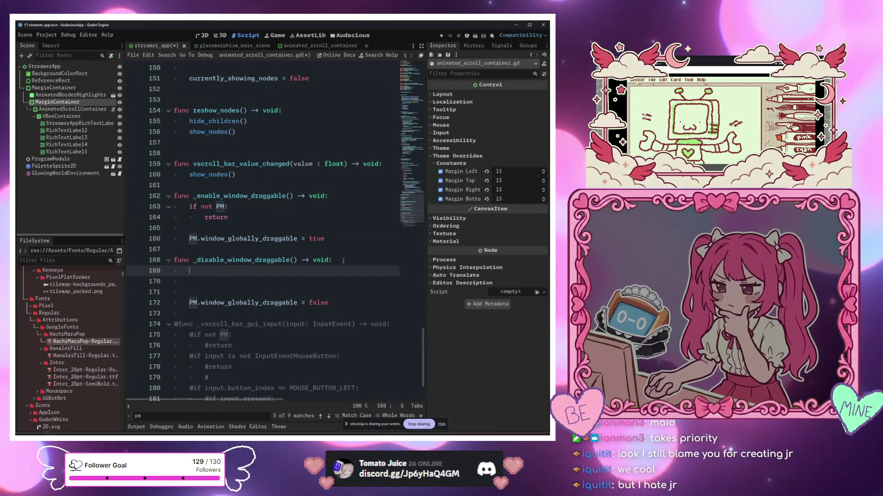
pyautogui.write('if not ')
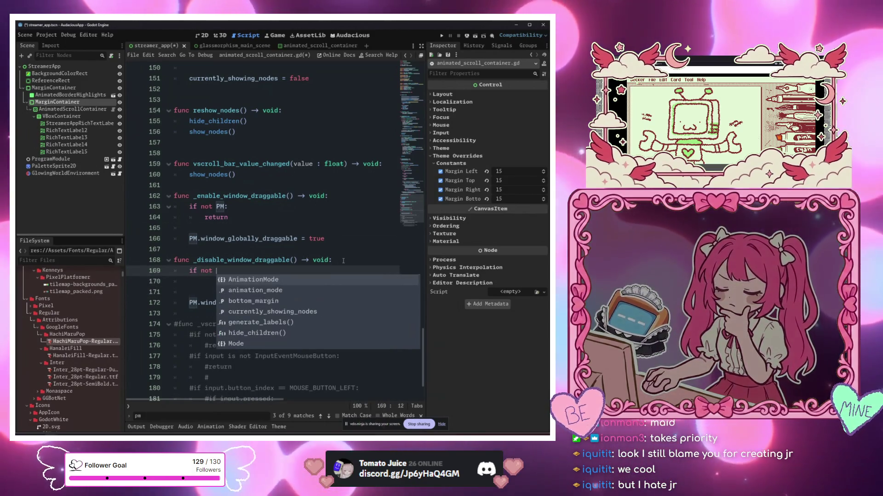
pyautogui.write('PM:')
pyautogui.press('Return')
pyautogui.write('reutrn')
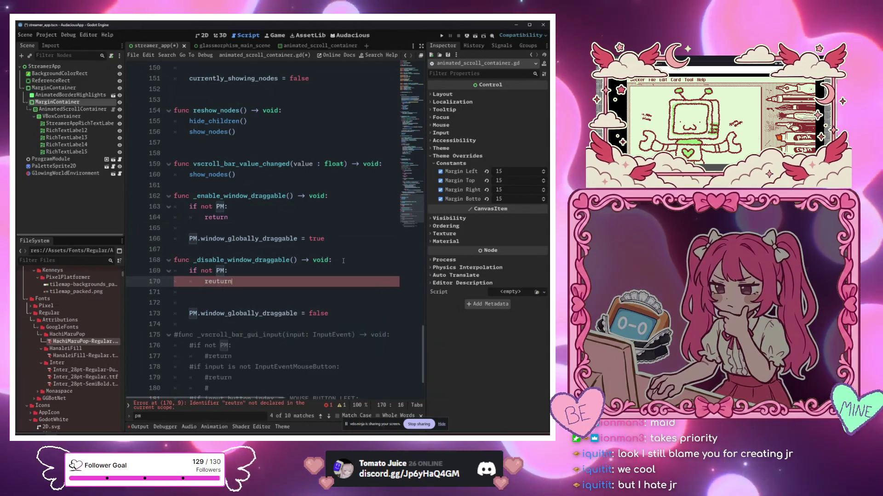
pyautogui.click(217, 281)
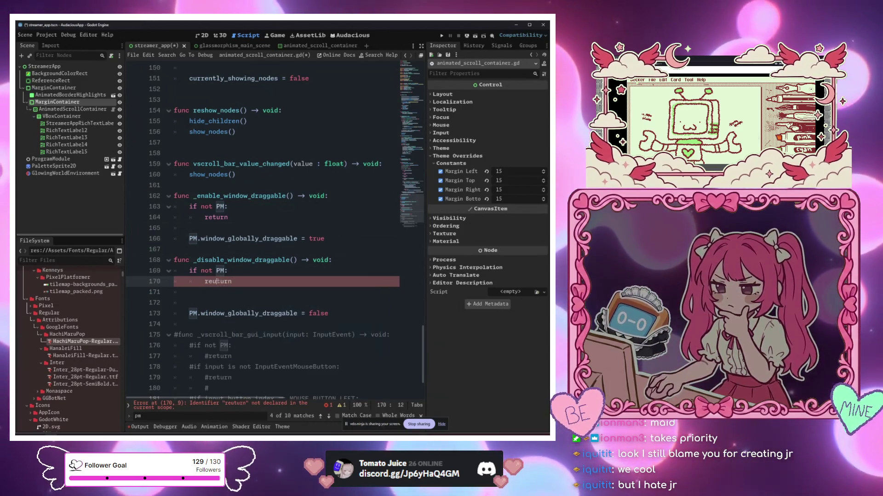
pyautogui.doubleClick(217, 282)
pyautogui.write('return')
pyautogui.press('Delete')
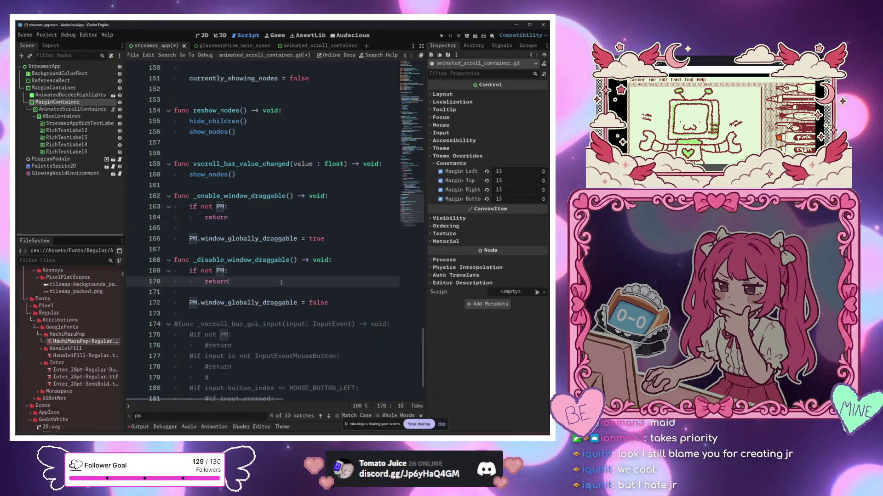
pyautogui.hotkey('ctrl', 's')
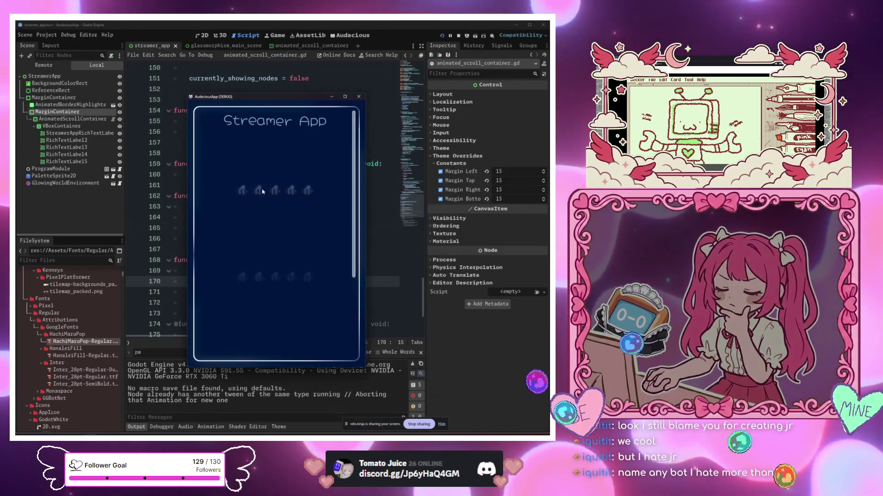
# - Reposition the app window, inspect AnimatedBorderHighlights and AnimatedScrollContainer, then relaunch the project with F5
pyautogui.moveTo(323, 225)
pyautogui.mouseDown()
pyautogui.moveTo(265, 282)
pyautogui.moveTo(272, 315)
pyautogui.moveTo(524, 110)
pyautogui.mouseUp()
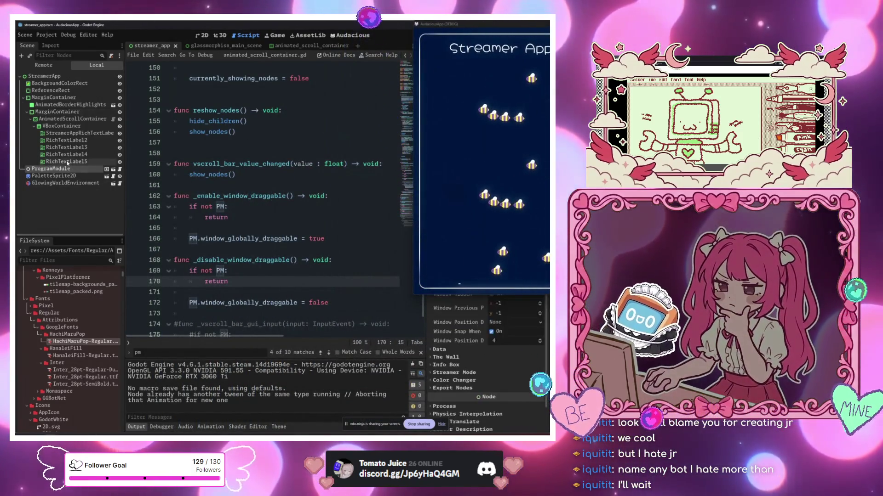
pyautogui.click(69, 105)
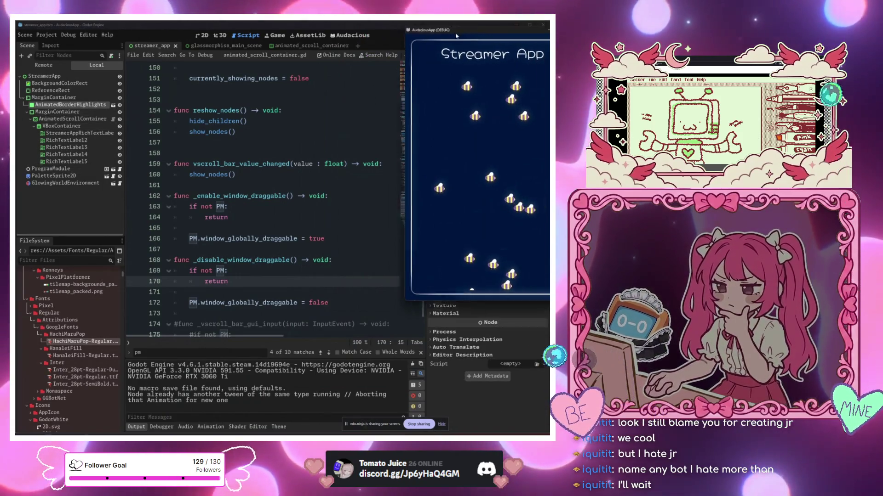
pyautogui.moveTo(458, 25); pyautogui.dragTo(152, 176)
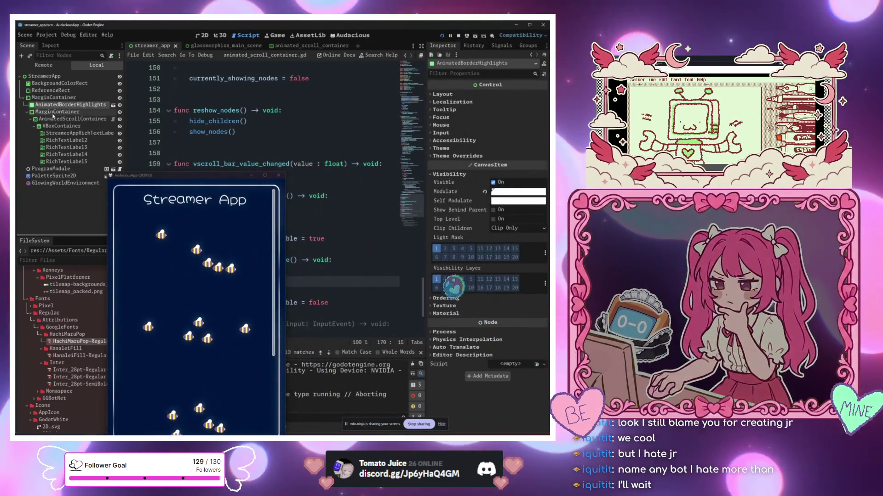
pyautogui.click(71, 119)
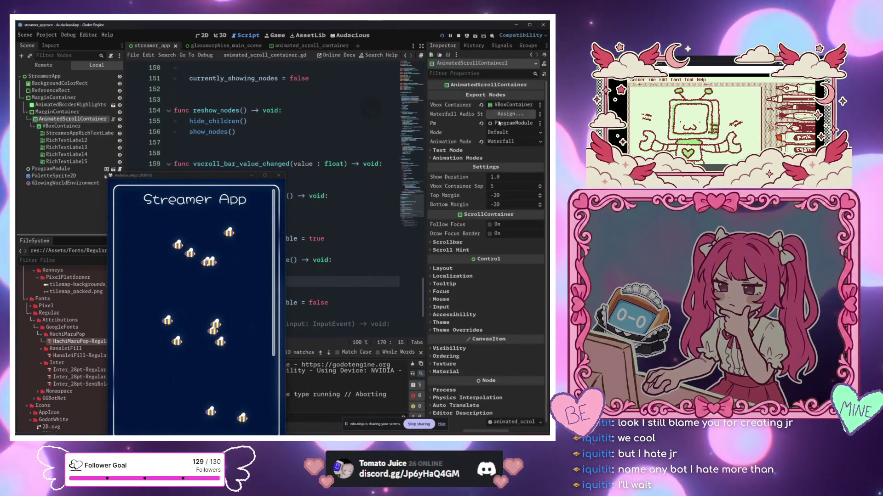
pyautogui.click(357, 150)
pyautogui.press('F5')
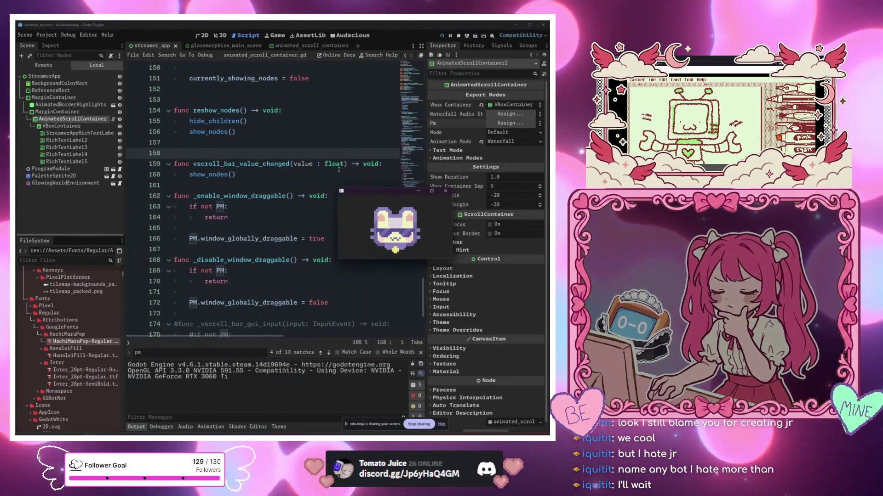
pyautogui.moveTo(279, 99)
pyautogui.mouseDown()
pyautogui.moveTo(256, 103)
pyautogui.moveTo(320, 83)
pyautogui.mouseUp()
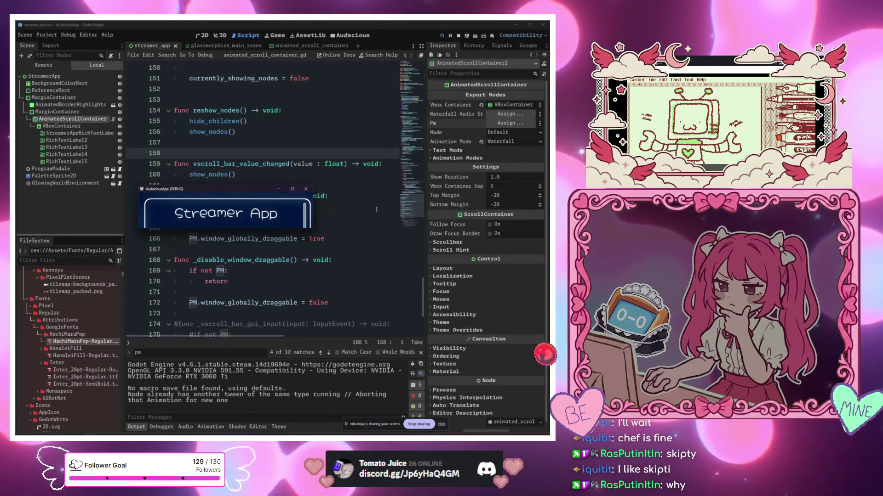
# - Close and relaunch the Streamer App, moving its window into place
pyautogui.click(306, 190)
pyautogui.click(307, 196)
pyautogui.press('F5')
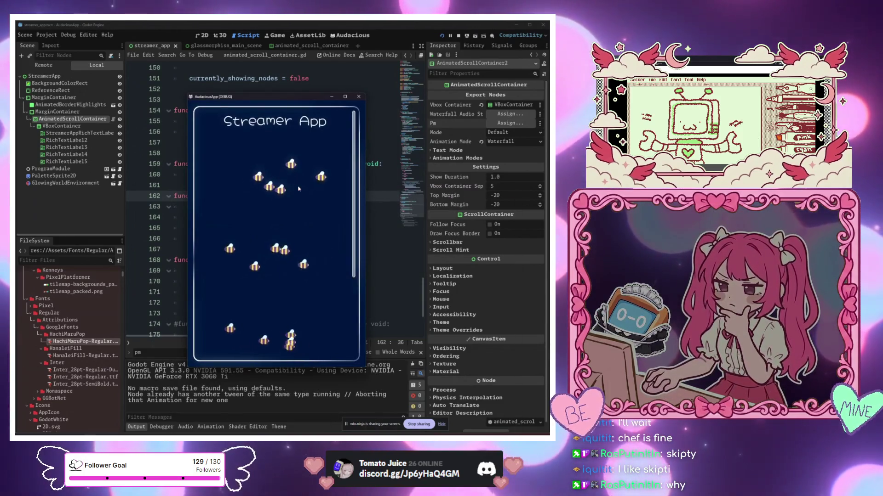
pyautogui.moveTo(268, 99)
pyautogui.mouseDown()
pyautogui.moveTo(272, 109)
pyautogui.moveTo(301, 44)
pyautogui.moveTo(171, 301)
pyautogui.moveTo(216, 257)
pyautogui.moveTo(255, 94)
pyautogui.mouseUp()
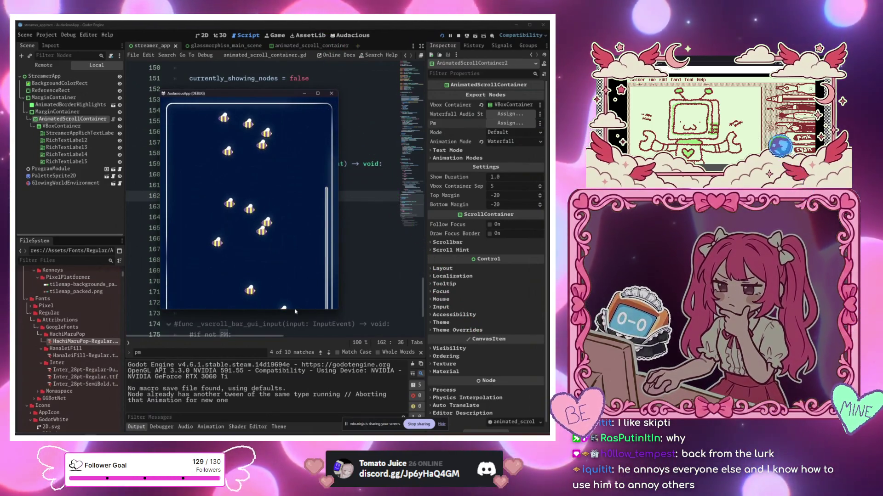
# - Relaunch the app once more to test it, then minimize it and return to the 2D view
pyautogui.click(330, 94)
pyautogui.click(319, 139)
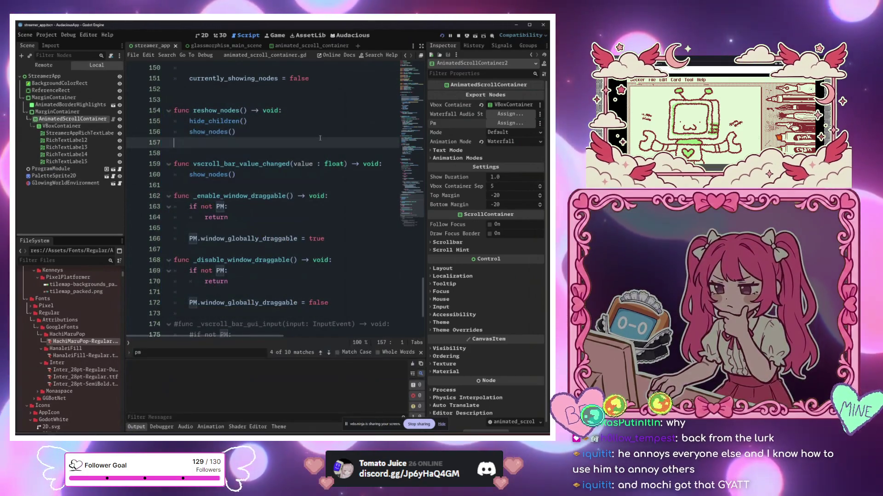
pyautogui.press('F5')
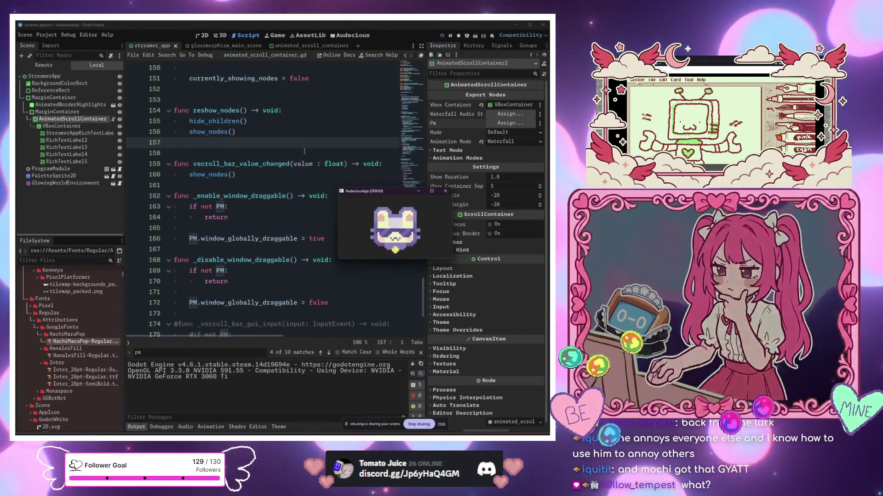
pyautogui.moveTo(288, 99)
pyautogui.mouseDown()
pyautogui.moveTo(286, 294)
pyautogui.moveTo(276, 345)
pyautogui.moveTo(286, 314)
pyautogui.moveTo(285, 108)
pyautogui.moveTo(266, 101)
pyautogui.moveTo(250, 65)
pyautogui.moveTo(301, 47)
pyautogui.mouseUp()
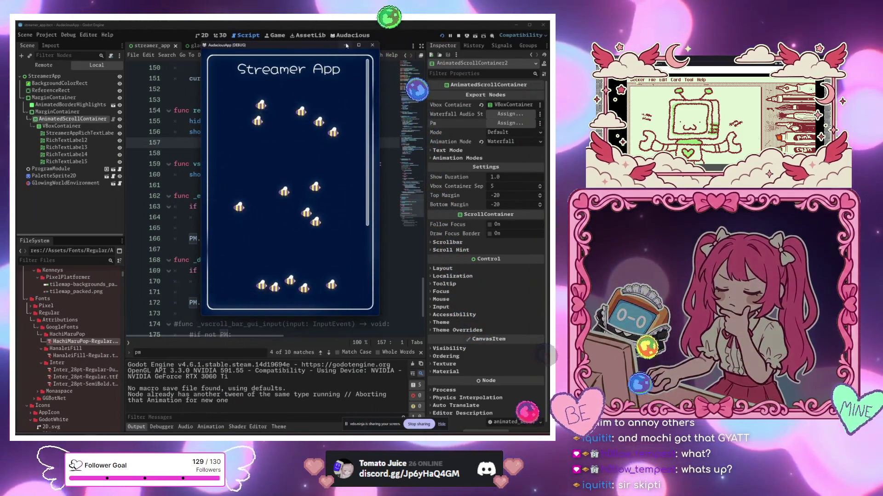
pyautogui.click(346, 46)
pyautogui.click(203, 35)
# - Add a MarginContainer to VBoxContainer, placed just below StreamerAppRichTextLabel
pyautogui.scroll(-3, 280, 190)
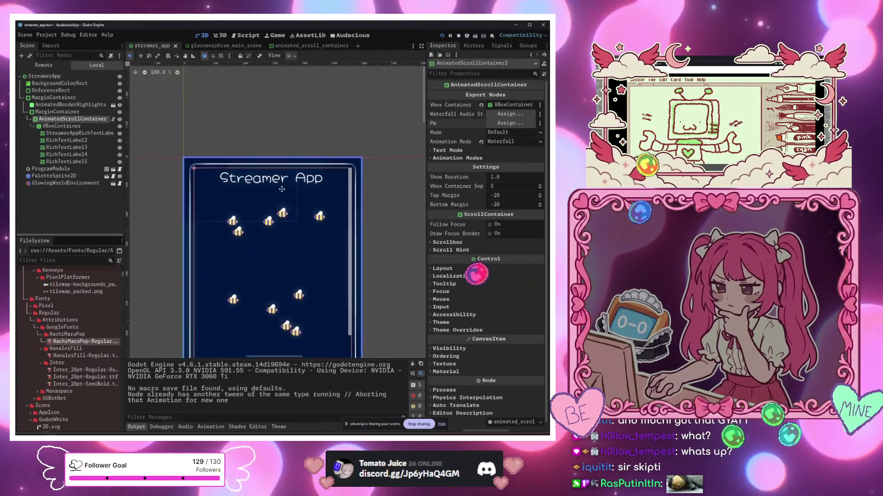
pyautogui.scroll(2, 279, 190)
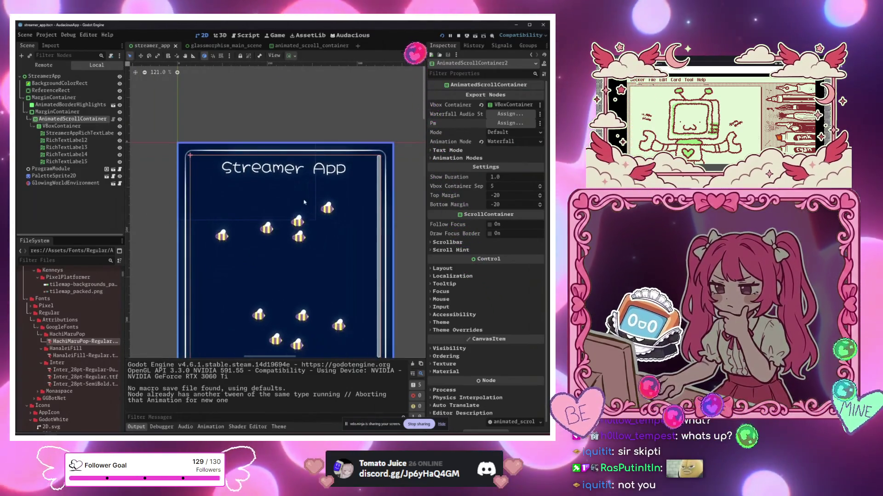
pyautogui.scroll(-2, 200, 210)
pyautogui.hscroll(2, 199, 209)
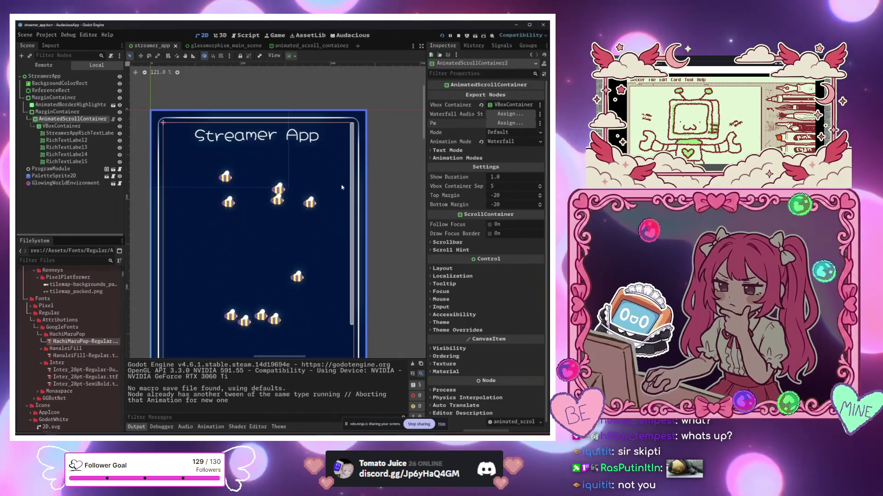
pyautogui.click(78, 133)
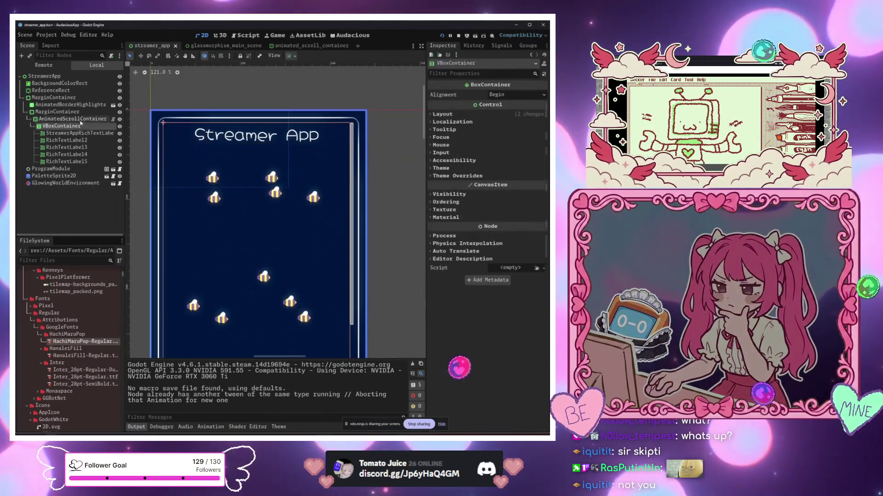
pyautogui.click(82, 119)
pyautogui.click(77, 126)
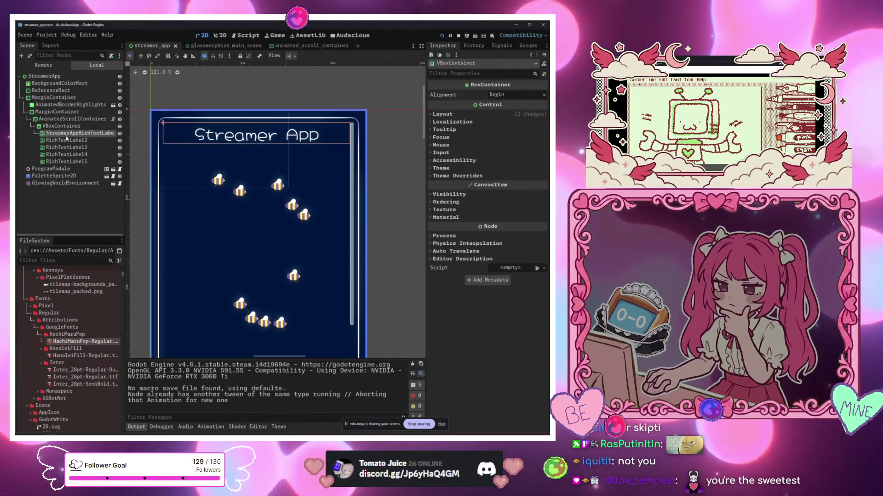
pyautogui.click(69, 133)
pyautogui.hotkey('ctrl', 'a')
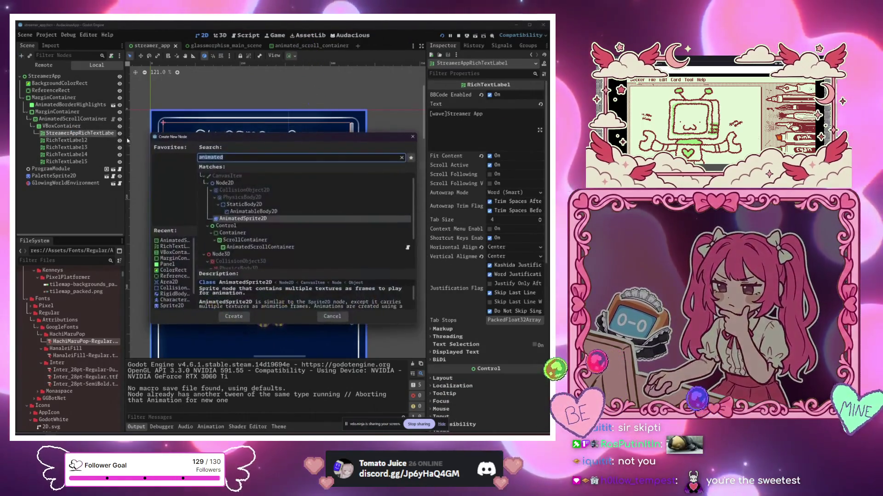
pyautogui.write('margin')
pyautogui.press('Return')
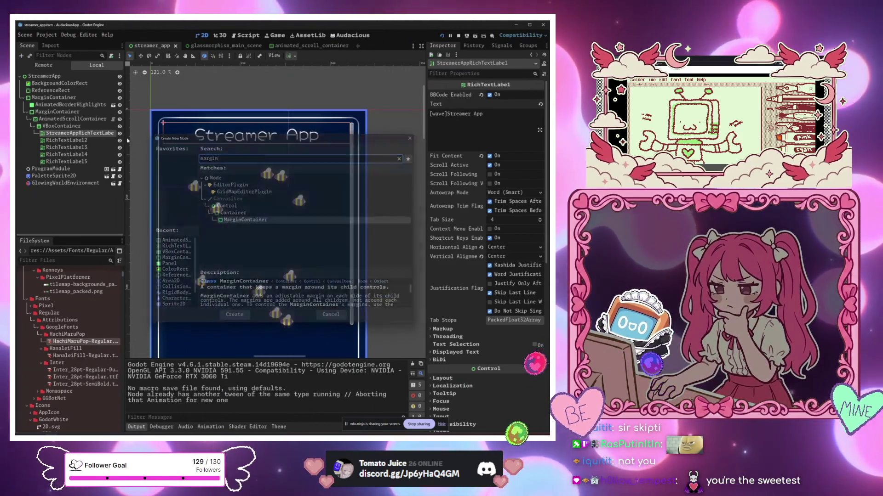
pyautogui.moveTo(71, 140)
pyautogui.mouseDown()
pyautogui.moveTo(53, 127)
pyautogui.moveTo(66, 146)
pyautogui.mouseUp()
# - Rename RichTextLabel2 to BeesRichTextLabel
pyautogui.click(65, 147)
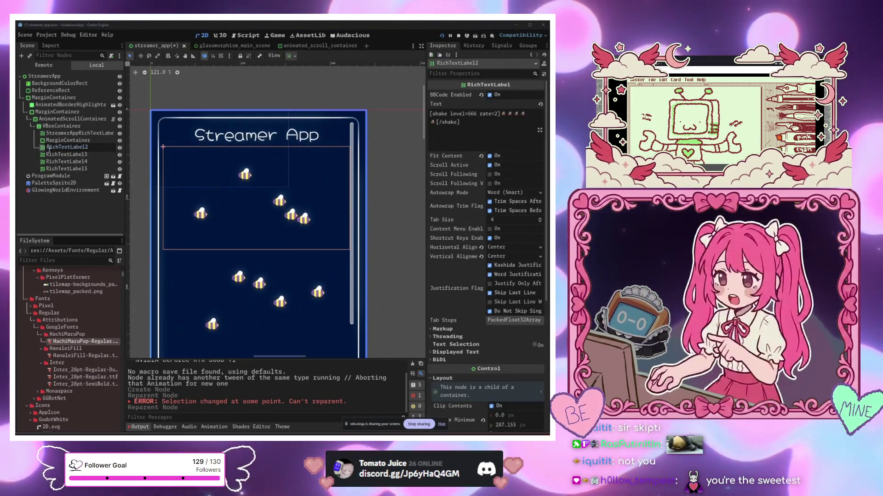
pyautogui.write('ees')
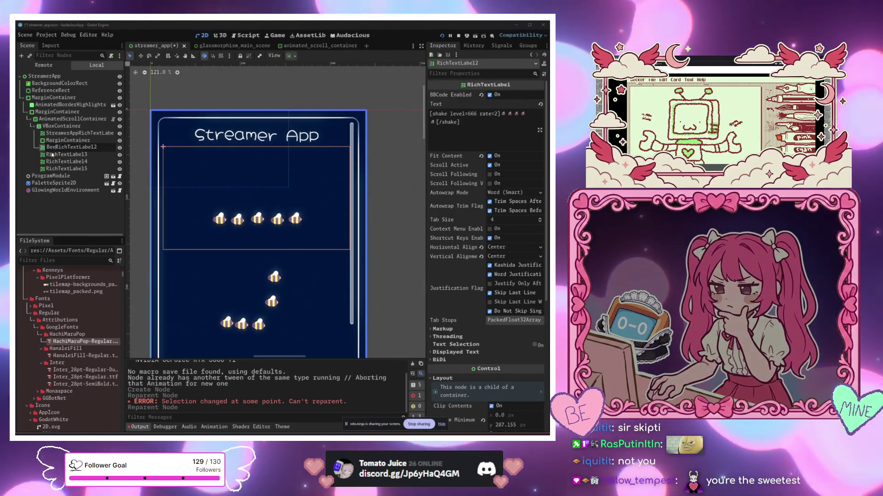
pyautogui.press('Return')
# - Delete RichTextLabel3, RichTextLabel4 and RichTextLabel5 from the VBoxContainer
pyautogui.click(91, 155)
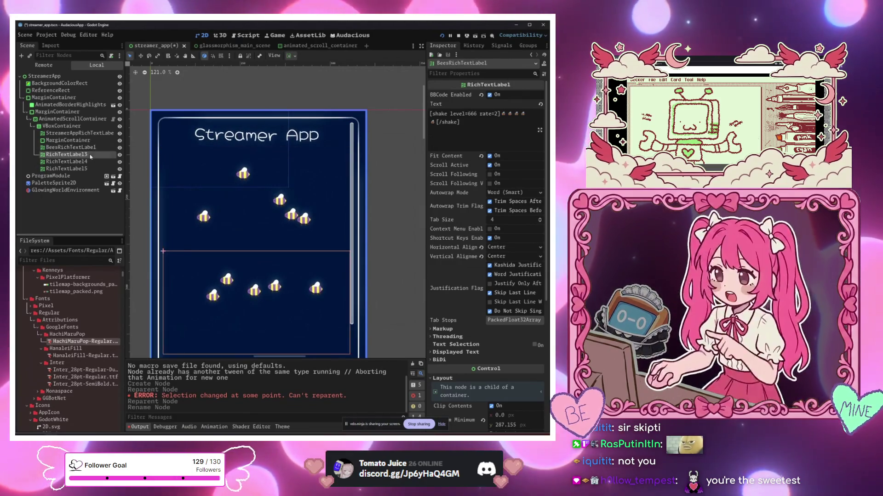
pyautogui.press('Delete')
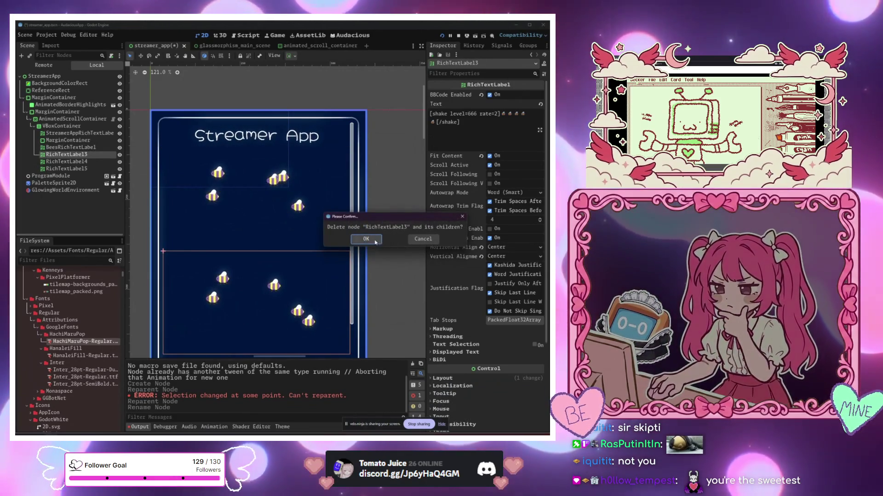
pyautogui.press('Return')
pyautogui.press('Delete')
pyautogui.press('Return')
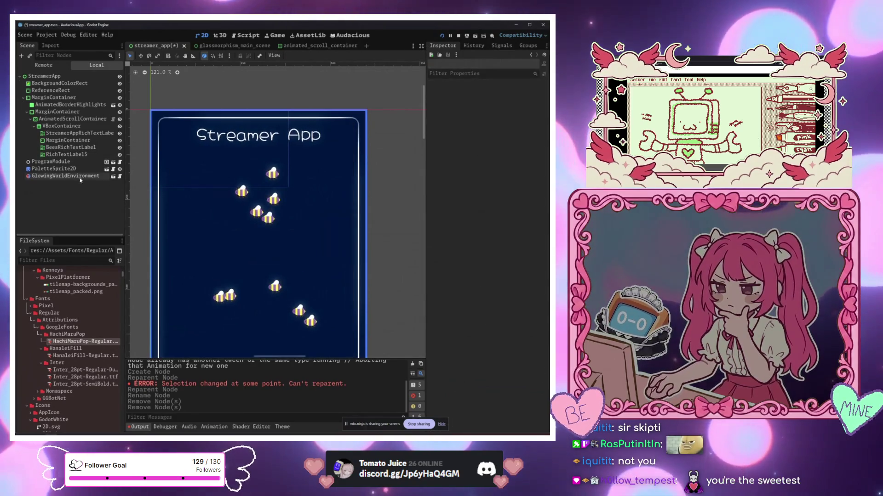
pyautogui.press('Delete')
pyautogui.press('Return')
pyautogui.click(77, 147)
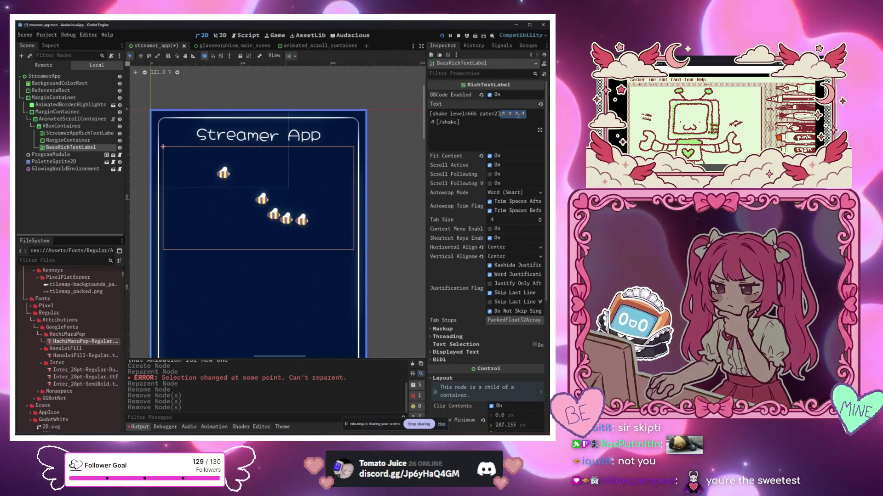
# - Paste extra bee emojis into the label's text, then trim four of them
pyautogui.hotkey('ctrl', 'c')
pyautogui.click(524, 116)
pyautogui.hotkey('ctrl', 'v')
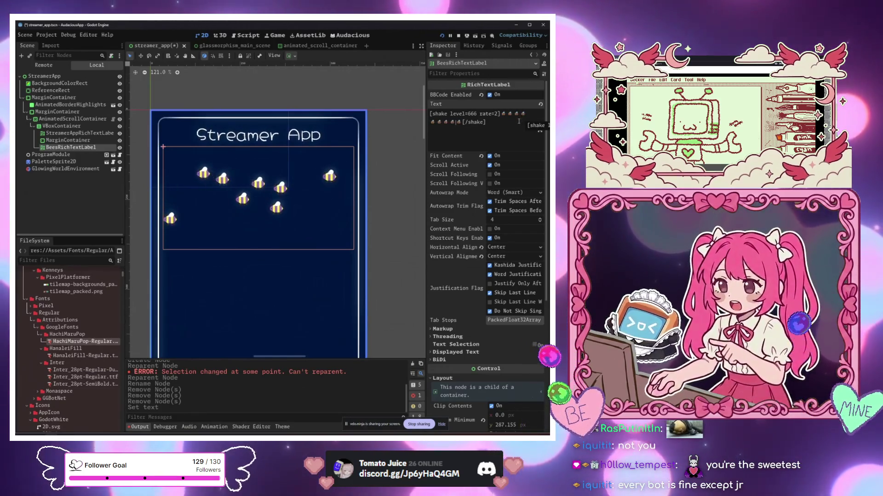
pyautogui.press('BackSpace')
pyautogui.press('BackSpace')
pyautogui.press('BackSpace')
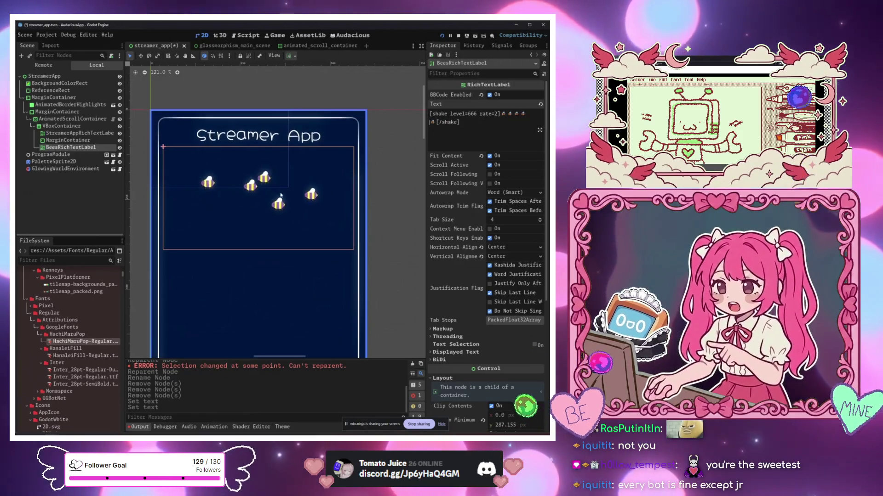
# - Add a Control child to VBoxContainer and move BeesRichTextLabel inside it
pyautogui.click(68, 141)
pyautogui.click(69, 133)
pyautogui.click(64, 127)
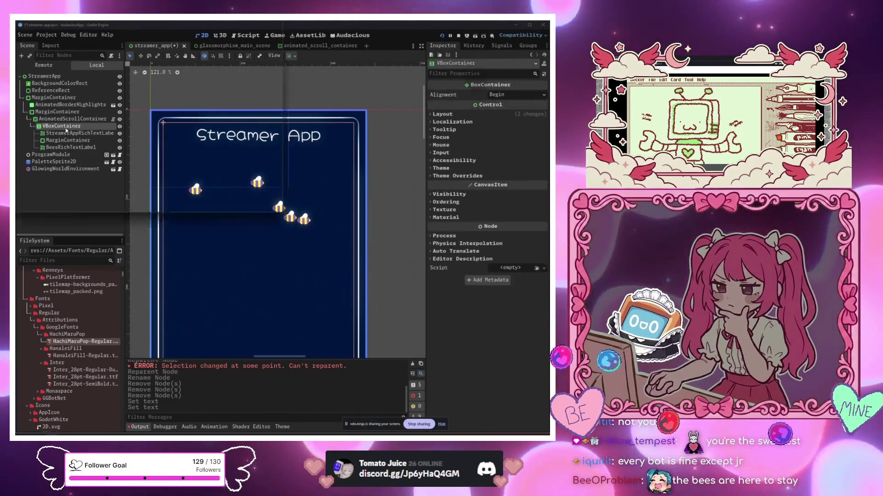
pyautogui.hotkey('ctrl', 'a')
pyautogui.write('Control')
pyautogui.press('Return')
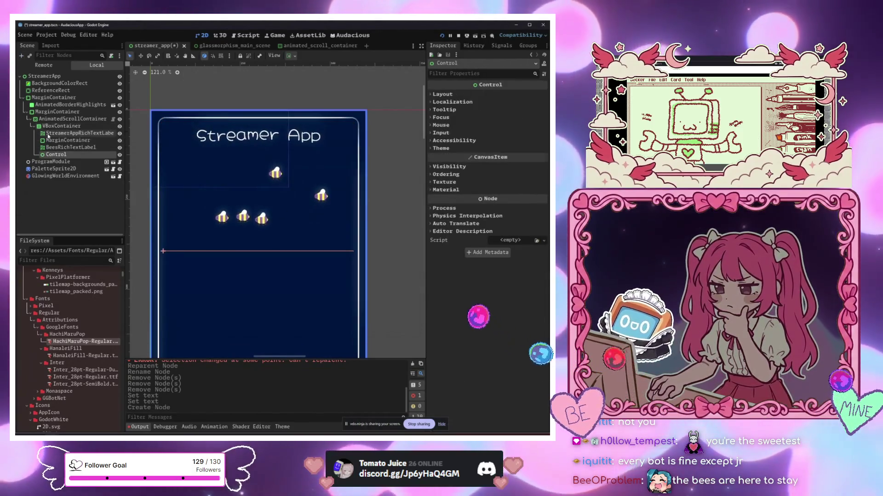
pyautogui.moveTo(70, 147); pyautogui.dragTo(58, 154)
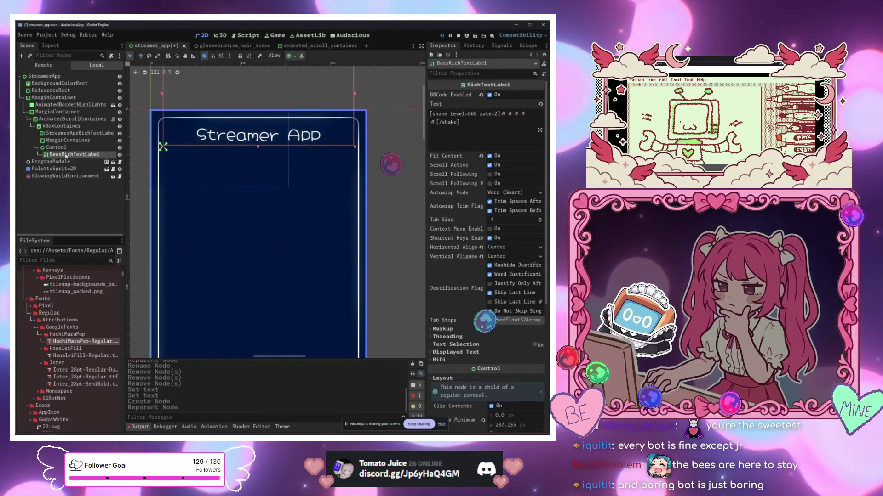
pyautogui.click(57, 147)
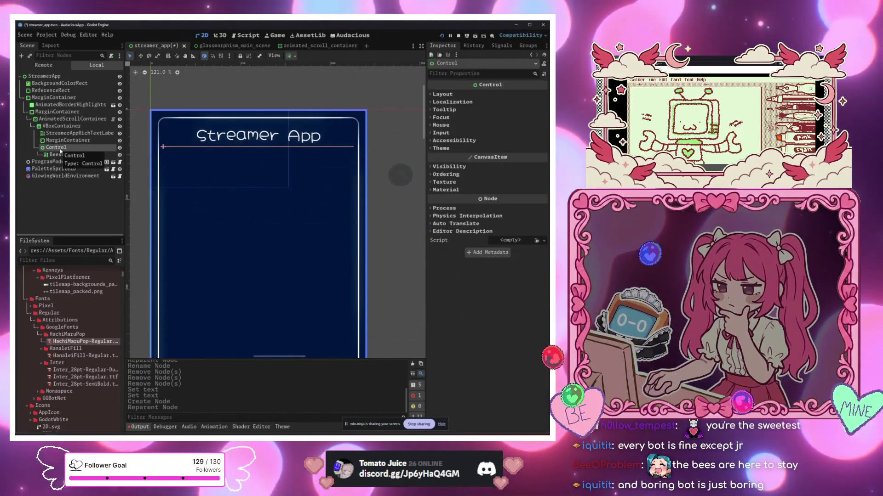
# - Adjust the Control's vertical expand and the label's anchors, and set Custom Minimum Size y to about 285
pyautogui.click(294, 56)
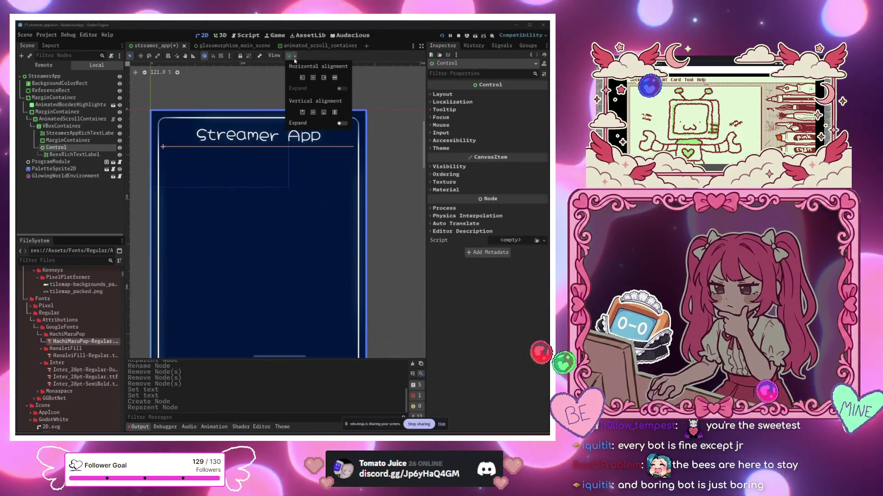
pyautogui.click(341, 124)
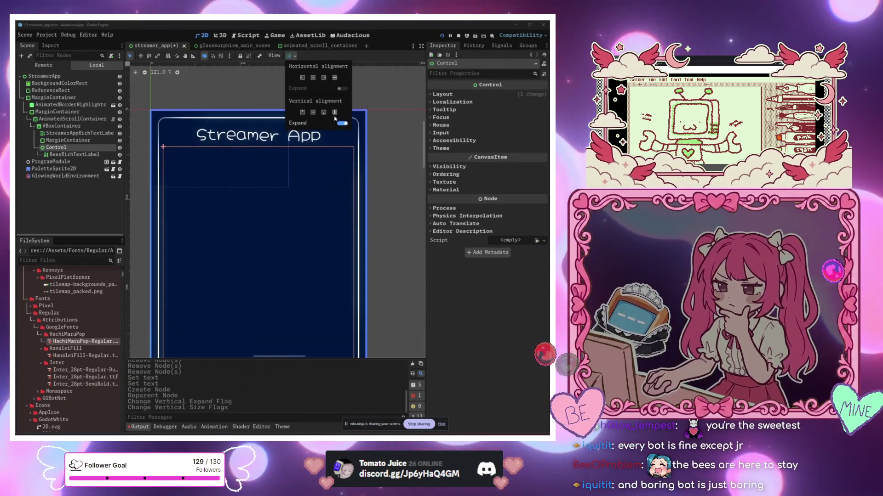
pyautogui.scroll(-5, 237, 153)
pyautogui.click(245, 138)
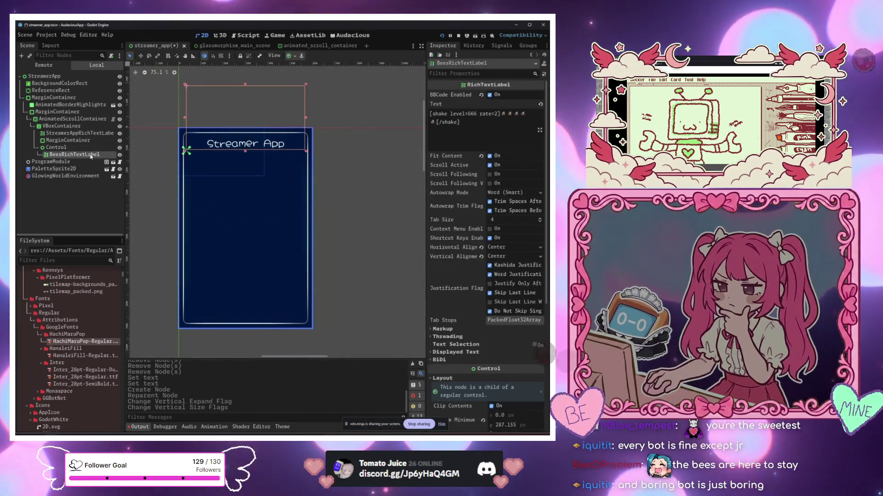
pyautogui.click(288, 56)
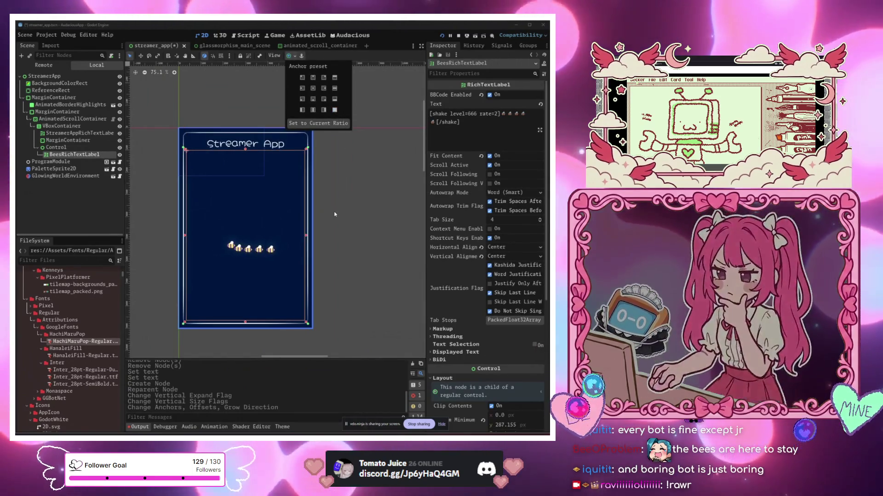
pyautogui.click(83, 149)
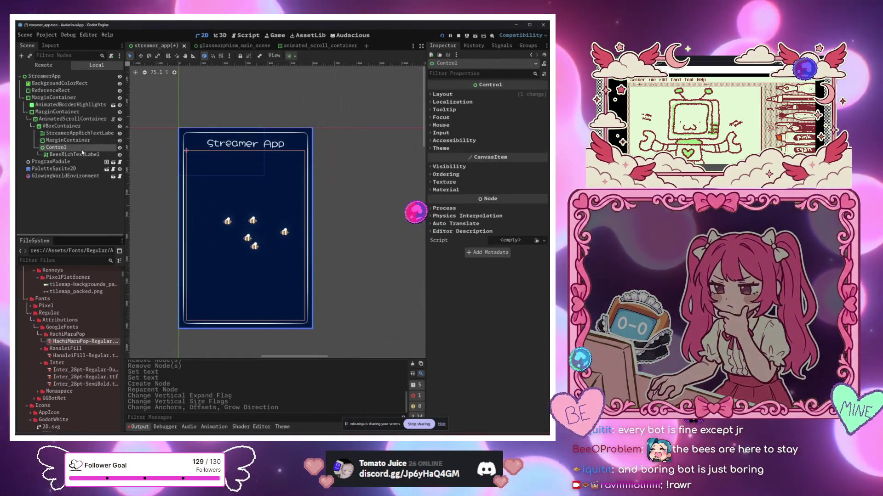
pyautogui.click(289, 56)
pyautogui.click(342, 123)
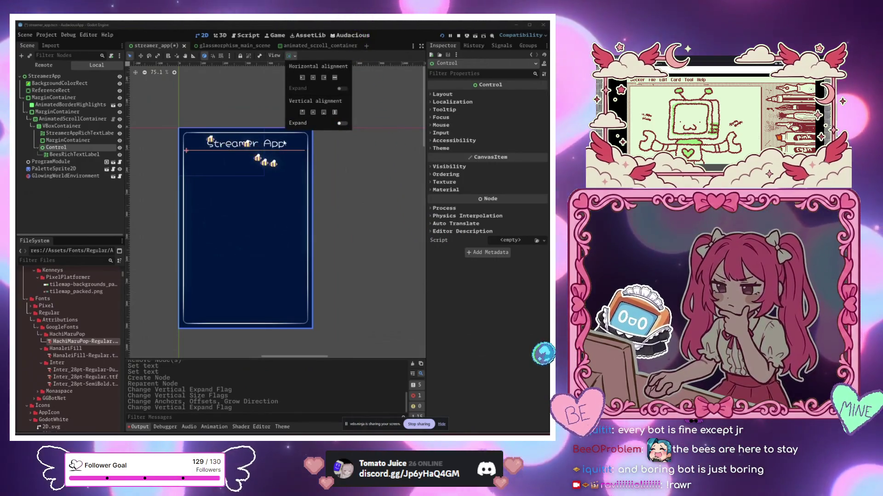
pyautogui.click(471, 97)
pyautogui.click(470, 95)
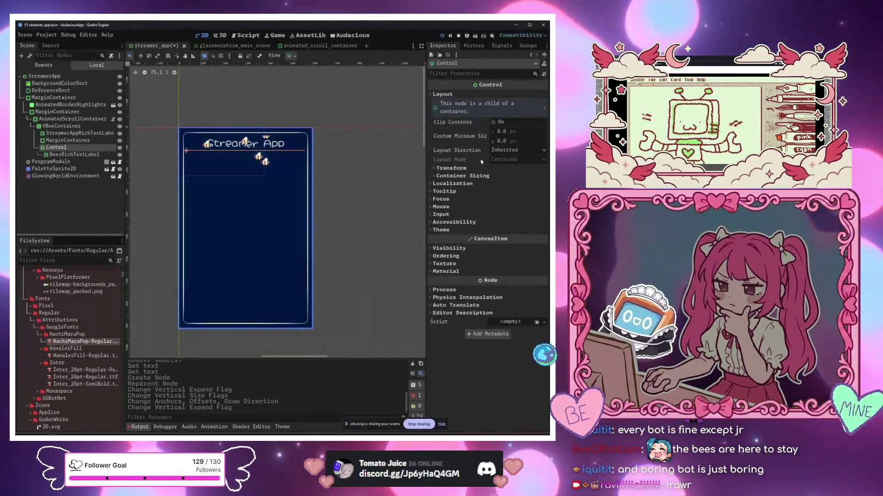
pyautogui.moveTo(506, 145); pyautogui.dragTo(524, 145)
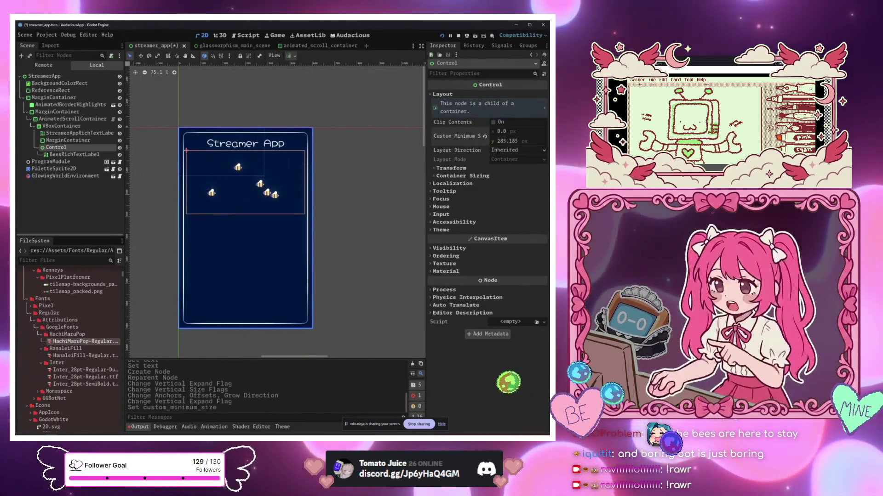
pyautogui.click(72, 155)
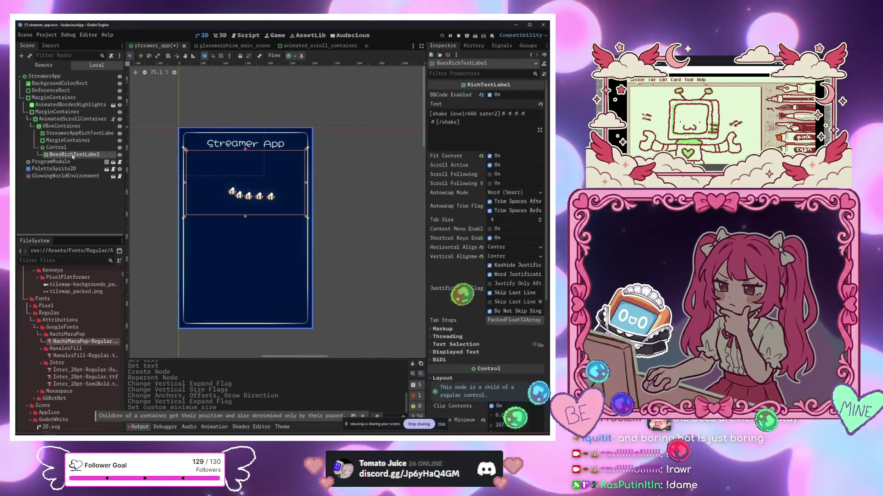
# - Duplicate BeesRichTextLabel five times inside the bees Control
pyautogui.hotkey('ctrl', 'd')
pyautogui.hotkey('ctrl', 'd')
pyautogui.hotkey('ctrl', 'd')
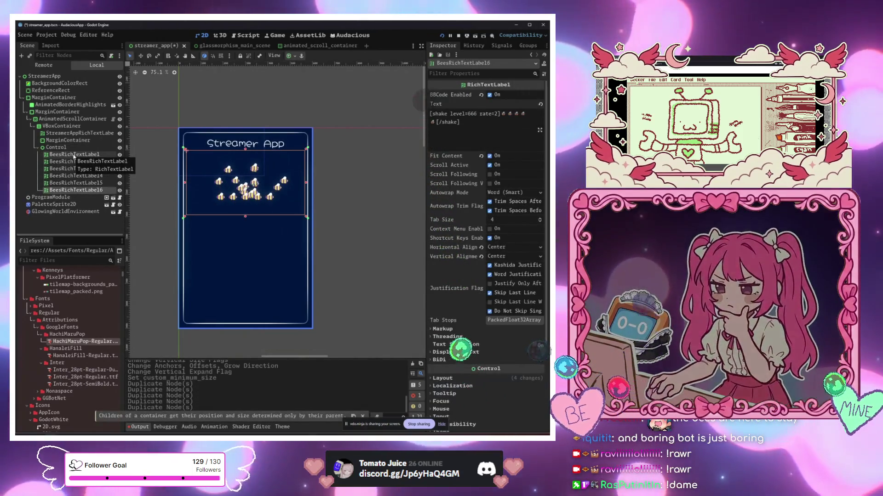
pyautogui.click(353, 250)
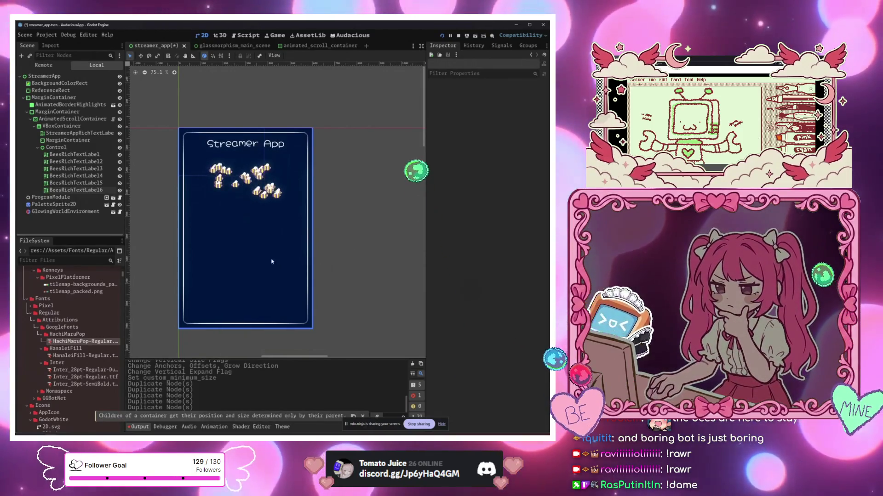
pyautogui.click(69, 148)
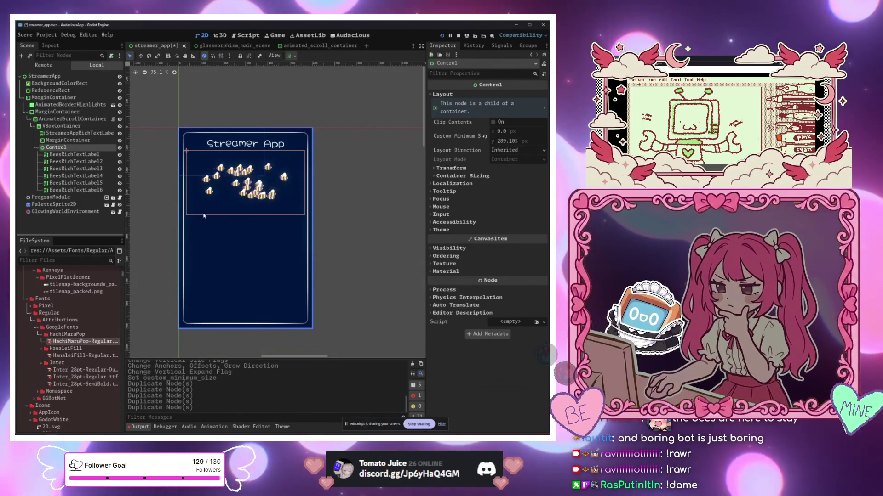
# - Add a new Control above the bees group and name it MarginControl
pyautogui.click(68, 142)
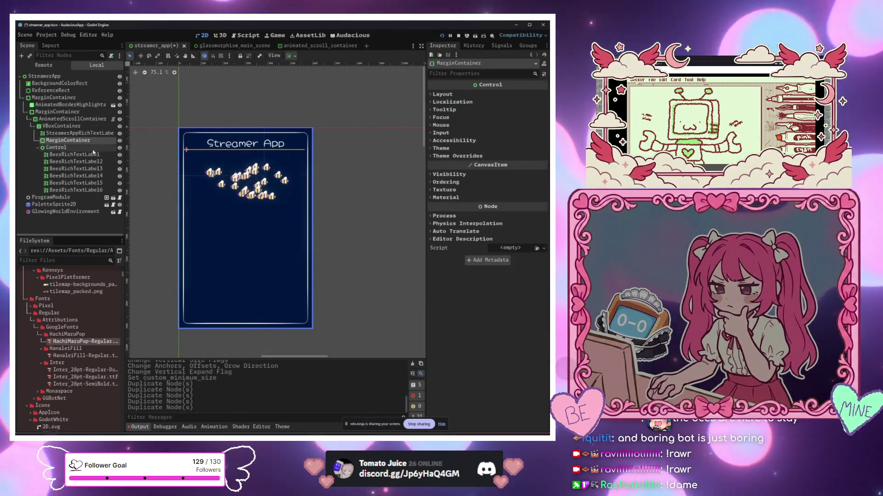
pyautogui.hotkey('ctrl', 'a')
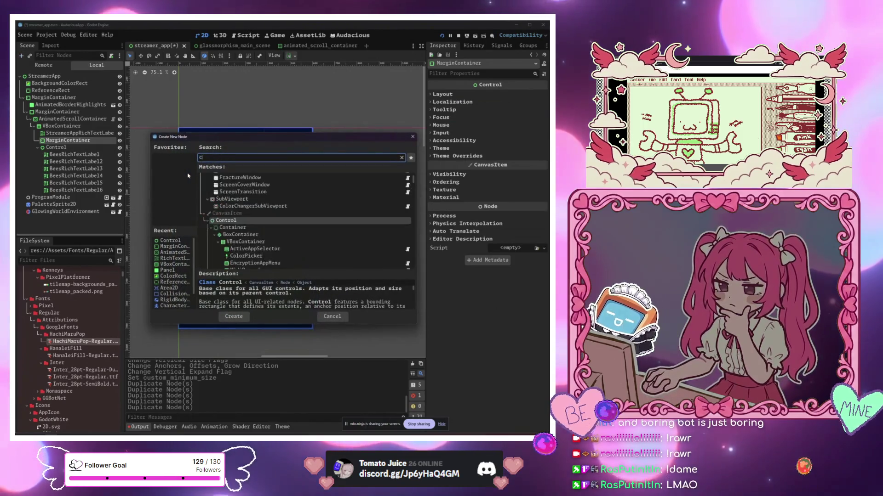
pyautogui.press('Return')
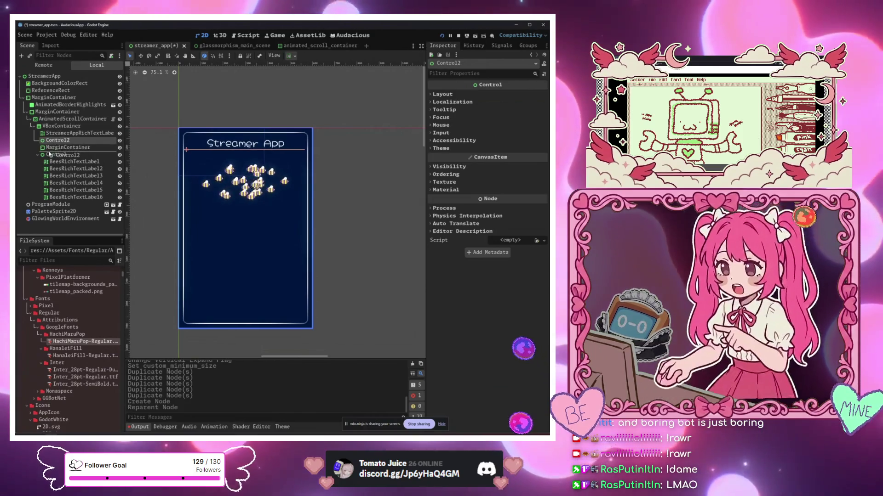
pyautogui.moveTo(49, 154); pyautogui.dragTo(48, 151)
pyautogui.click(60, 156)
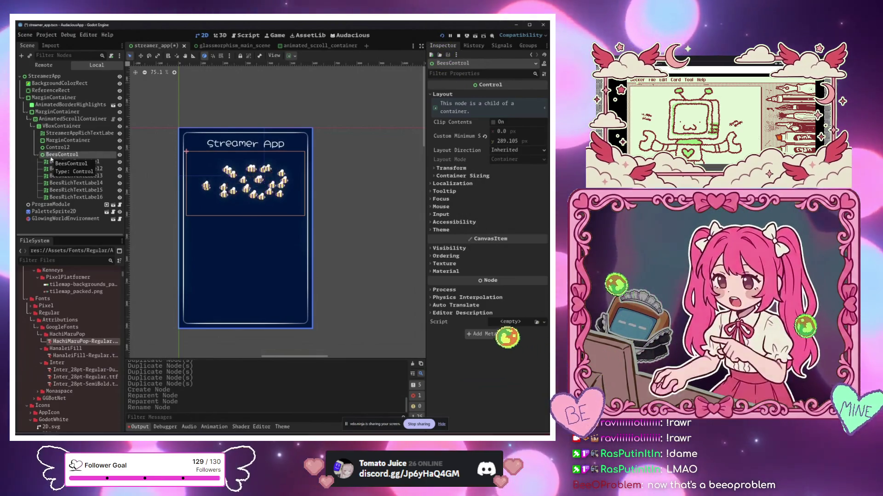
pyautogui.click(66, 147)
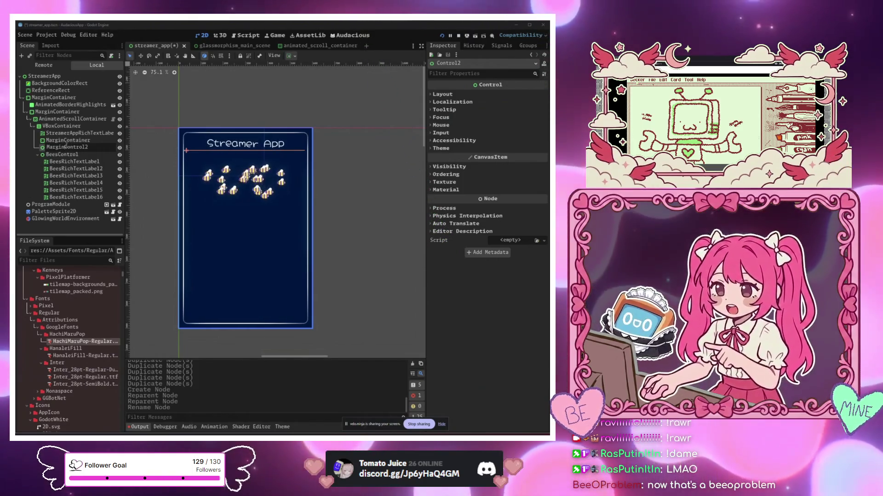
pyautogui.press('BackSpace')
pyautogui.press('Return')
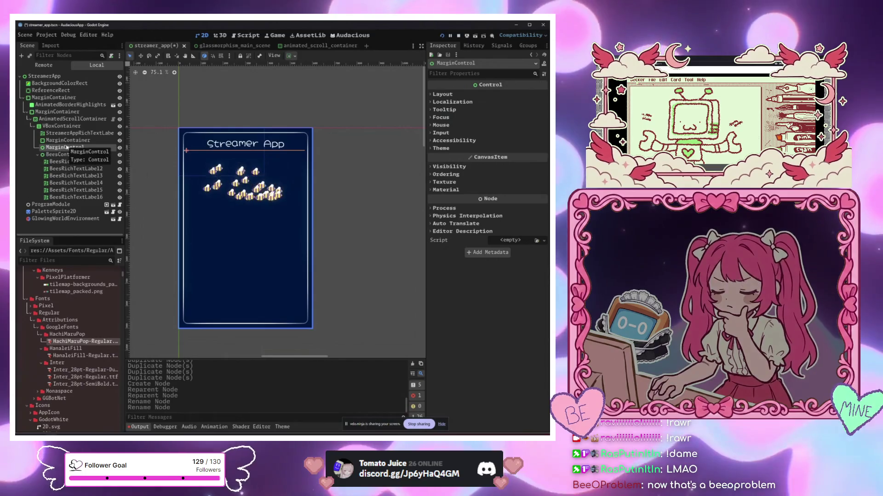
# - Set MarginControl's custom minimum height by dragging, then save the scene
pyautogui.click(443, 93)
pyautogui.moveTo(503, 141); pyautogui.dragTo(549, 141)
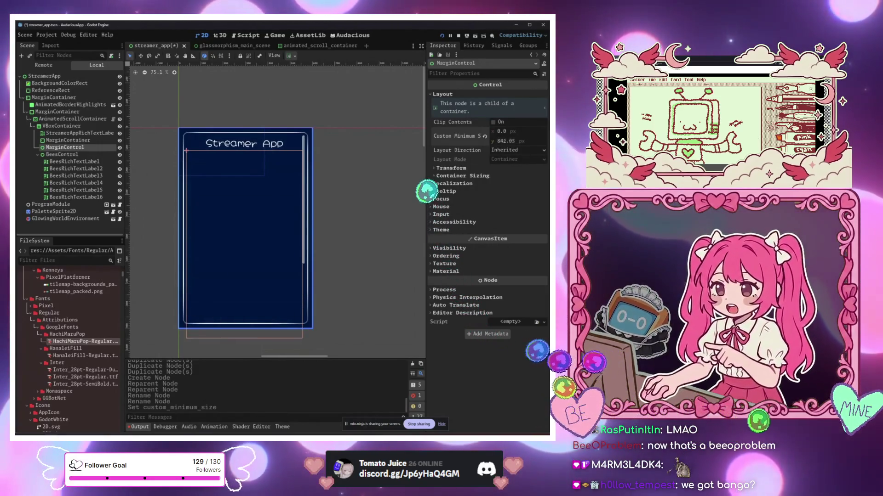
pyautogui.click(416, 159)
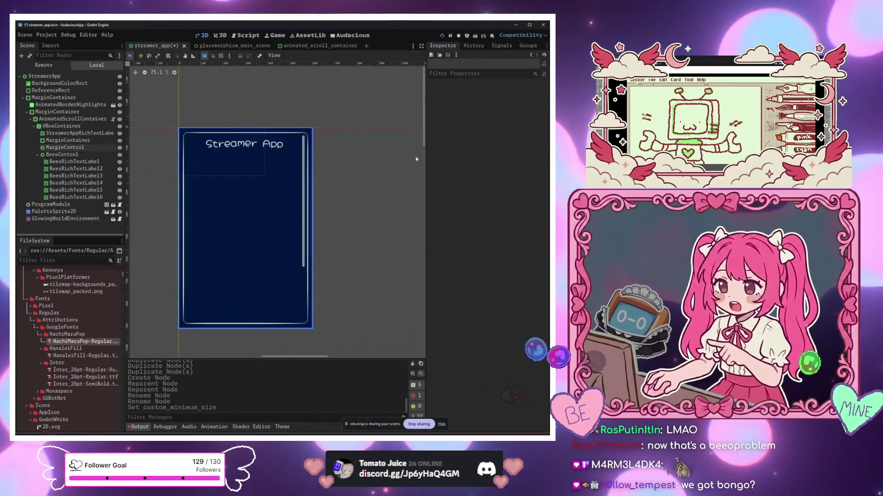
pyautogui.hotkey('ctrl', 's')
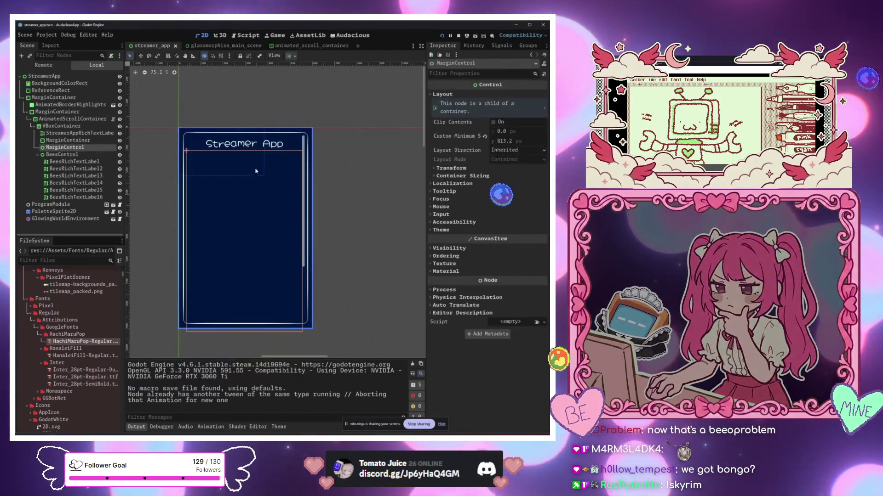
pyautogui.click(74, 140)
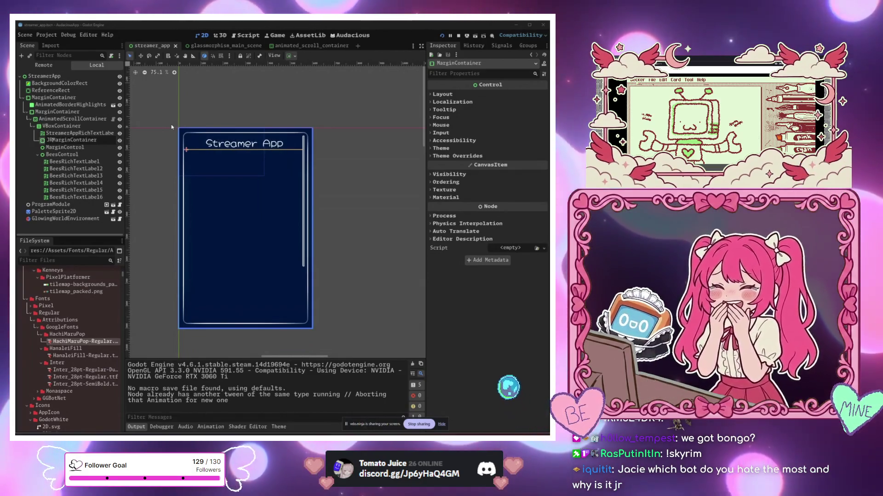
# - Rename the margin container to JrExeMarginContainer
pyautogui.write('Exe')
pyautogui.press('Return')
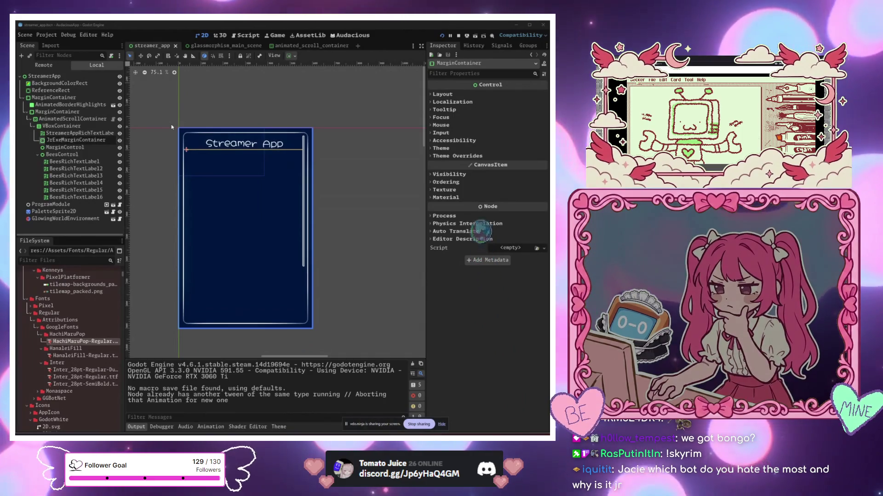
pyautogui.click(94, 147)
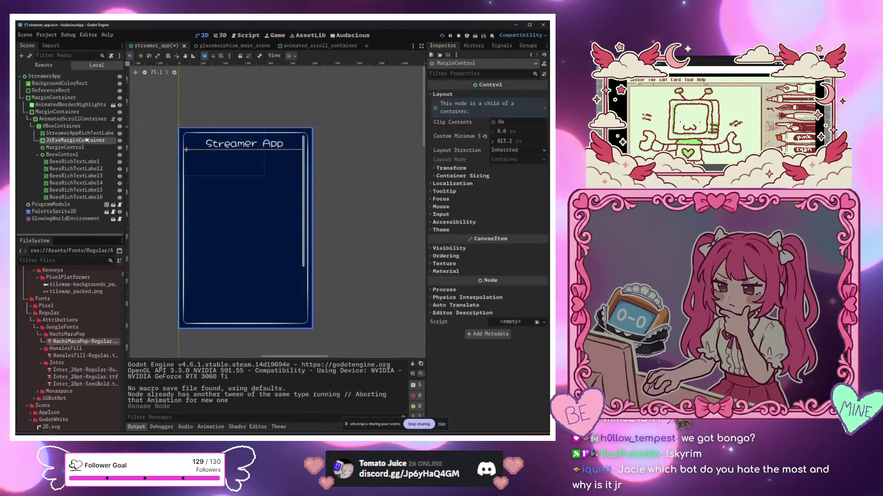
pyautogui.click(93, 141)
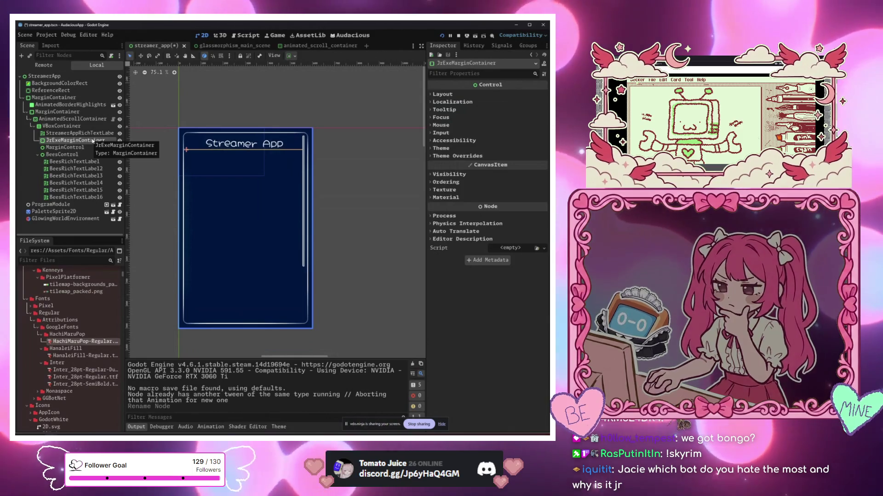
pyautogui.hotkey('ctrl', 'a')
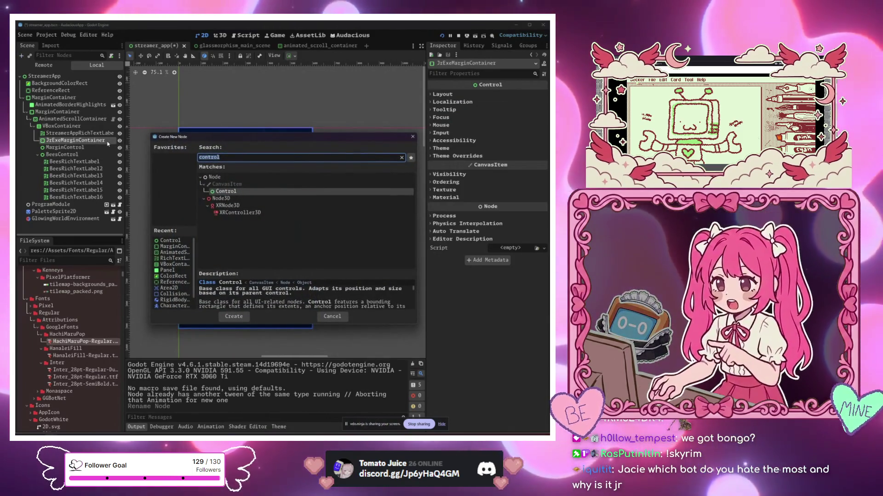
pyautogui.press('Escape')
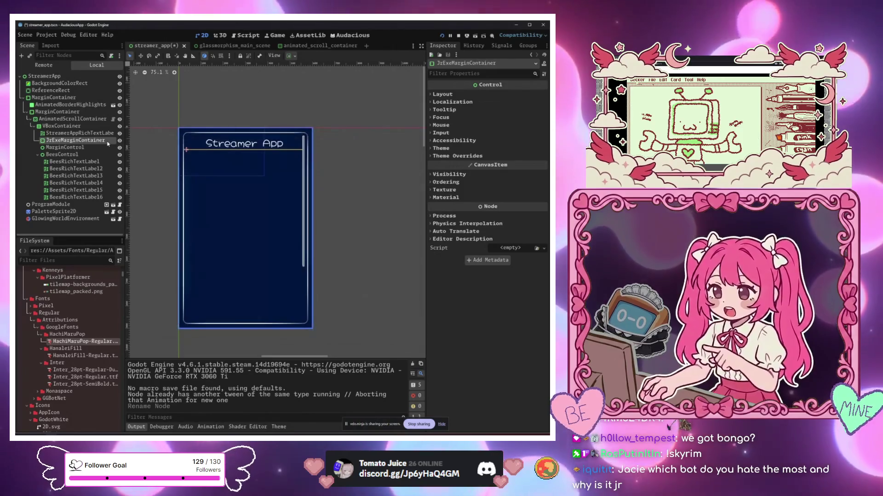
# - Drag animated_border_highlights.tscn from FileSystem into JrExeMarginContainer
pyautogui.scroll(10, 85, 349)
pyautogui.click(74, 323)
pyautogui.moveTo(74, 325); pyautogui.dragTo(62, 141)
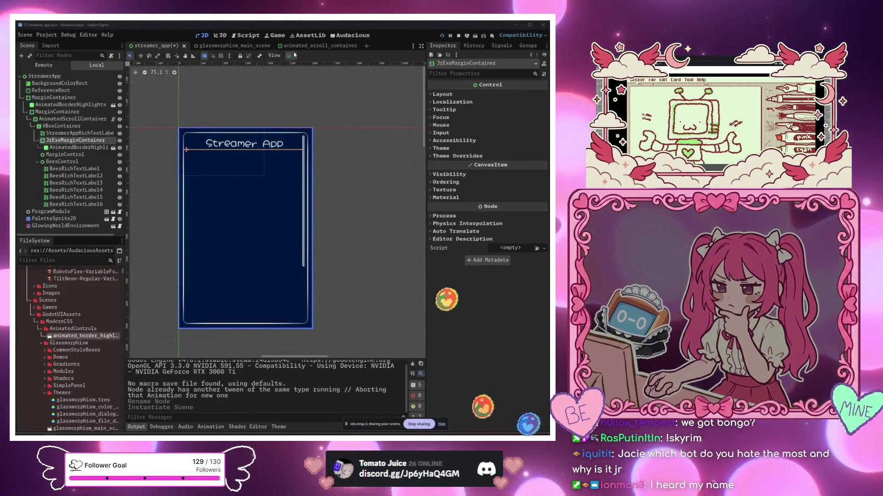
# - Set JrExeMarginContainer's Custom Minimum Size y to about 169.5 px
pyautogui.click(442, 94)
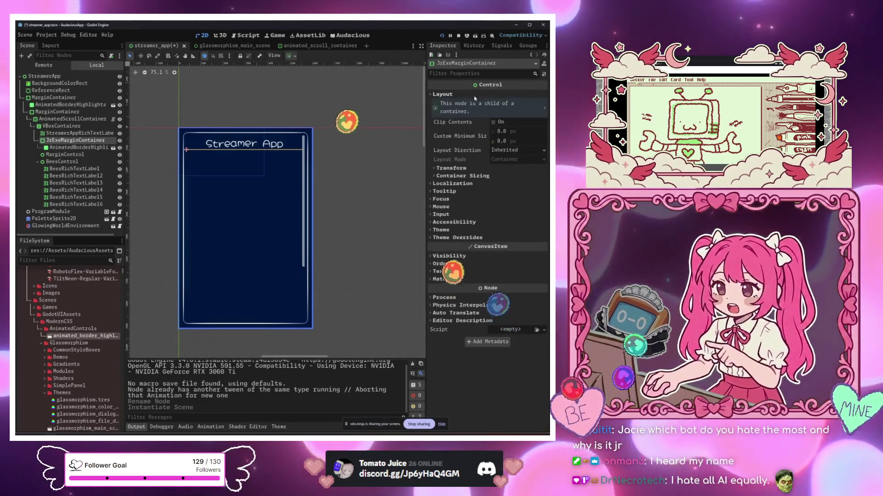
pyautogui.moveTo(503, 140); pyautogui.dragTo(529, 138)
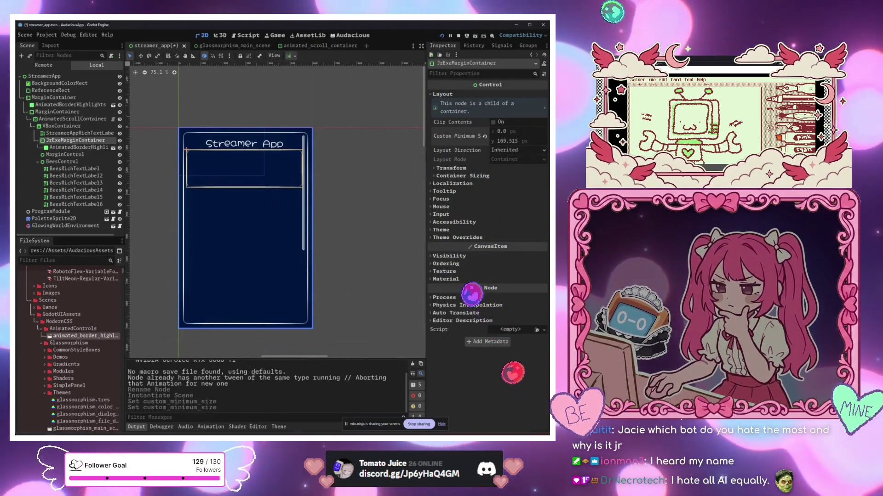
pyautogui.click(383, 232)
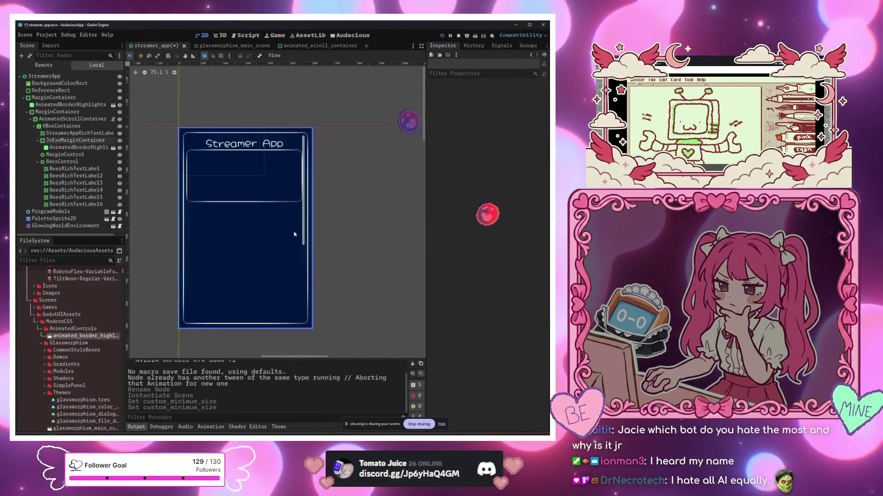
pyautogui.scroll(3, 257, 187)
pyautogui.click(222, 171)
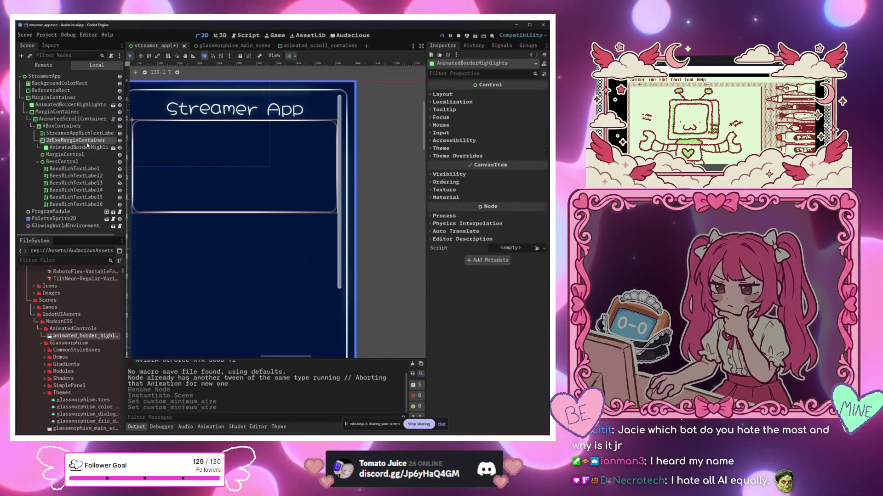
# - Add a Panel node under JrExeMarginContainer, placed above the border highlights
pyautogui.click(82, 141)
pyautogui.write('panel')
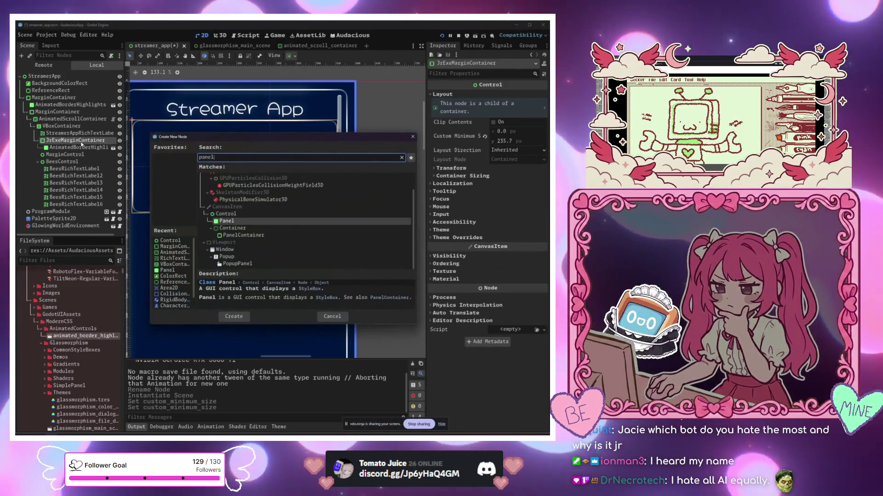
pyautogui.press('Return')
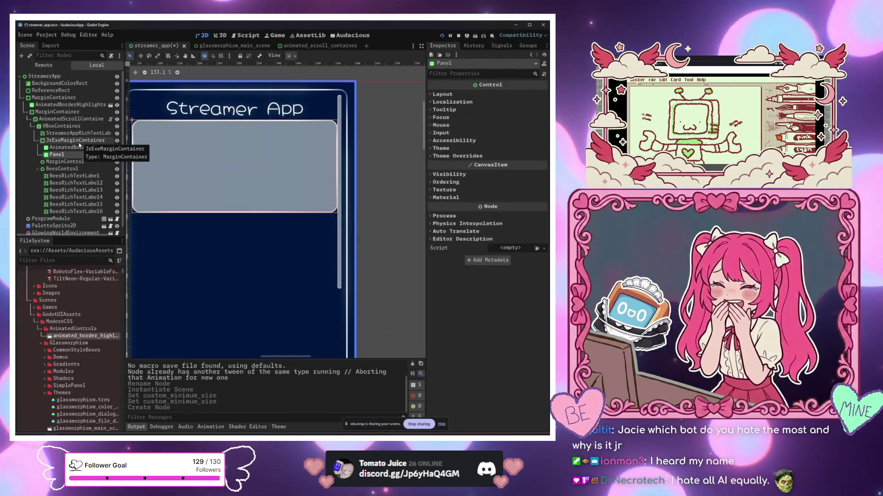
pyautogui.moveTo(72, 148); pyautogui.dragTo(71, 147)
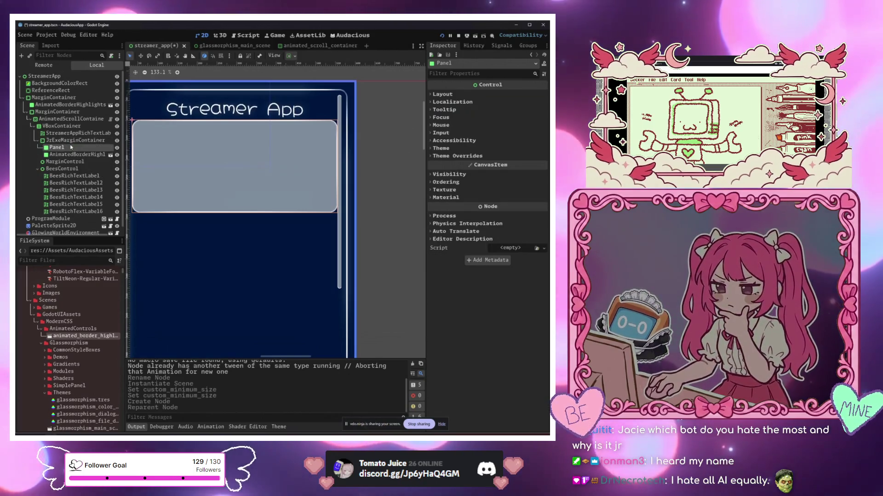
# - Quick-load a glassmorphism style box into the Panel's Theme Overrides Styles slot
pyautogui.click(458, 155)
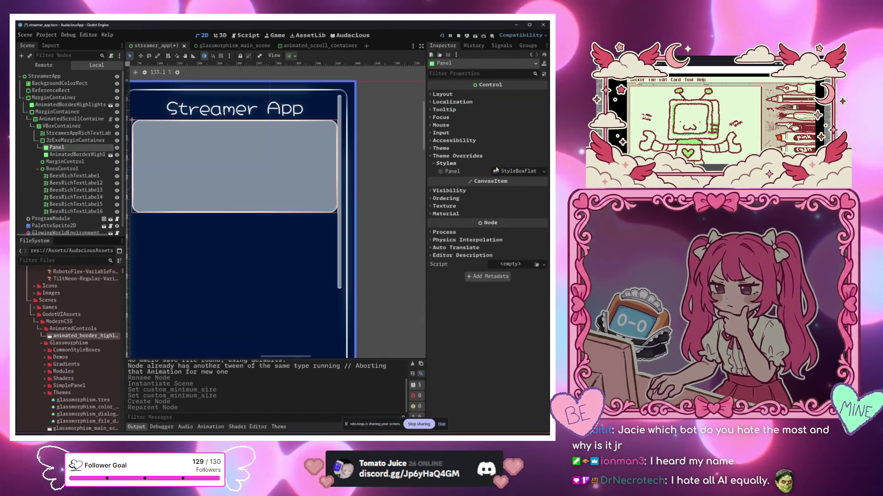
pyautogui.scroll(-3, 71, 342)
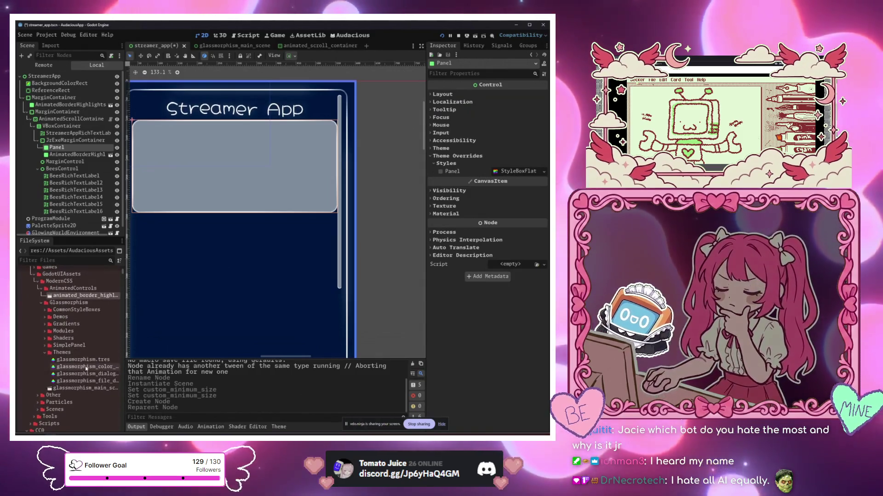
pyautogui.scroll(10, 78, 374)
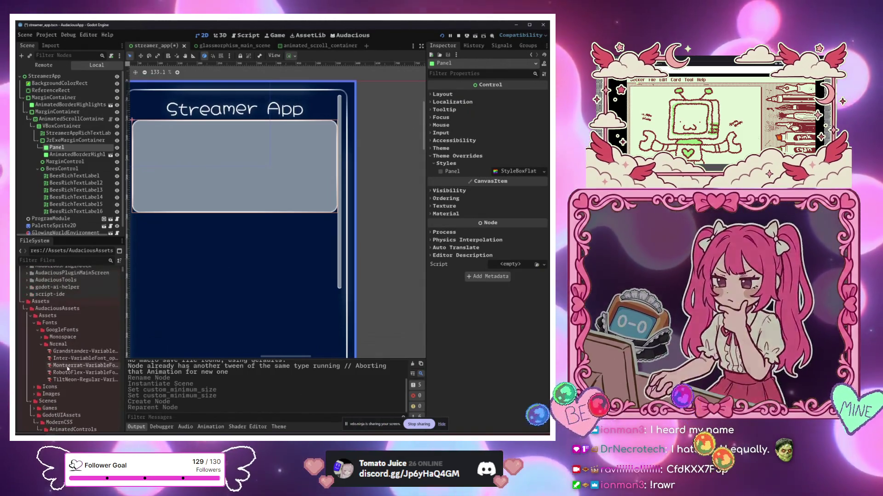
pyautogui.scroll(-3, 249, 274)
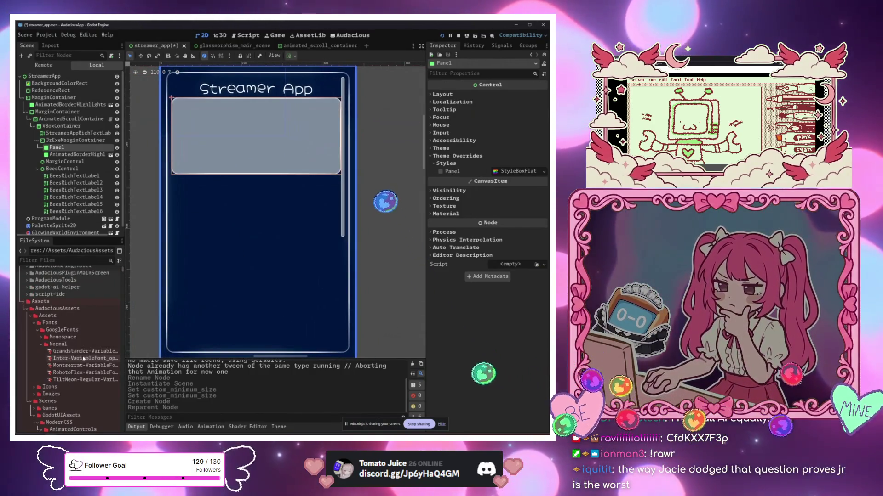
pyautogui.scroll(2, 76, 366)
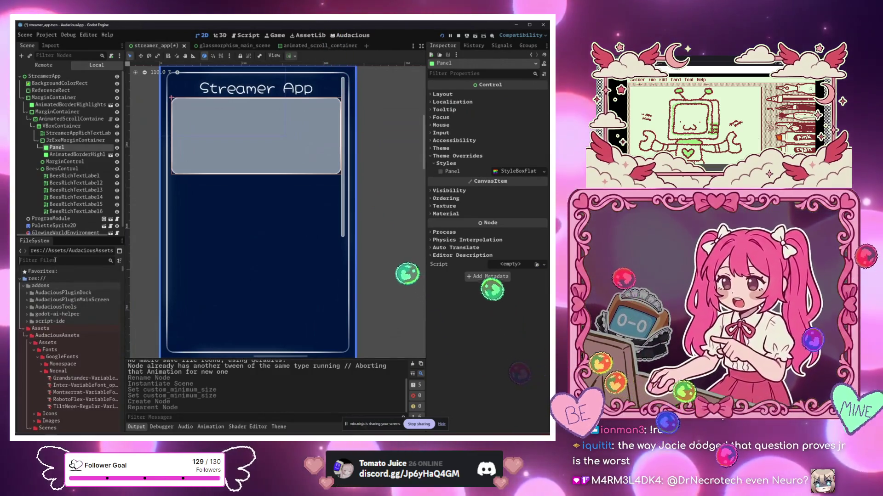
pyautogui.click(545, 172)
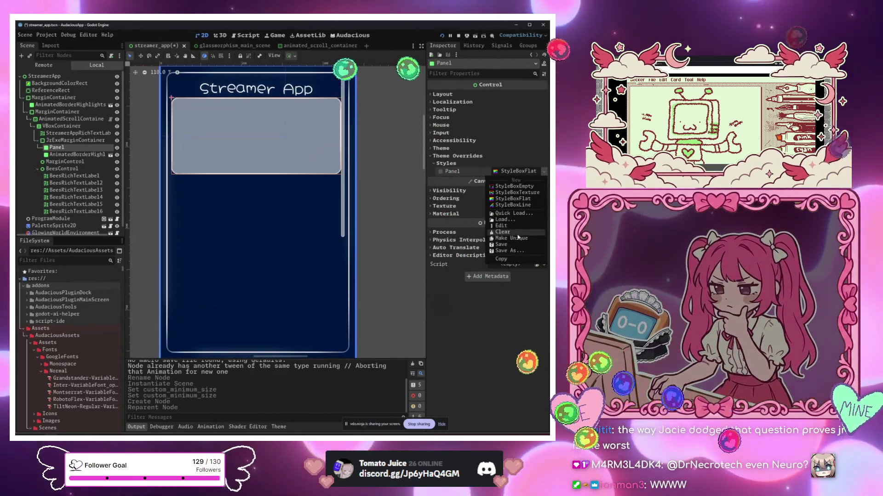
pyautogui.click(509, 217)
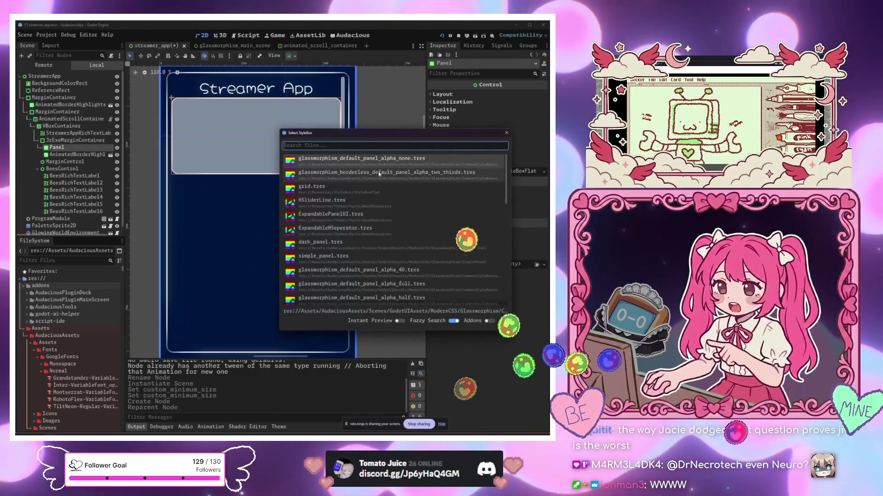
pyautogui.scroll(-5, 369, 233)
pyautogui.scroll(-3, 370, 233)
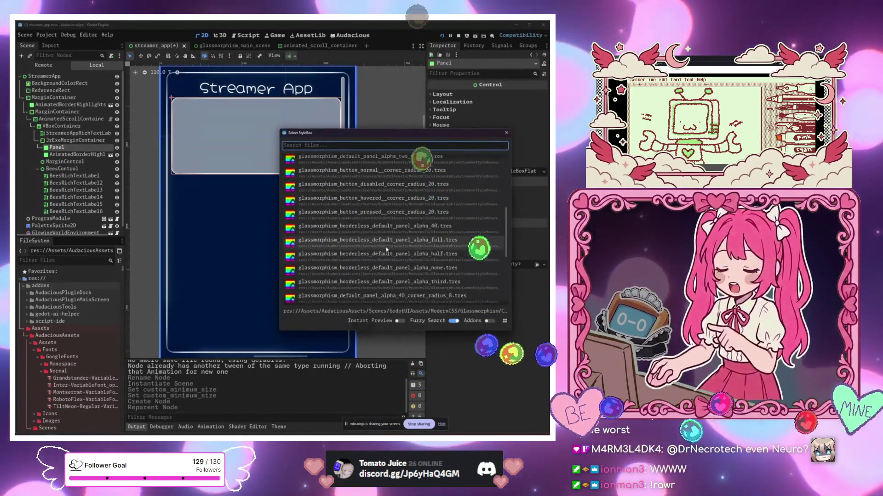
pyautogui.doubleClick(448, 261)
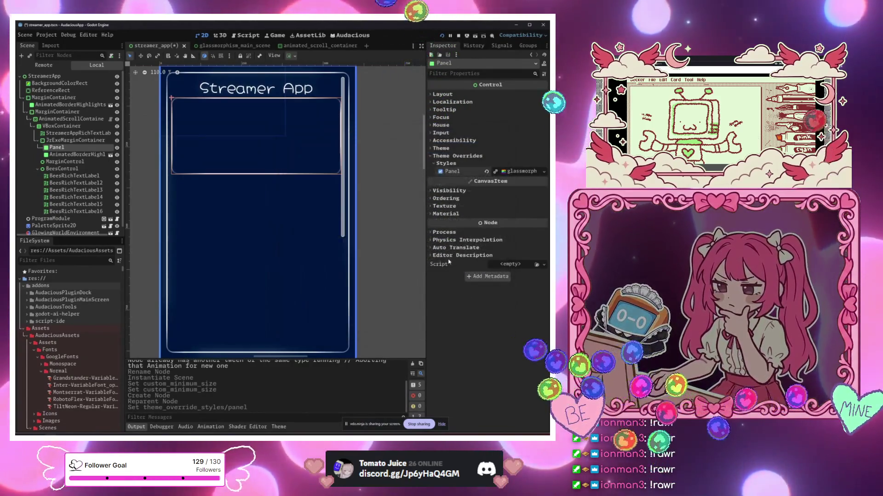
# - Swap in a different, translucent glassmorphism style box for the Panel
pyautogui.click(544, 171)
pyautogui.click(506, 214)
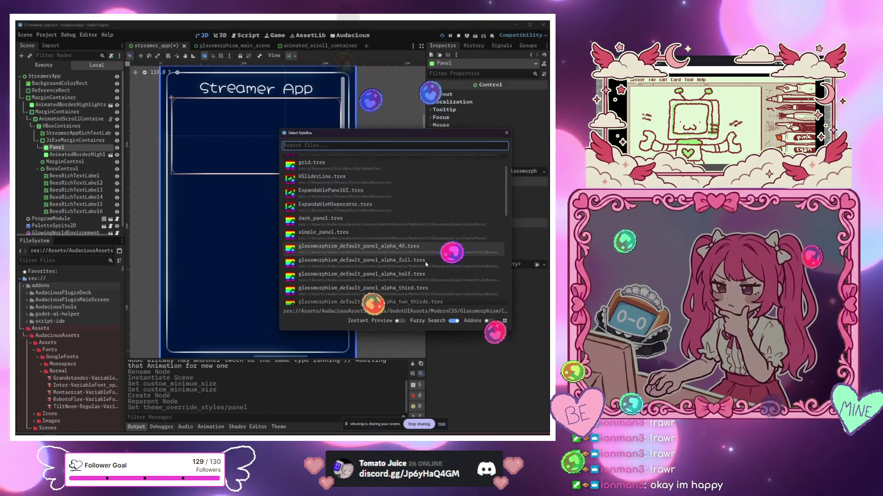
pyautogui.scroll(-1, 426, 264)
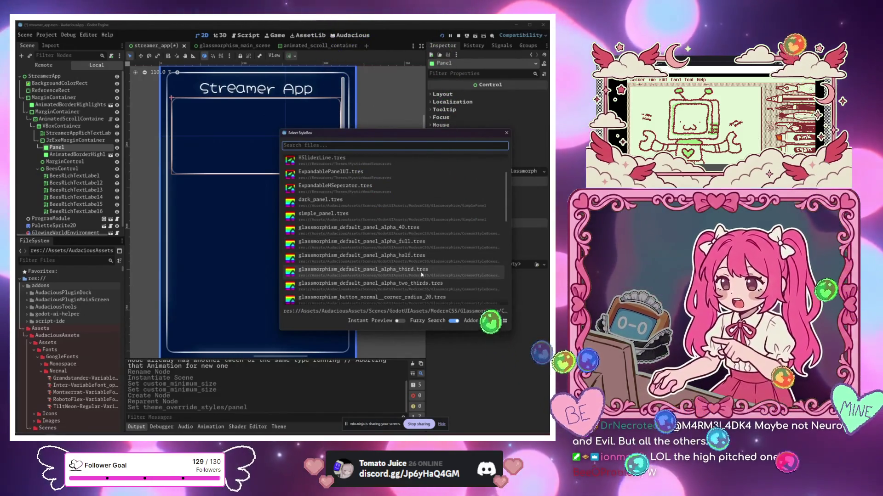
pyautogui.scroll(-5, 421, 275)
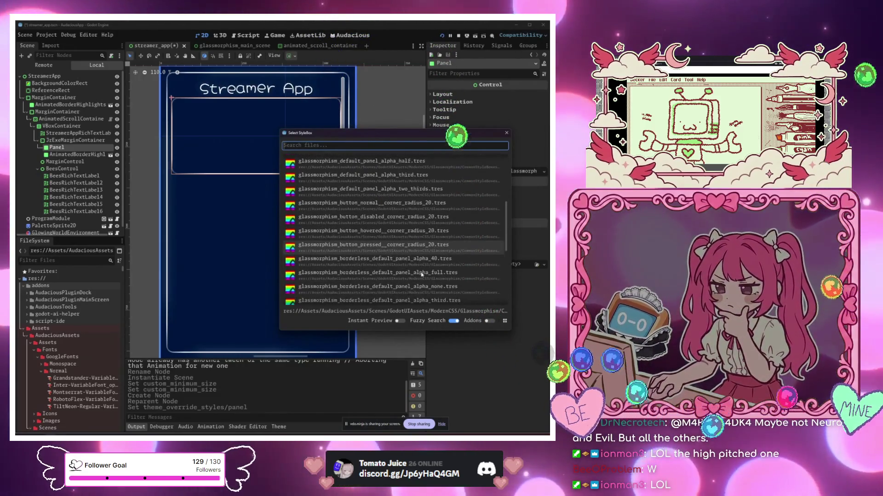
pyautogui.scroll(-2, 421, 275)
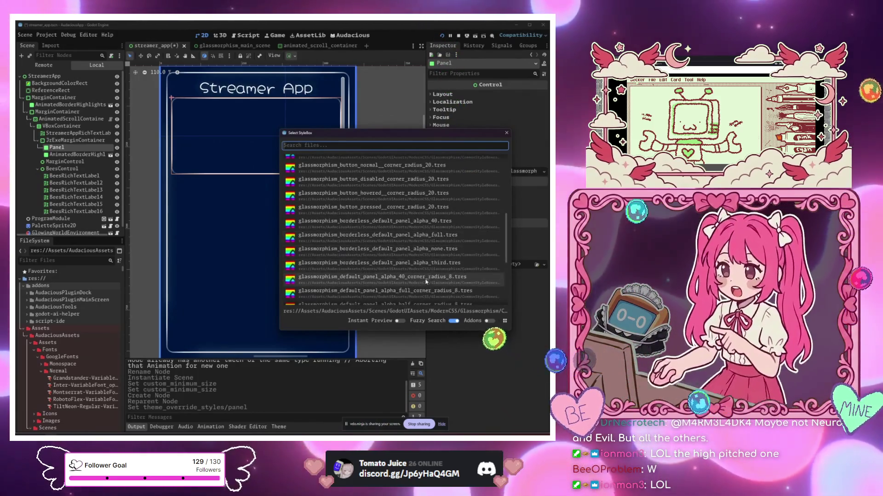
pyautogui.scroll(-1, 423, 280)
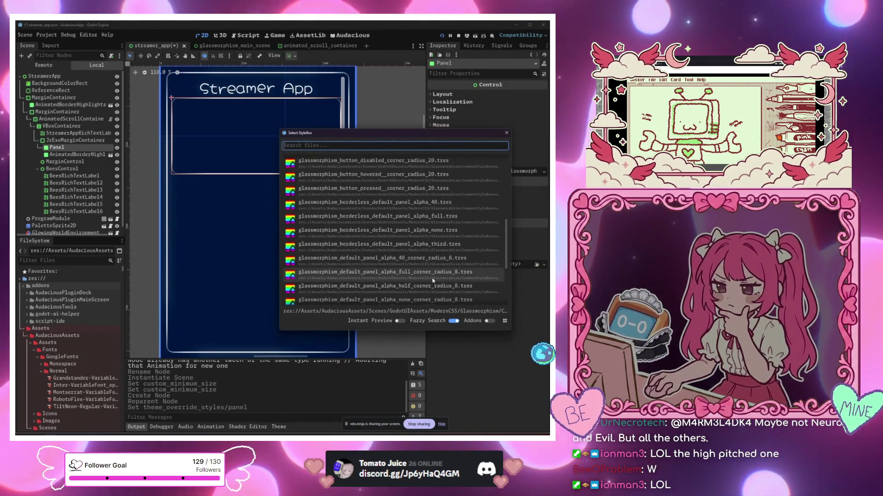
pyautogui.scroll(-5, 381, 279)
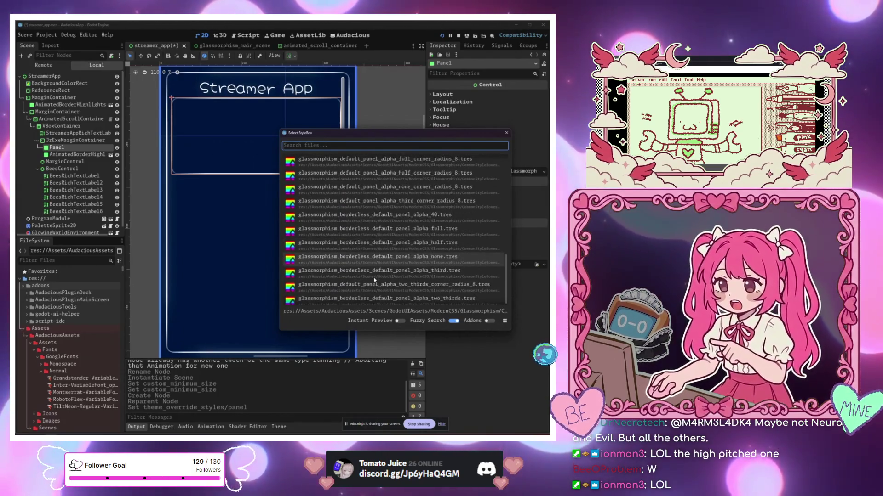
pyautogui.doubleClick(414, 271)
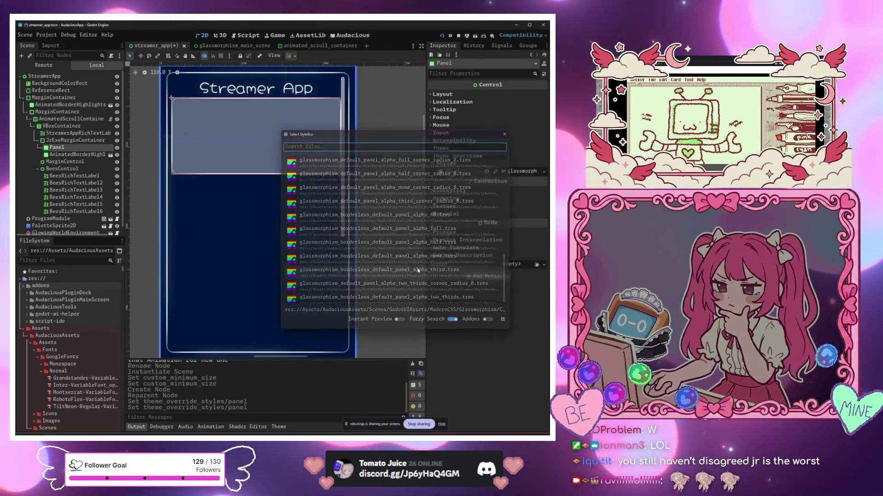
pyautogui.scroll(6, 149, 107)
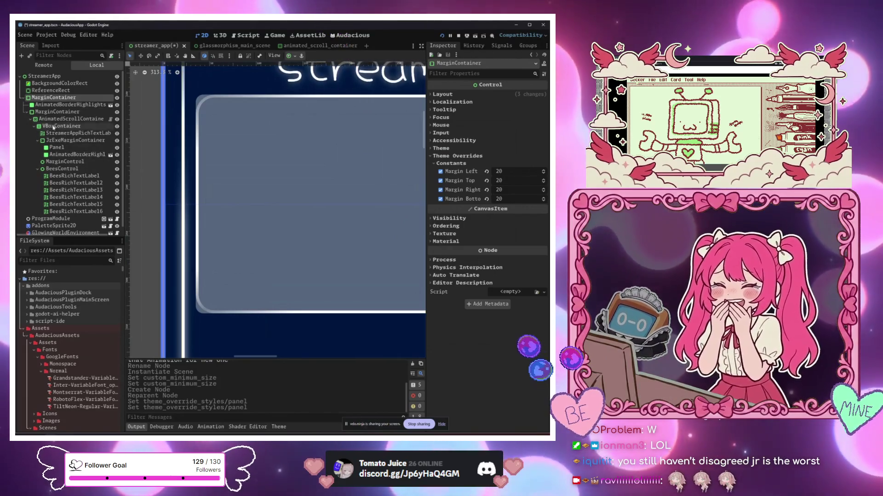
# - Select the Panel and expand its glassmorphism StyleBox properties in the Inspector
pyautogui.click(76, 154)
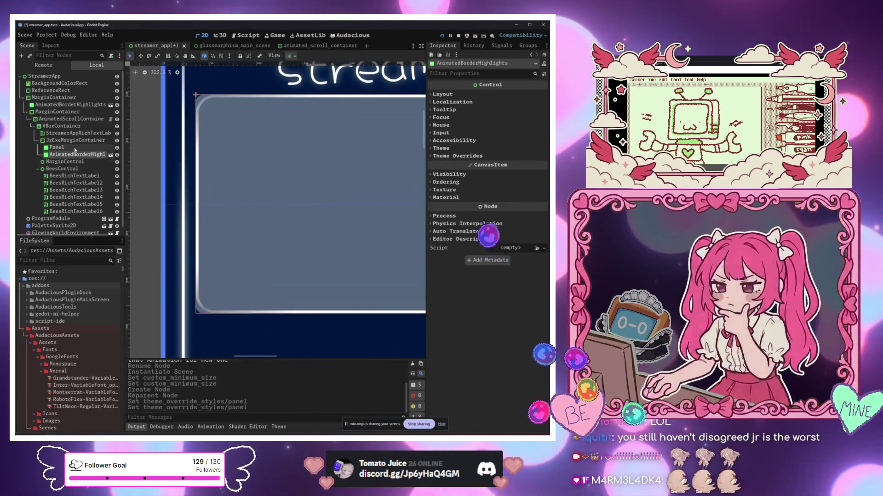
pyautogui.click(75, 148)
pyautogui.click(546, 174)
pyautogui.click(514, 174)
pyautogui.click(514, 173)
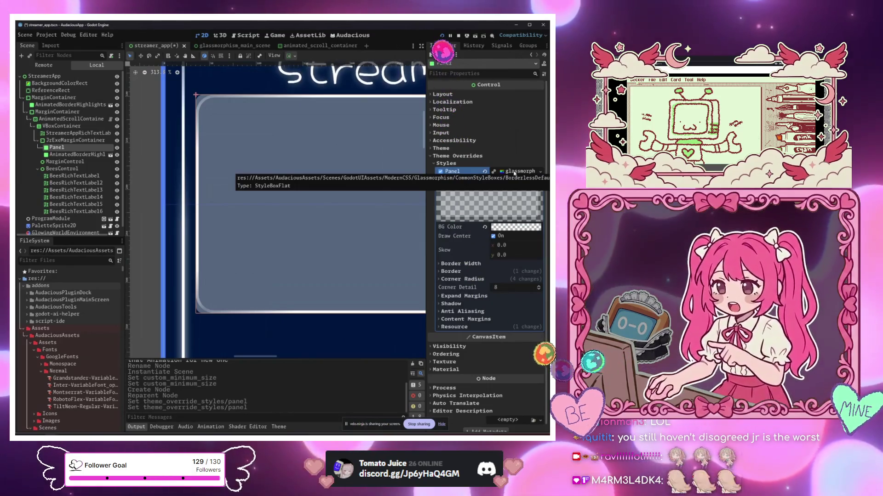
# - Show the style file in FileSystem and expand CommonStyleBoxes' borderless panel folder
pyautogui.click(541, 171)
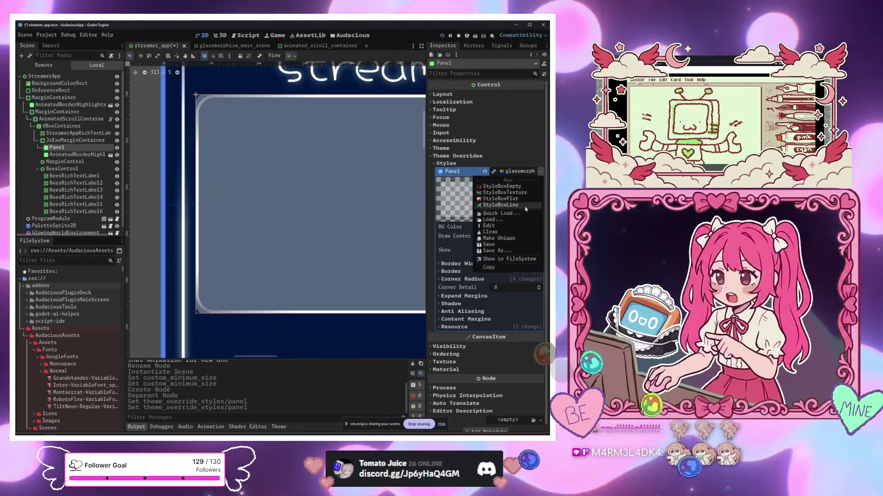
pyautogui.click(506, 259)
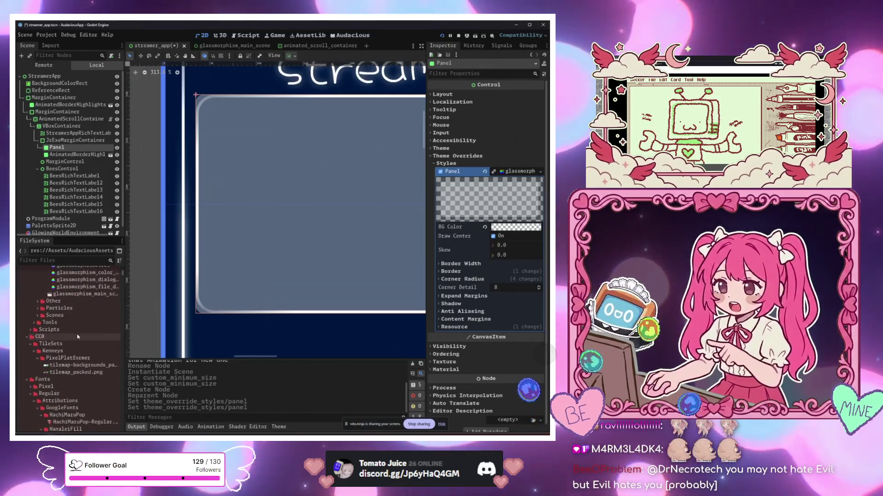
pyautogui.scroll(4, 51, 331)
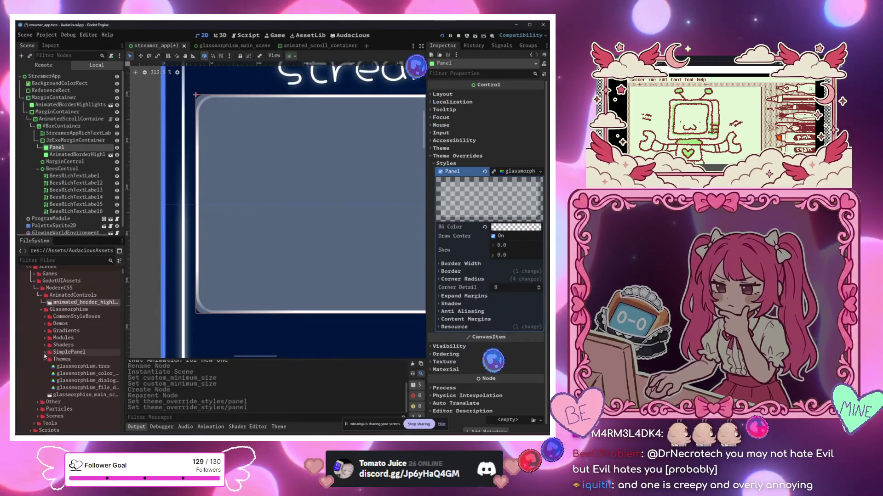
pyautogui.click(44, 352)
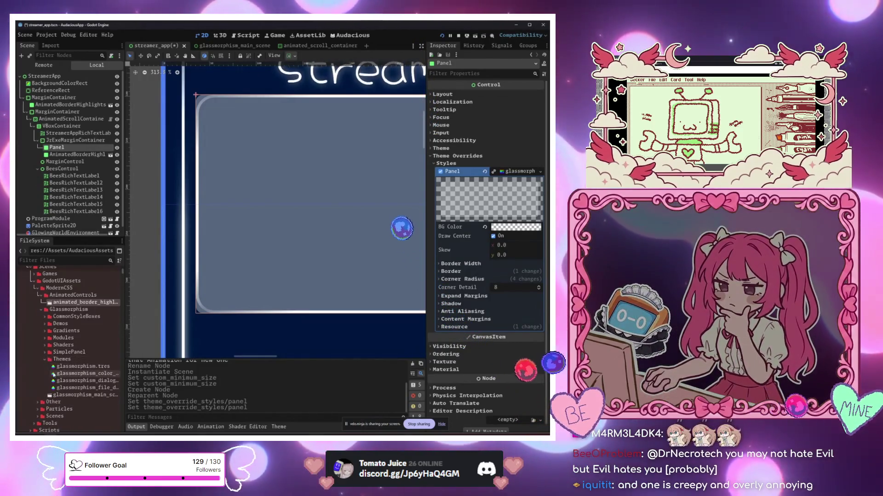
pyautogui.click(45, 317)
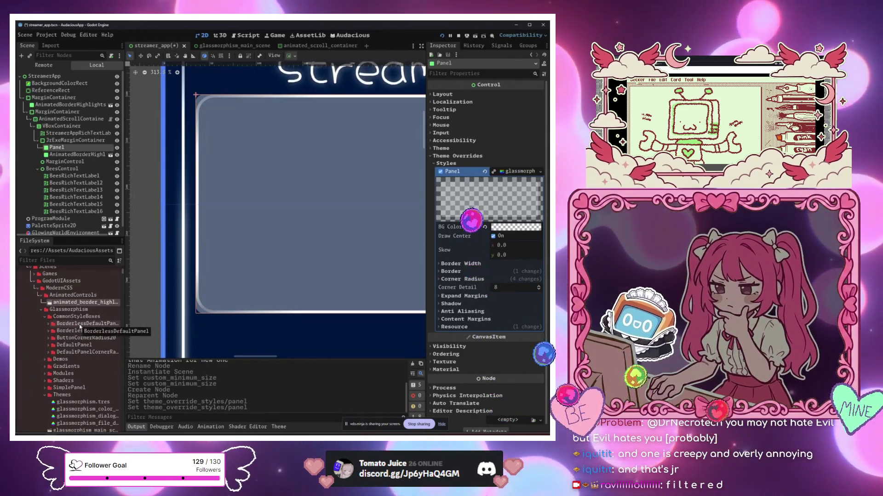
pyautogui.click(48, 330)
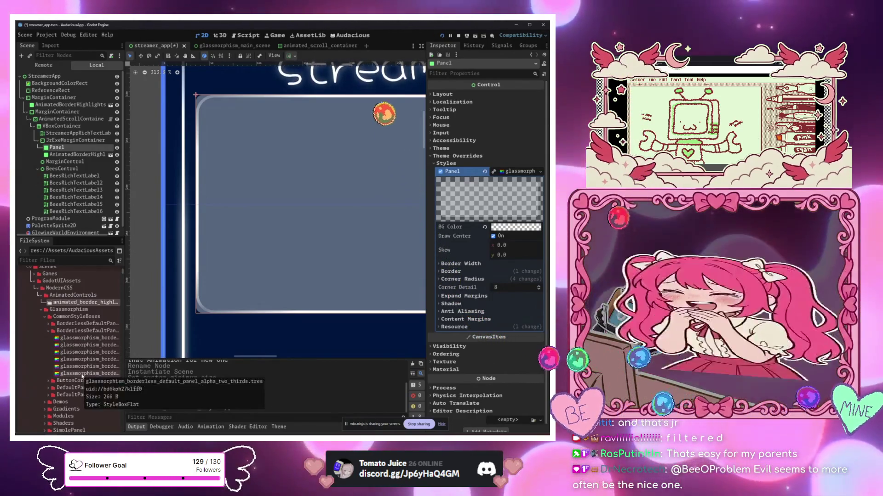
# - Apply a borderless glassmorphism style file to the Panel and widen the left docks
pyautogui.moveTo(82, 374); pyautogui.dragTo(521, 172)
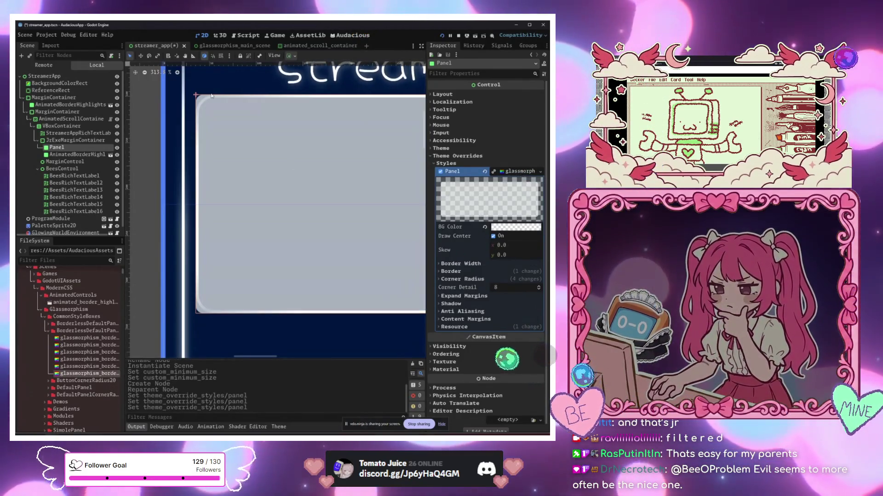
pyautogui.click(49, 382)
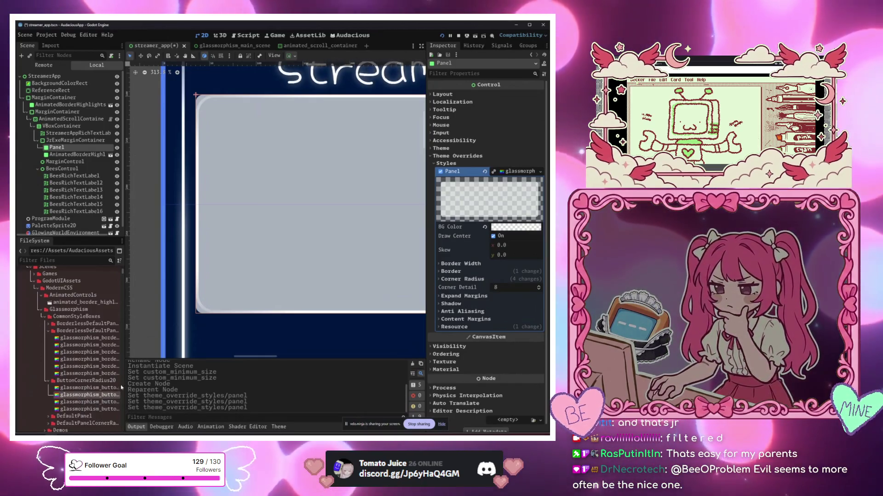
pyautogui.moveTo(124, 381)
pyautogui.mouseDown()
pyautogui.moveTo(247, 389)
pyautogui.moveTo(518, 173)
pyautogui.mouseUp()
pyautogui.scroll(-10, 351, 195)
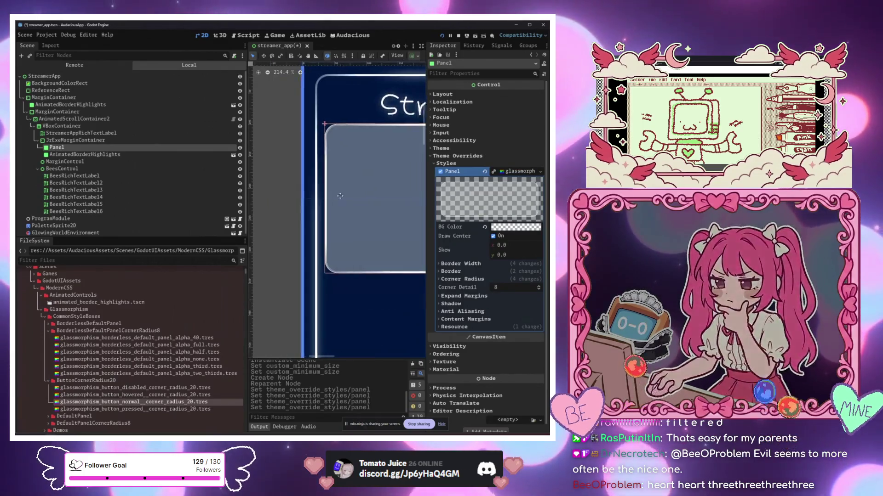
pyautogui.scroll(-4, 385, 198)
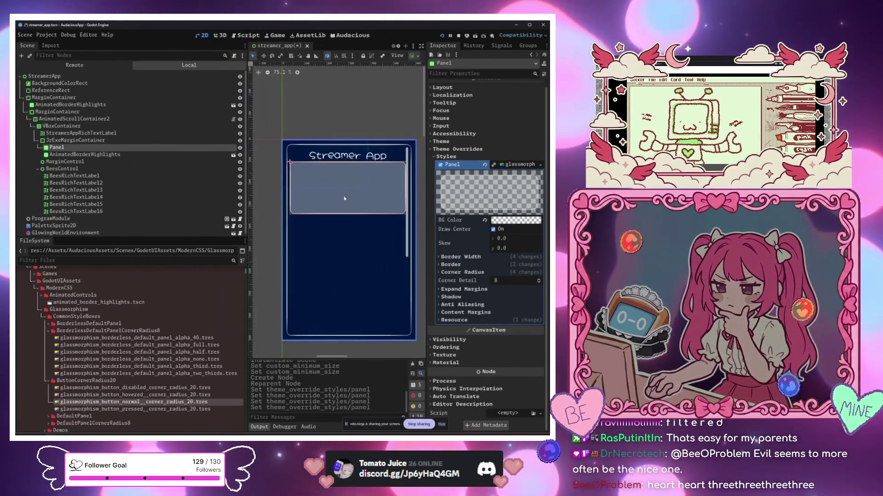
pyautogui.scroll(-5, 120, 388)
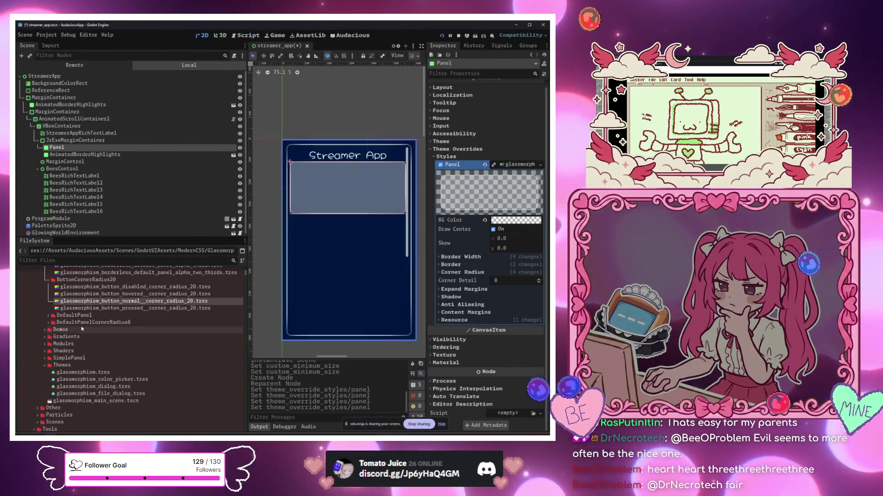
pyautogui.scroll(3, 78, 326)
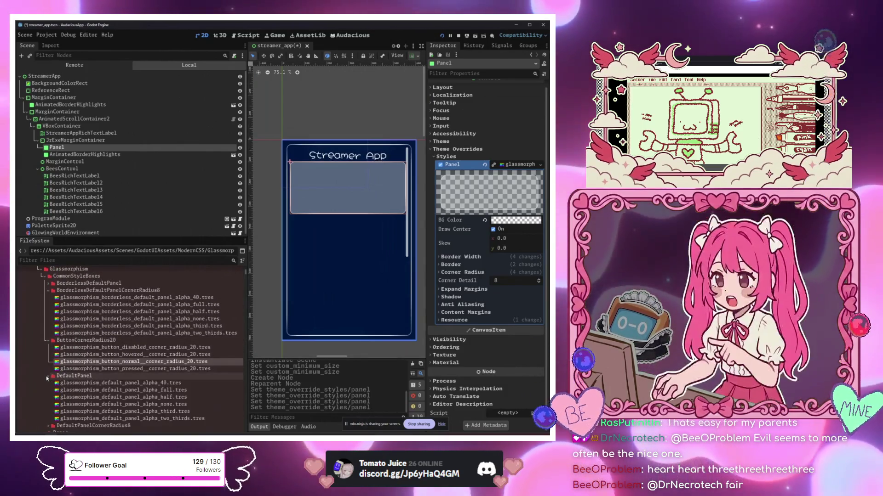
# - From BorderlessDefaultPanel, apply alpha_full.tres, then alpha_half.tres, to the Panel's style
pyautogui.click(50, 290)
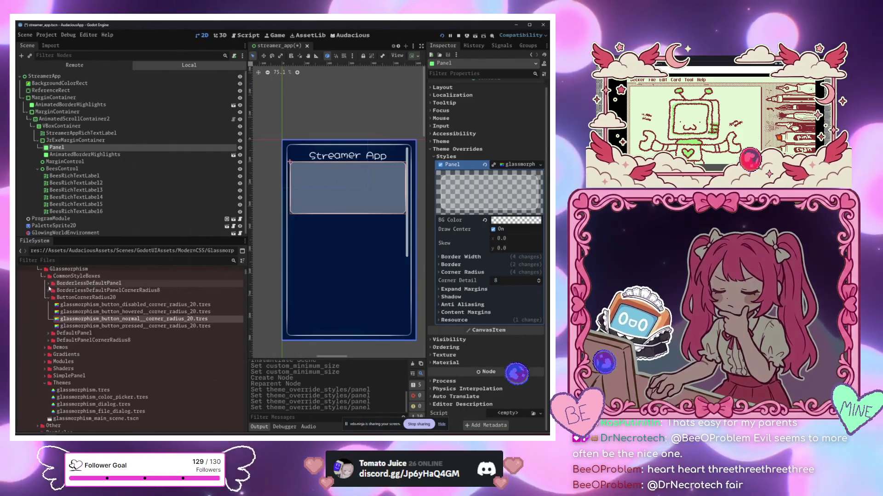
pyautogui.click(49, 284)
pyautogui.click(123, 299)
pyautogui.moveTo(123, 299); pyautogui.dragTo(513, 166)
pyautogui.scroll(4, 289, 159)
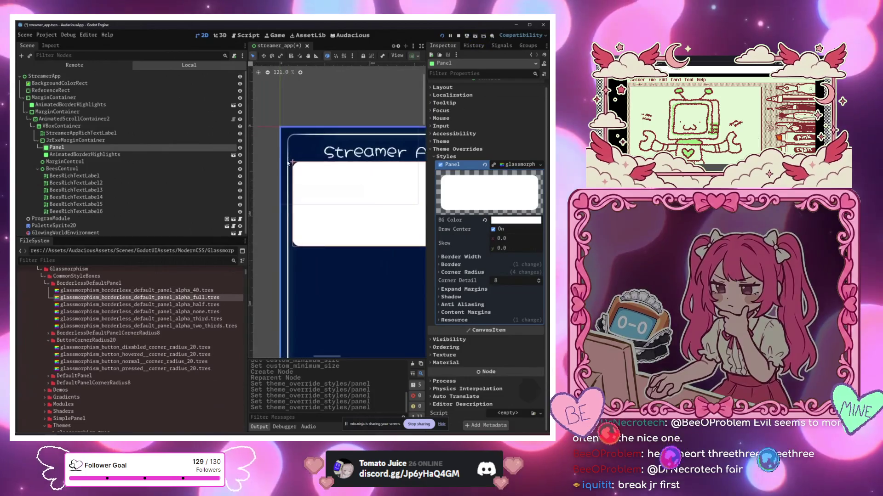
pyautogui.click(209, 304)
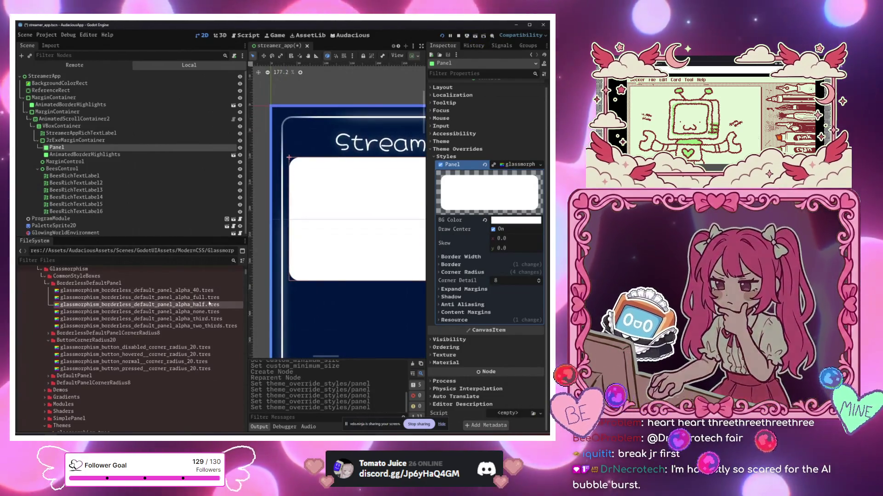
pyautogui.moveTo(516, 166); pyautogui.dragTo(515, 166)
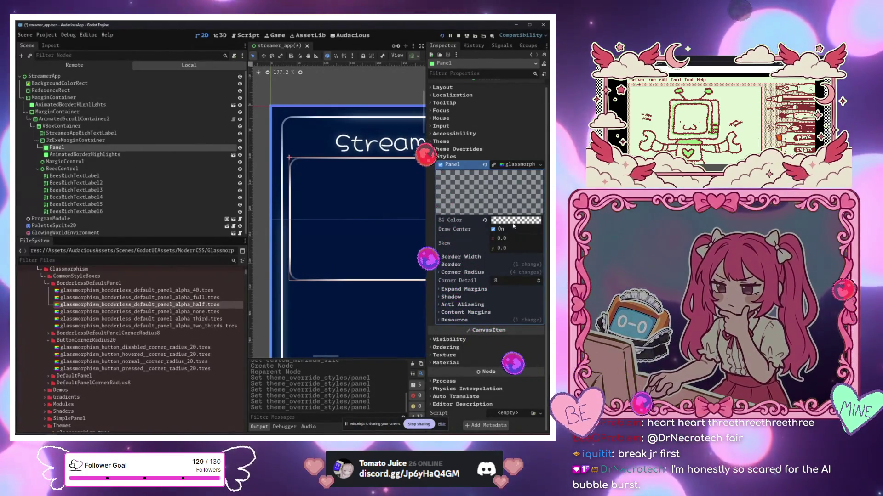
# - Adjust the background colour of the Panel's style box
pyautogui.click(519, 221)
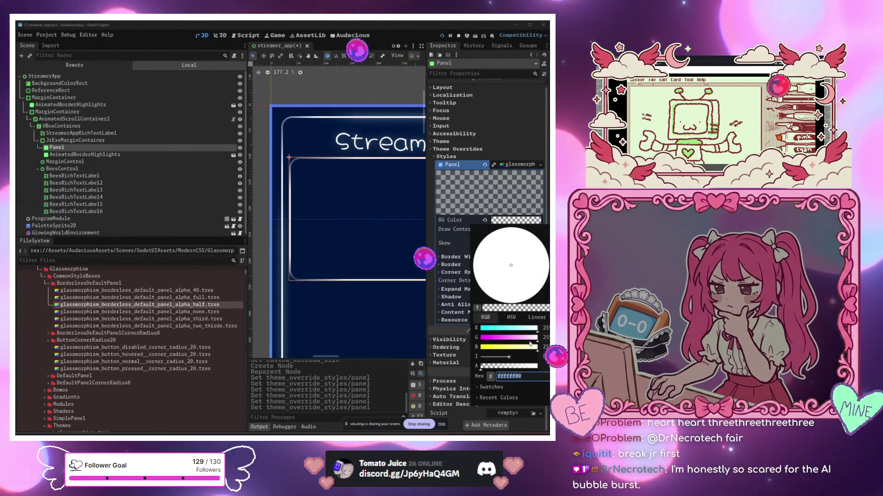
pyautogui.click(443, 237)
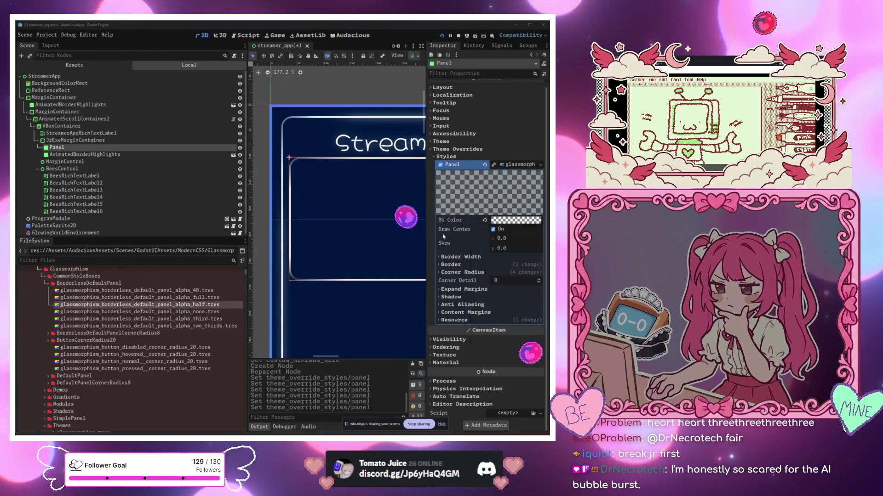
pyautogui.click(515, 221)
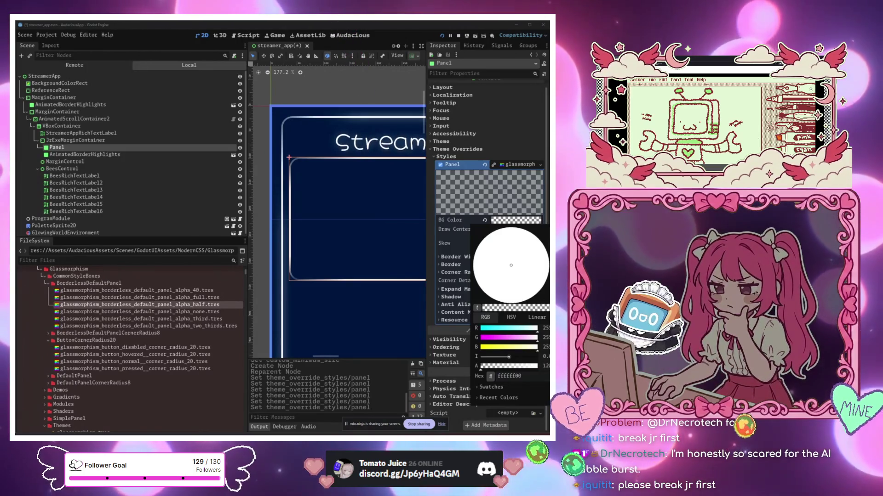
pyautogui.press('Escape')
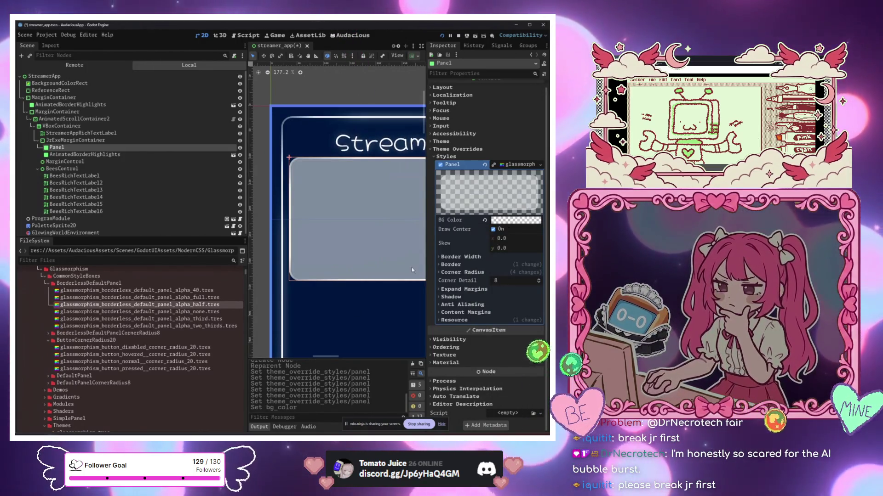
# - Apply glassmorphism_borderless_default_panel_alpha_third.tres to the Panel and select its BG colour alpha
pyautogui.click(372, 273)
pyautogui.scroll(-5, 337, 235)
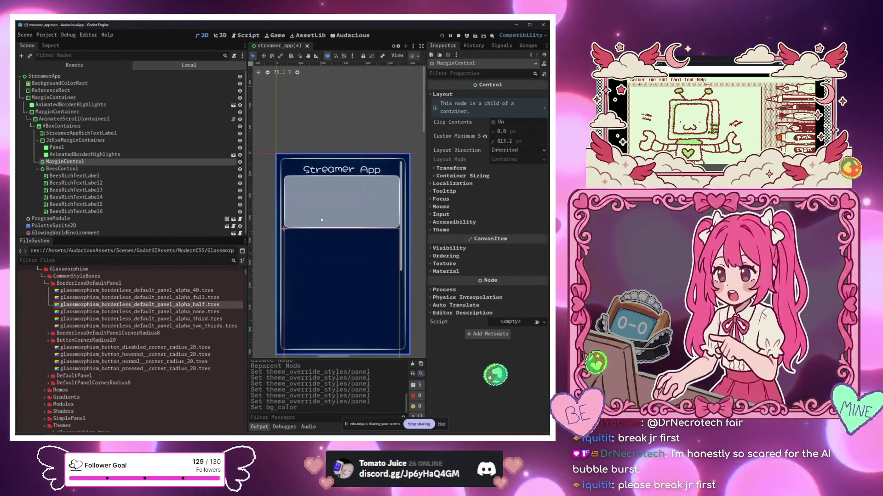
pyautogui.click(321, 217)
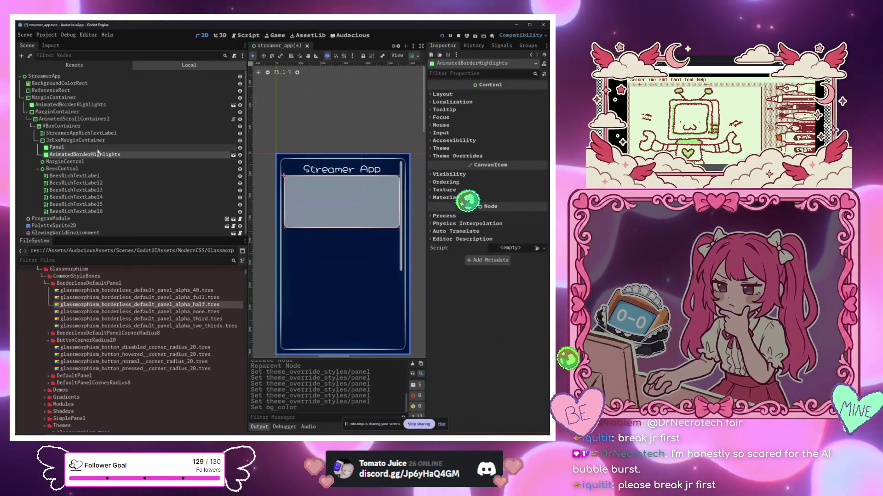
pyautogui.click(97, 148)
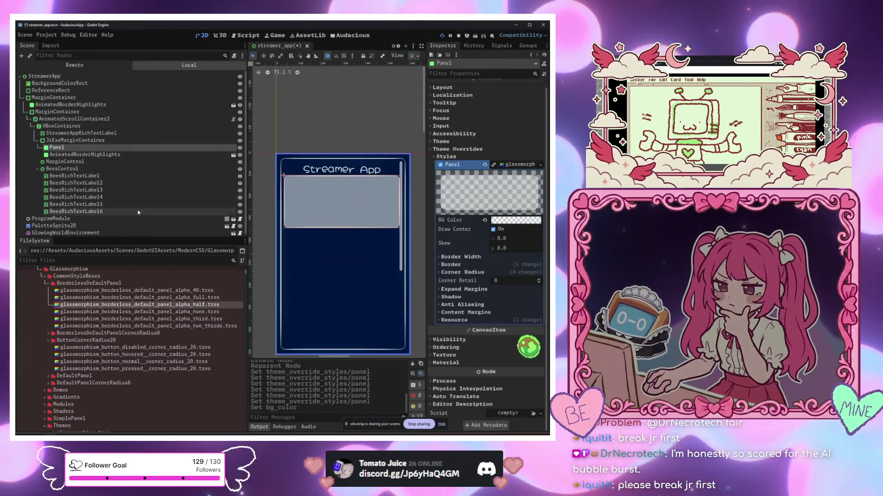
pyautogui.moveTo(492, 243); pyautogui.dragTo(514, 167)
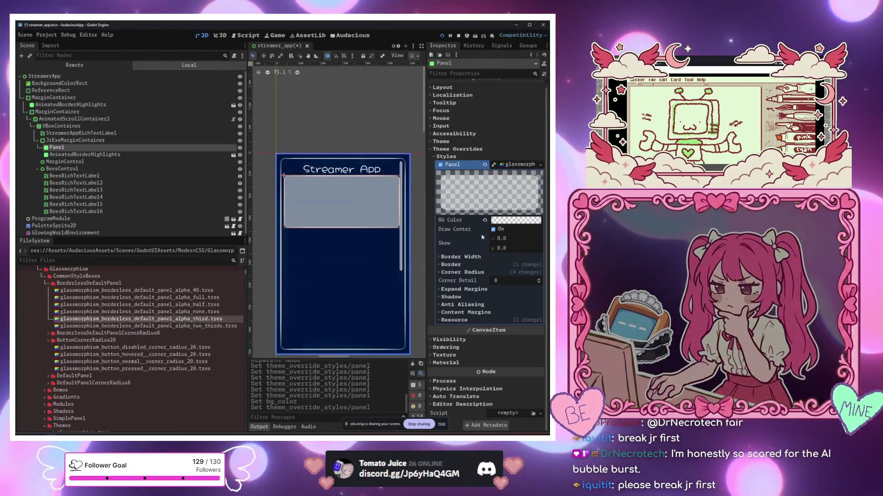
pyautogui.click(503, 221)
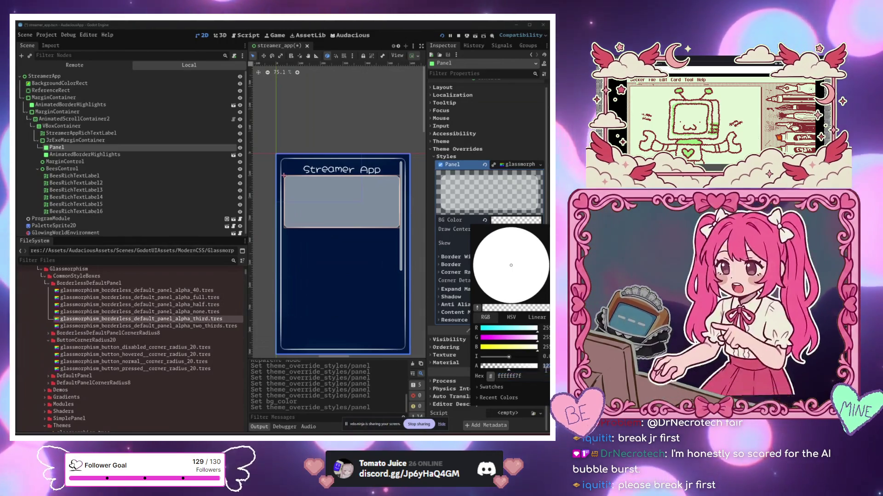
pyautogui.click(545, 366)
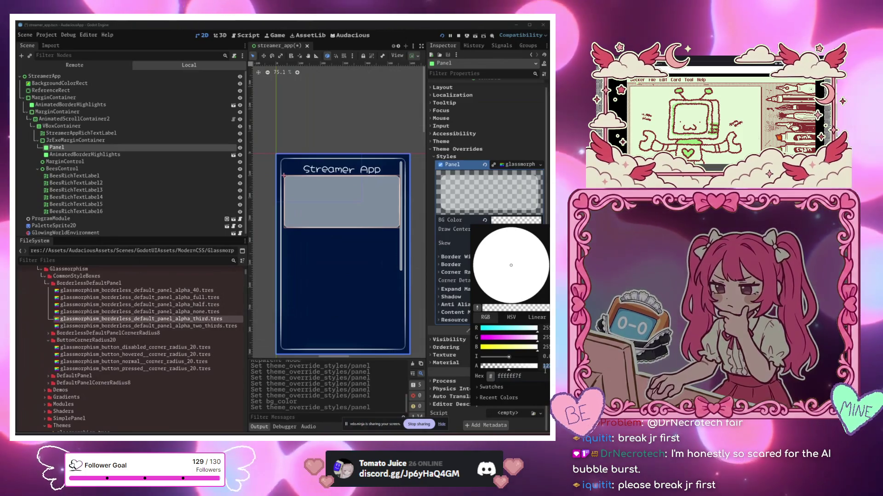
pyautogui.press('super')
# - Use Calculator to compute 255 / 3 = 85, then close it
pyautogui.write('cak')
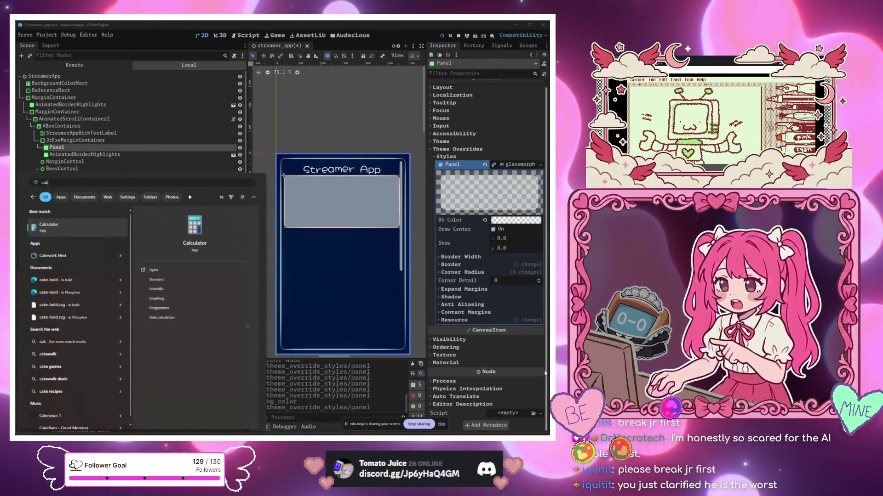
pyautogui.press('Return')
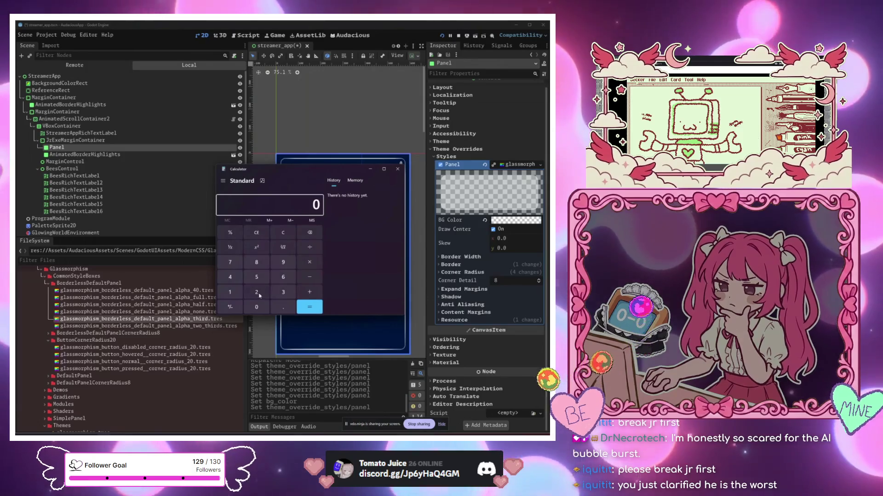
pyautogui.write('255/3')
pyautogui.press('Return')
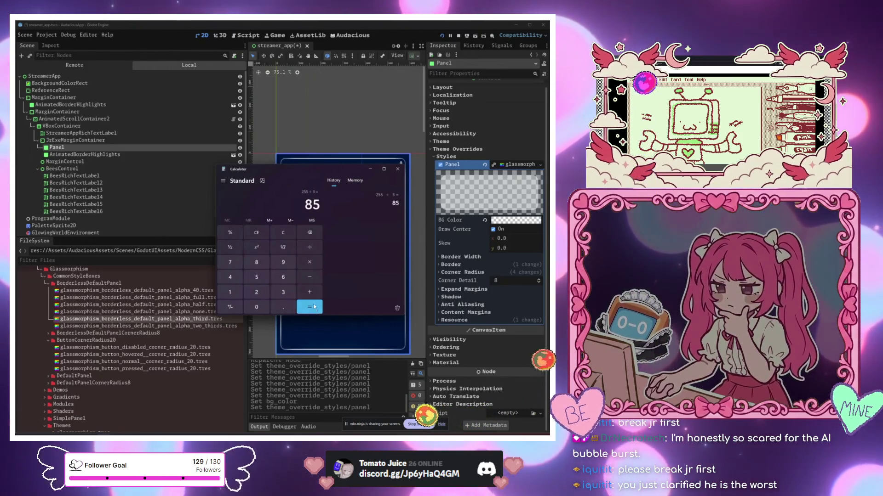
pyautogui.click(398, 170)
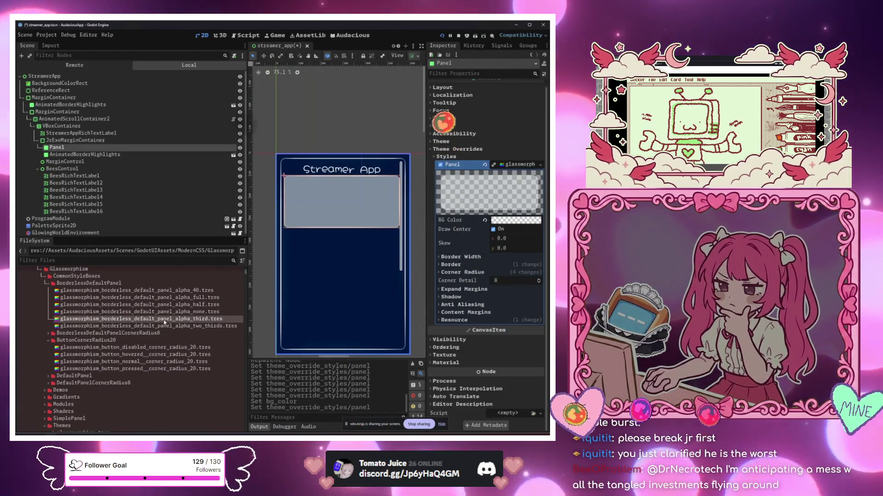
# - Edit the Panel's BG colour alpha, then select AnimatedBorderHighlights and StreamerAppRichTextLabel
pyautogui.click(514, 222)
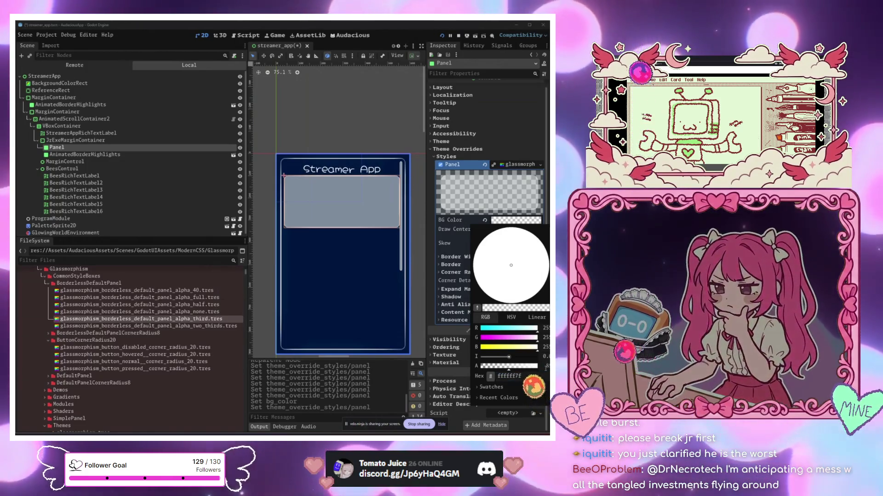
pyautogui.press('Escape')
pyautogui.click(321, 202)
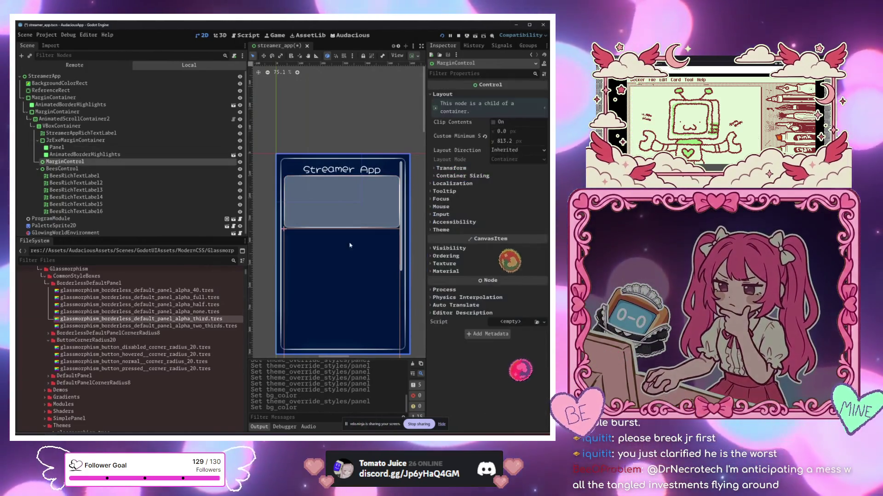
pyautogui.scroll(3, 314, 197)
pyautogui.scroll(-3, 313, 197)
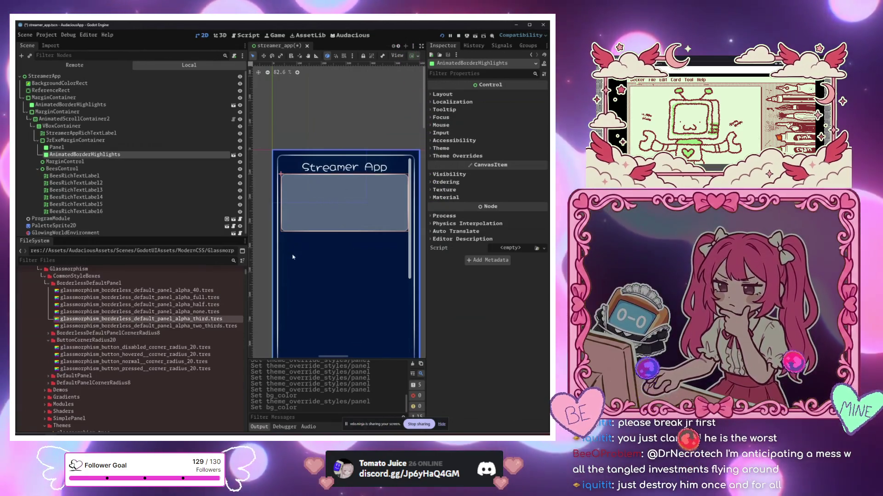
pyautogui.click(129, 133)
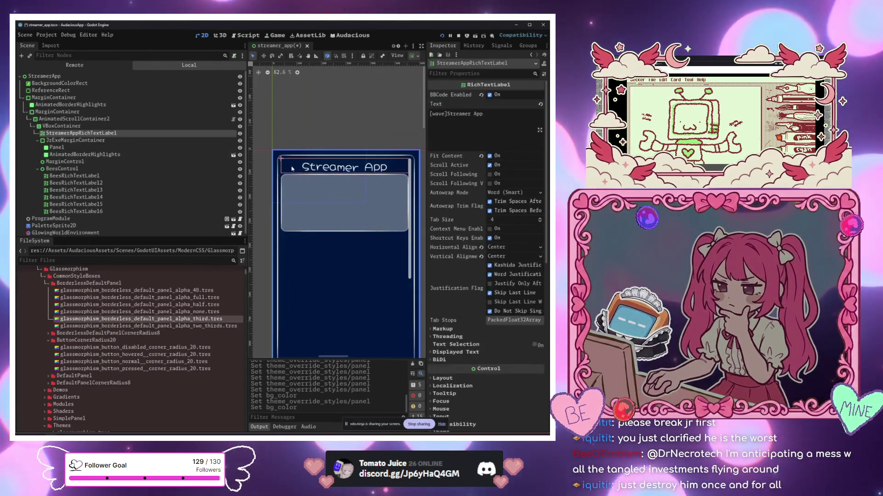
# - Select the VBoxContainer and set its Separation constant override to 10
pyautogui.click(110, 133)
pyautogui.click(62, 126)
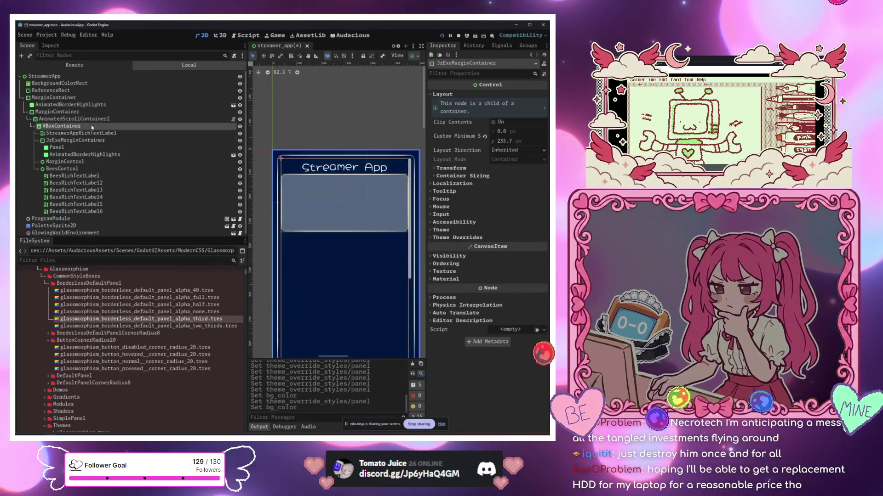
pyautogui.click(450, 175)
pyautogui.click(453, 183)
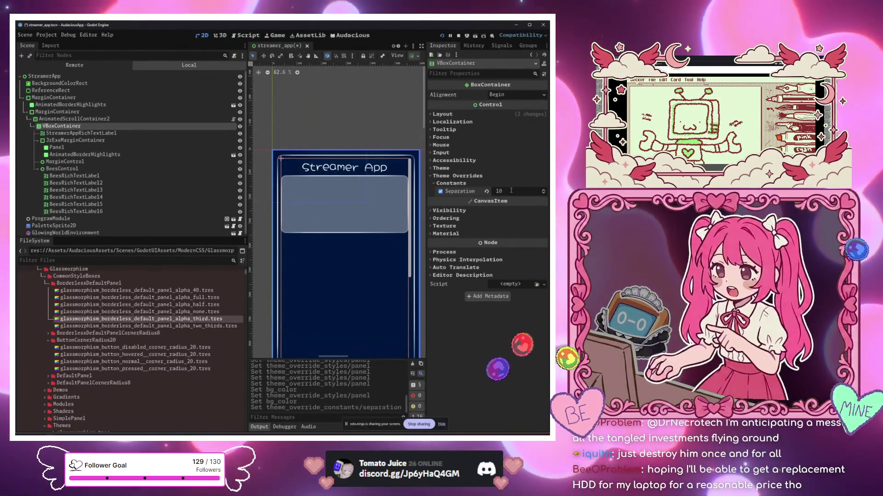
# - Select JrExeMarginContainer and edit its Margin Left and Margin Right constant overrides
pyautogui.click(324, 280)
pyautogui.click(356, 226)
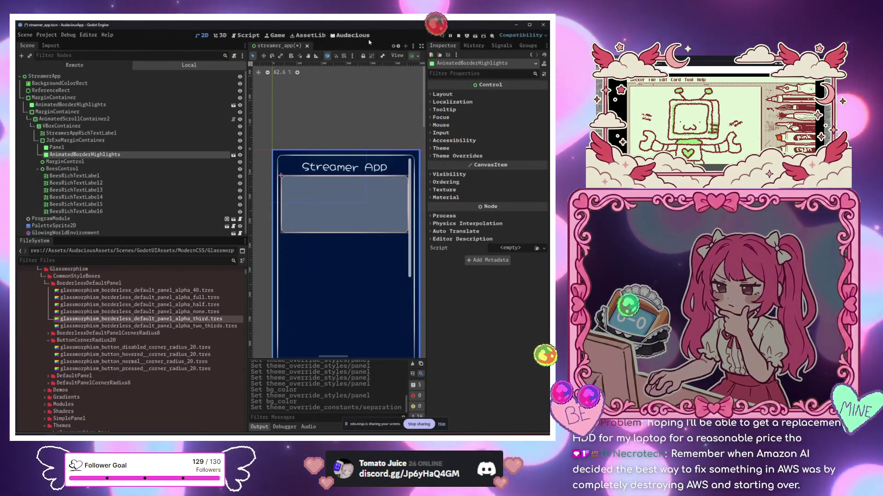
pyautogui.click(74, 169)
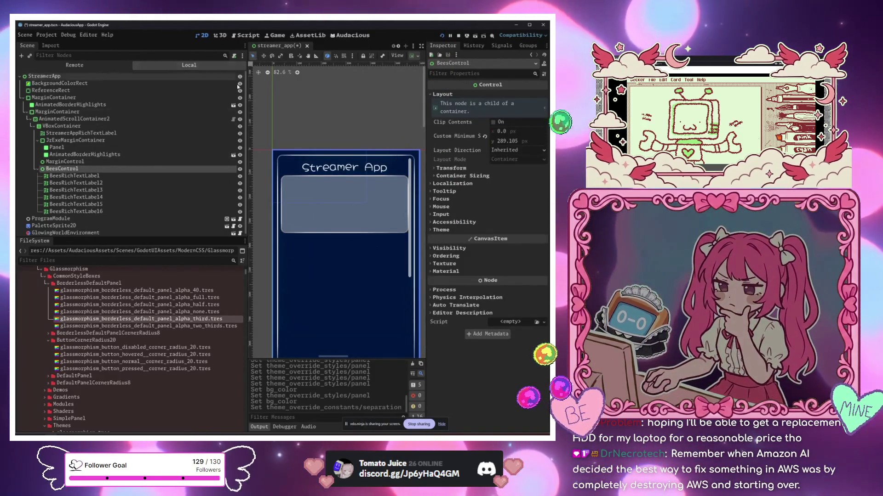
pyautogui.scroll(-5, 306, 240)
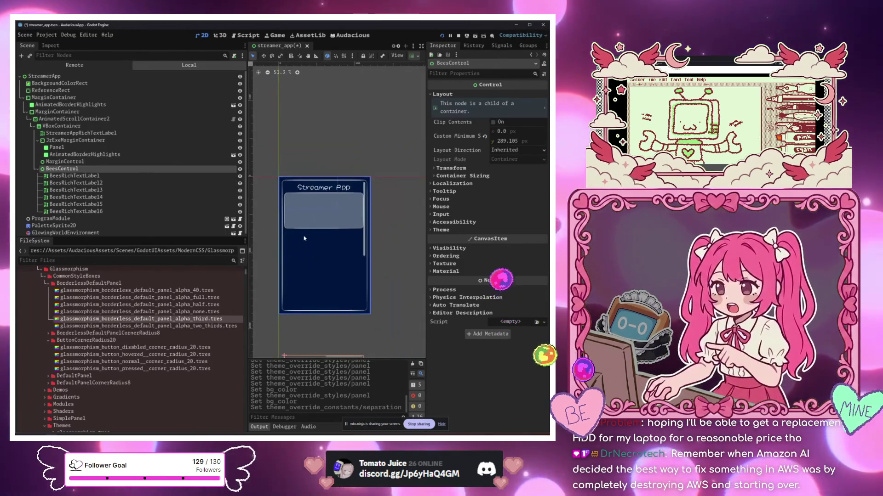
pyautogui.scroll(4, 306, 240)
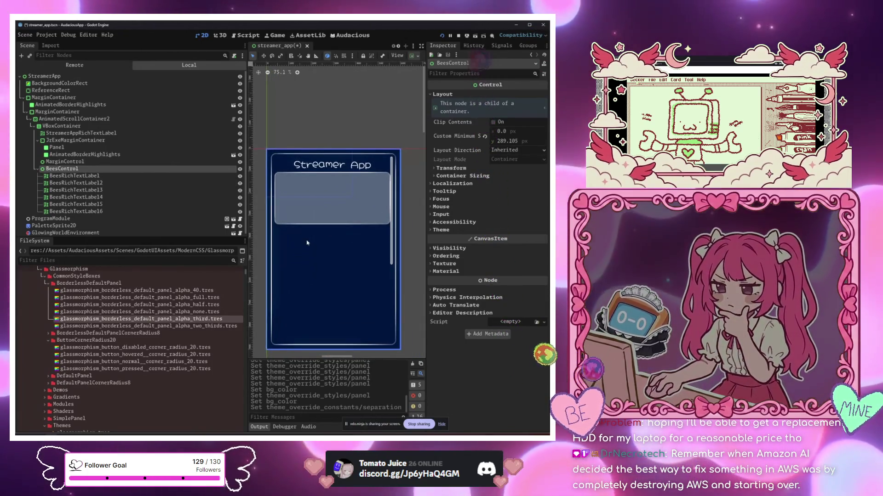
pyautogui.click(64, 162)
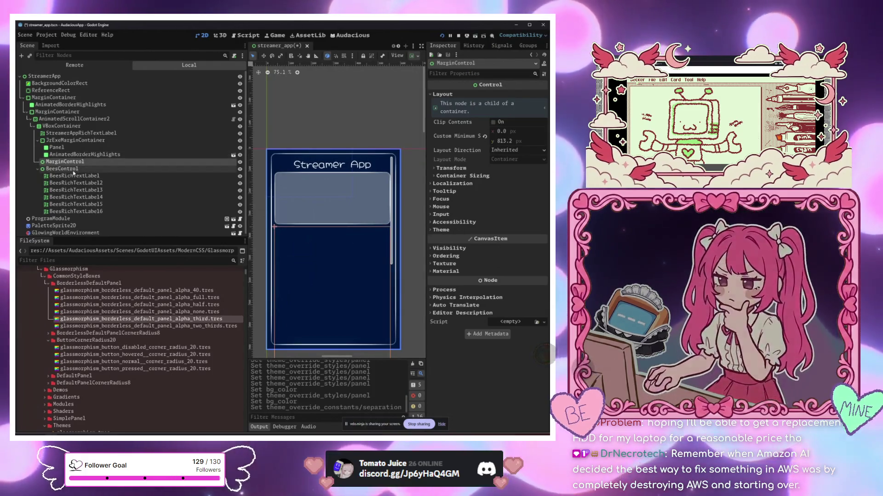
pyautogui.click(76, 140)
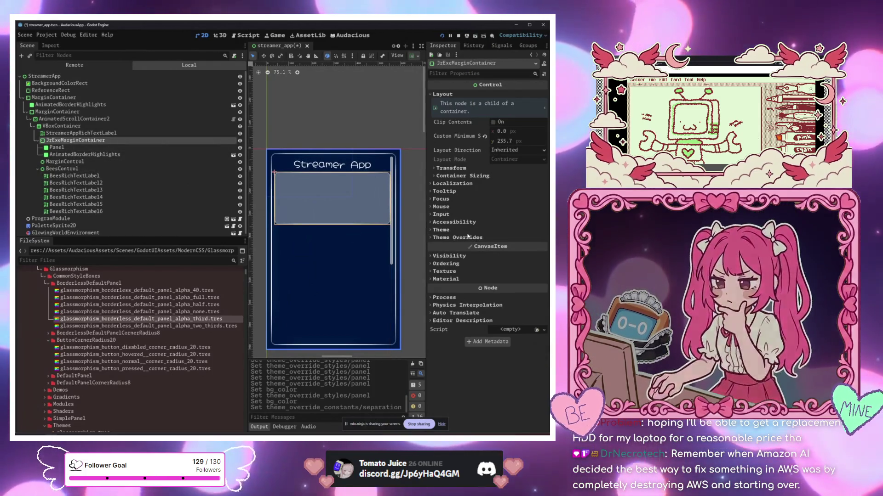
pyautogui.click(468, 237)
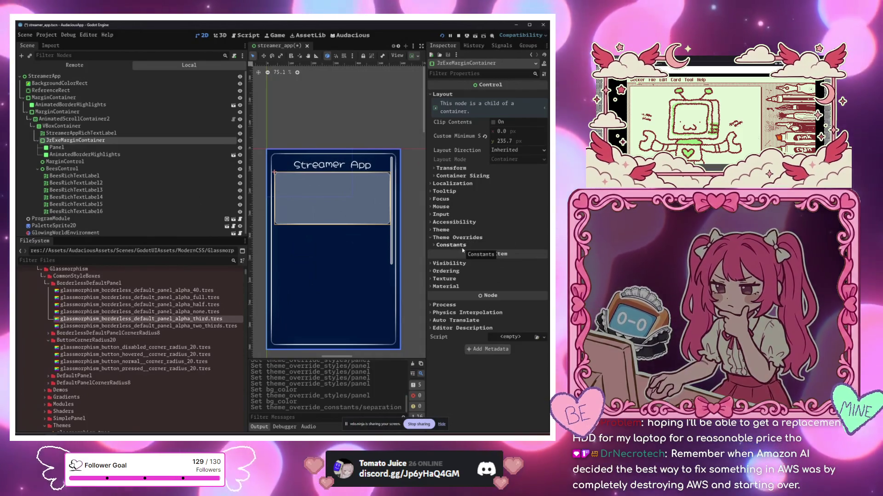
pyautogui.click(453, 245)
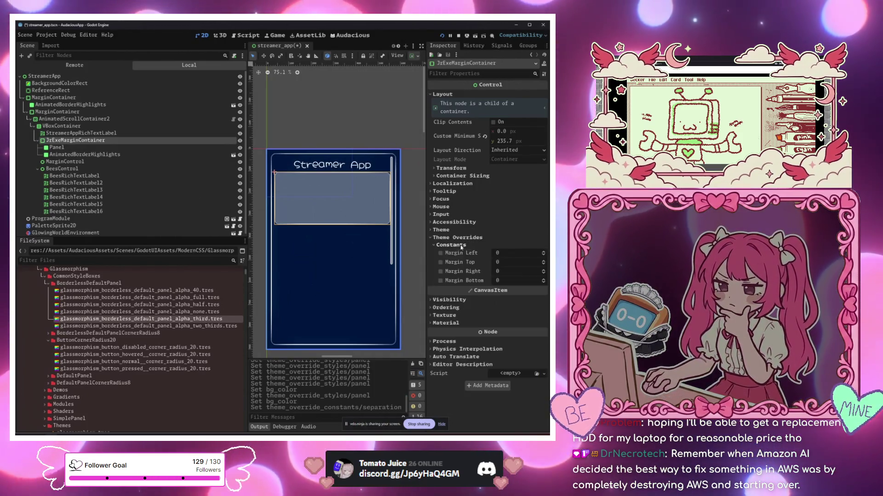
pyautogui.click(509, 252)
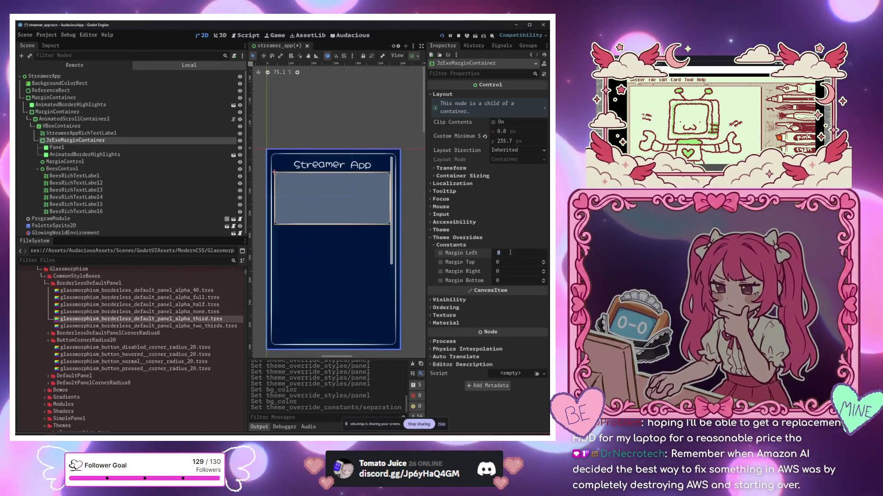
pyautogui.click(502, 272)
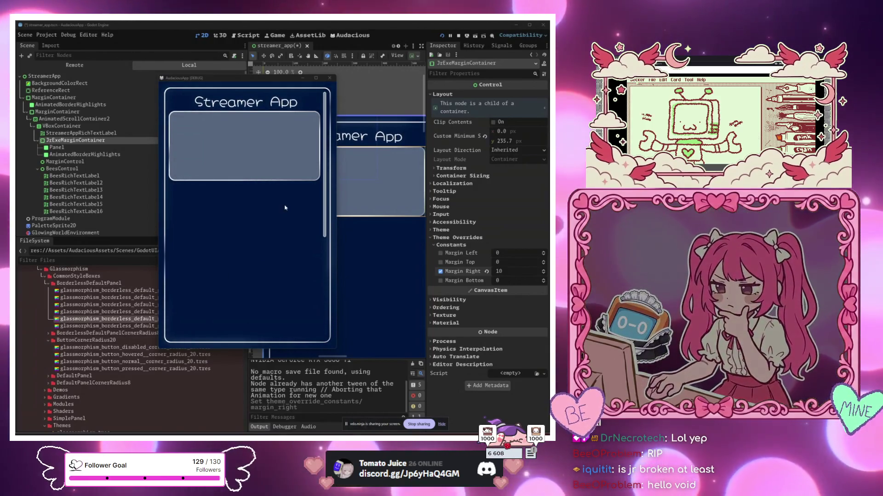
# - Raise JrExeMarginContainer's right margin to 12 and check the running app
pyautogui.click(522, 266)
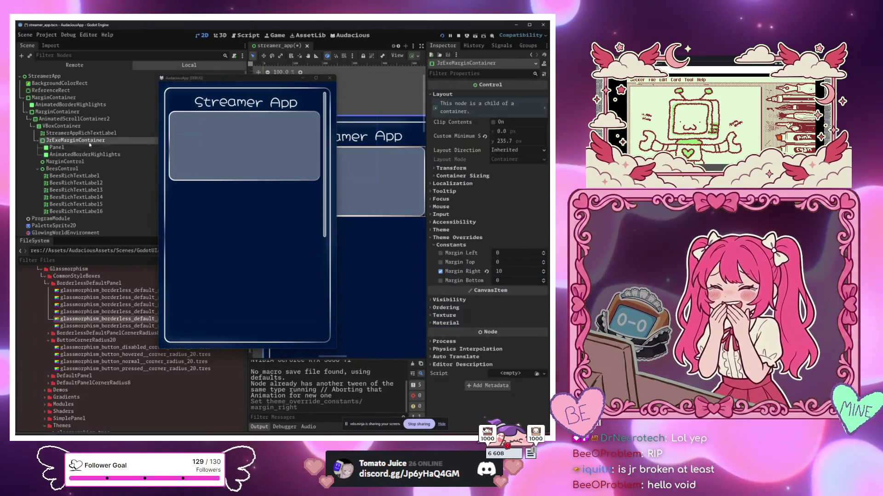
pyautogui.click(543, 270)
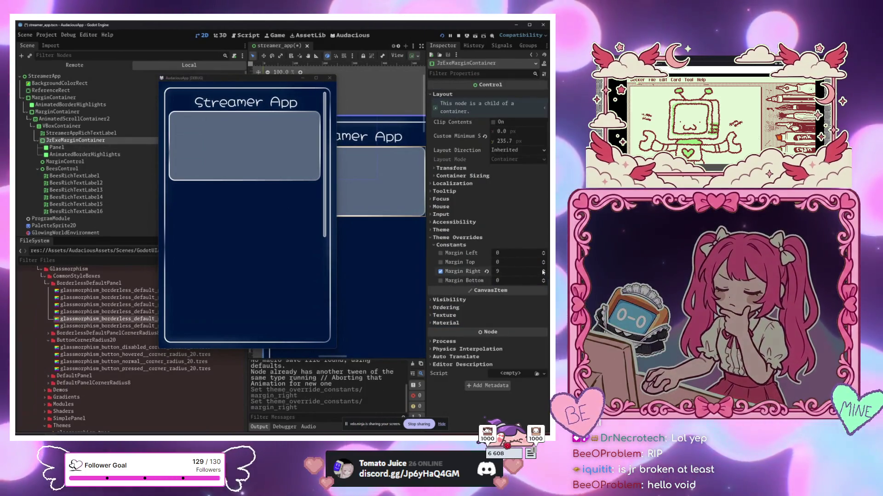
pyautogui.click(542, 271)
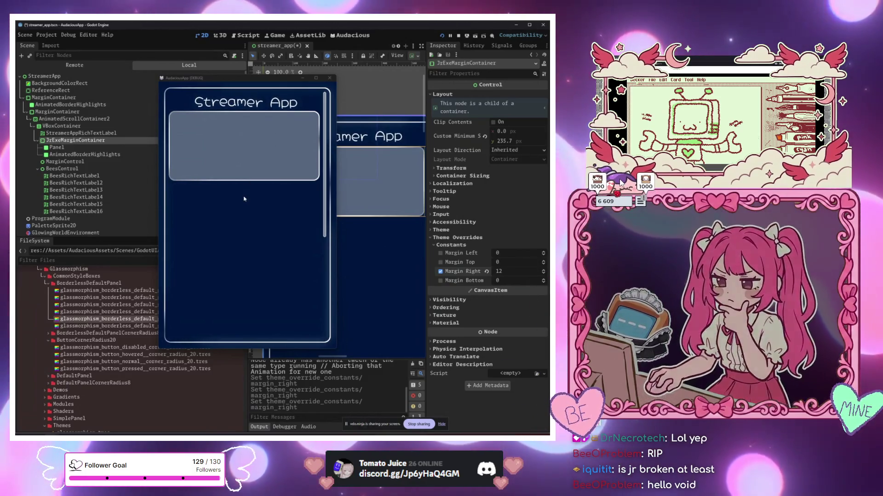
pyautogui.click(235, 128)
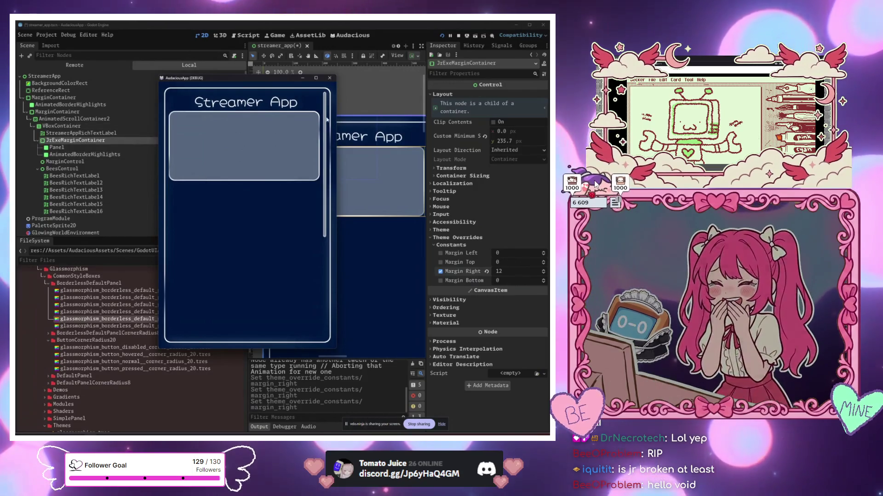
# - Set the VBoxContainer's separation to 20 and check the spacing in the running app
pyautogui.click(69, 126)
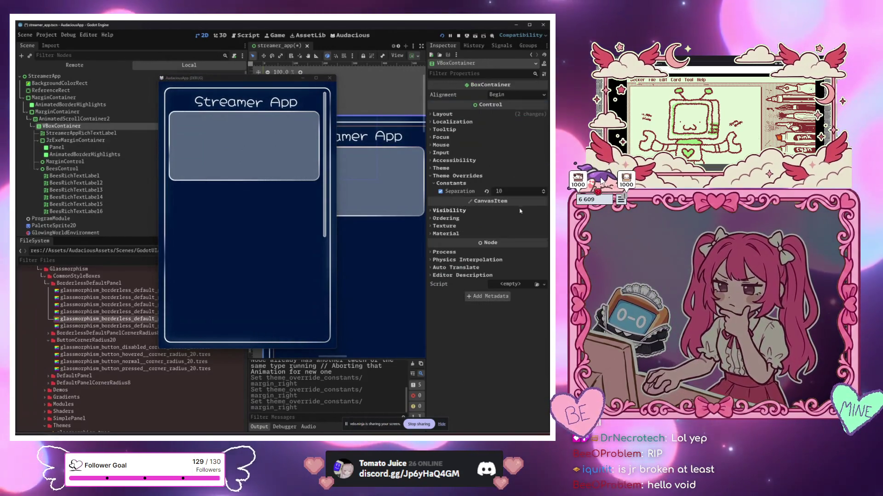
pyautogui.write('20')
pyautogui.press('Return')
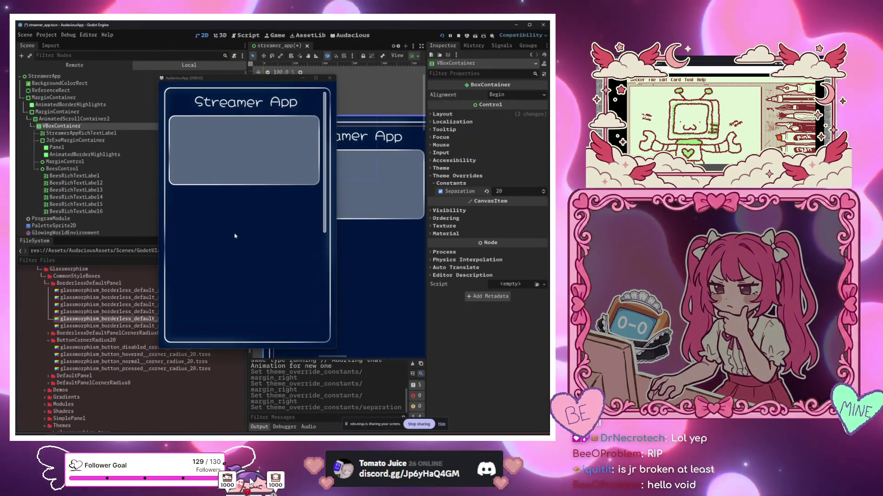
pyautogui.click(244, 232)
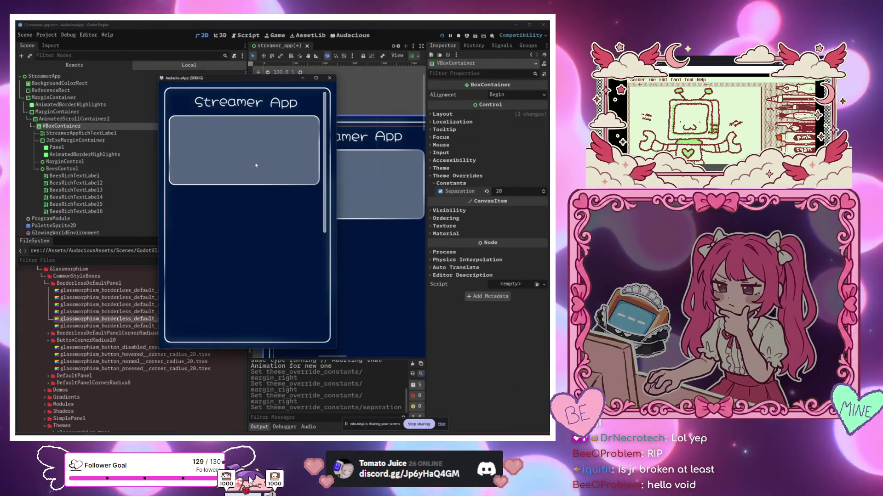
# - Select JrExeMarginContainer as parent and bring up the Add Child Node dialog
pyautogui.click(83, 136)
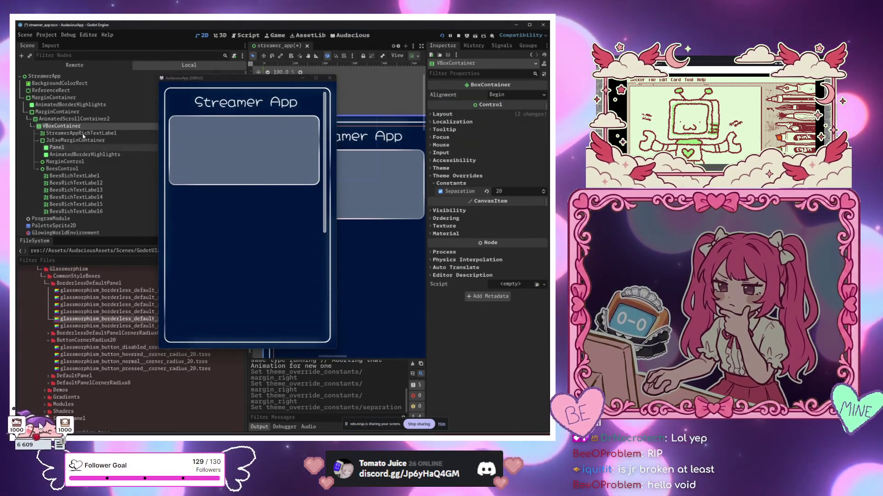
pyautogui.click(78, 147)
pyautogui.click(77, 154)
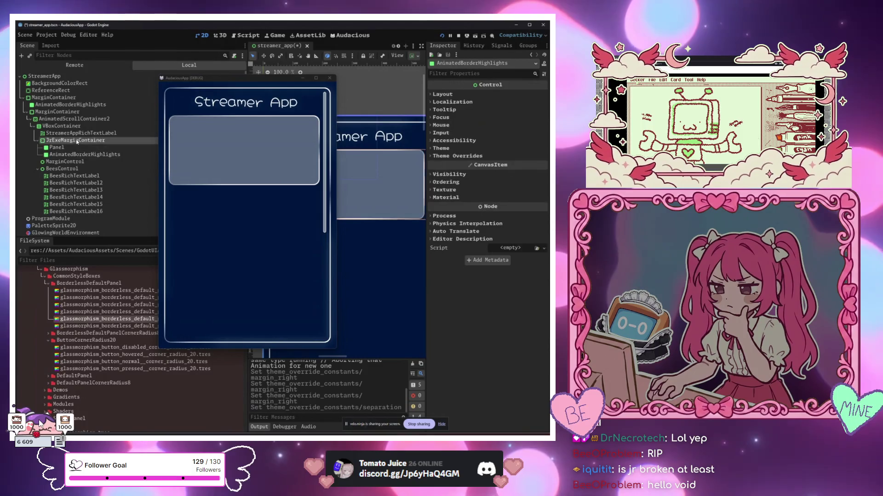
pyautogui.click(77, 141)
pyautogui.hotkey('ctrl', 'a')
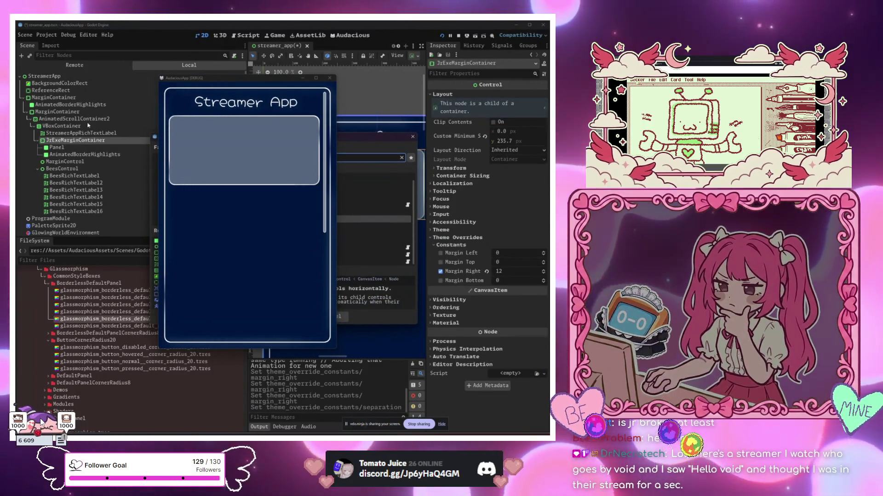
# - Add an HBoxContainer child, stop the running app, and reselect JrExeMarginContainer
pyautogui.press('Return')
pyautogui.press('F8')
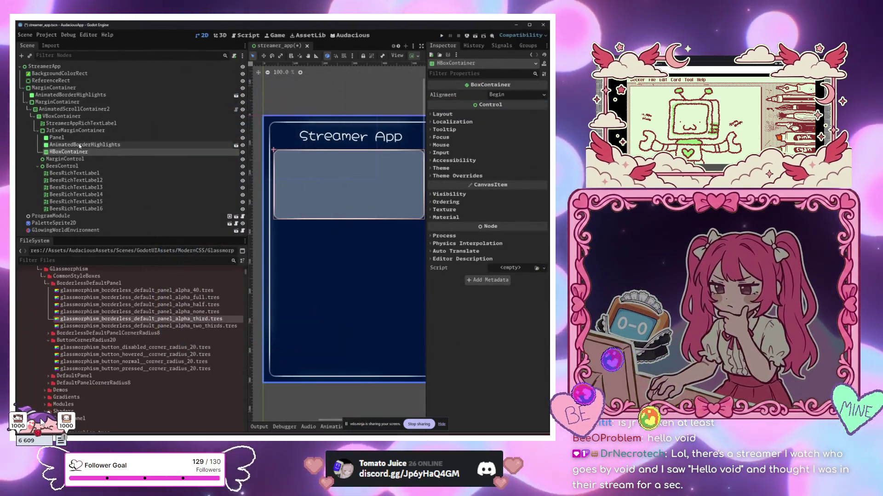
pyautogui.click(79, 145)
pyautogui.click(73, 131)
pyautogui.click(78, 144)
pyautogui.click(71, 131)
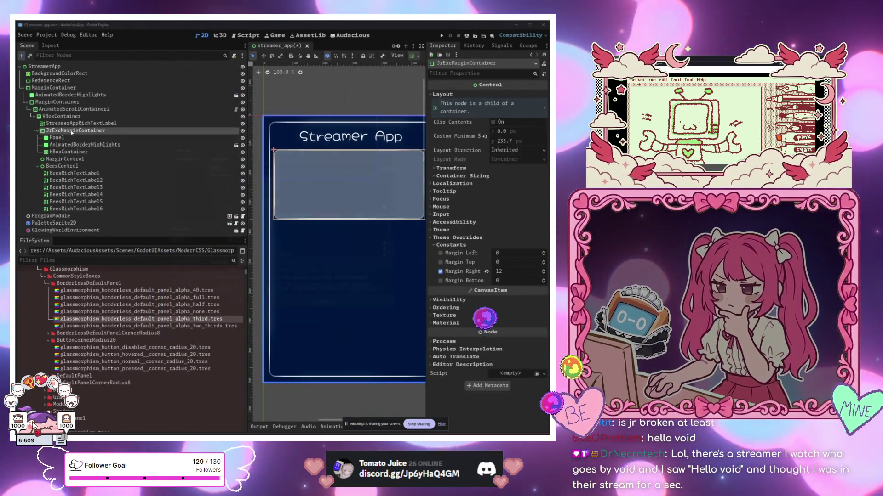
# - Add a MarginContainer under JrExeMarginContainer and move the HBoxContainer inside it
pyautogui.hotkey('ctrl', 'a')
pyautogui.write('margin')
pyautogui.press('Return')
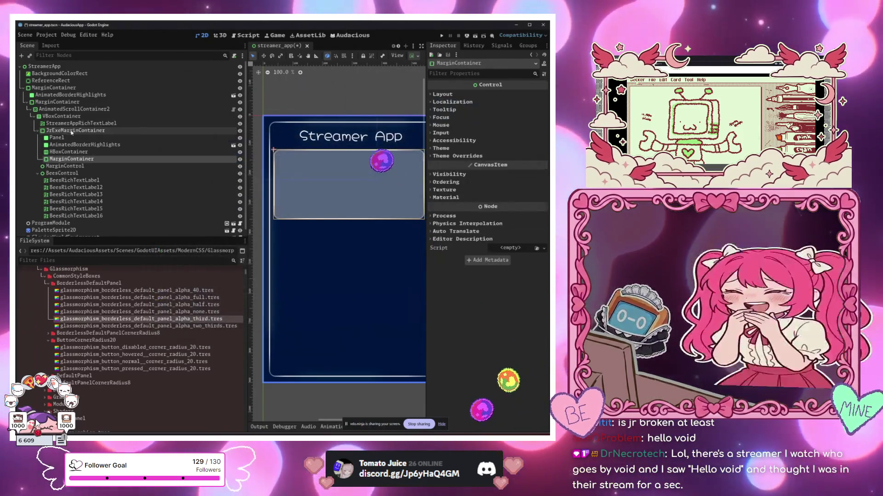
pyautogui.moveTo(69, 151); pyautogui.dragTo(117, 160)
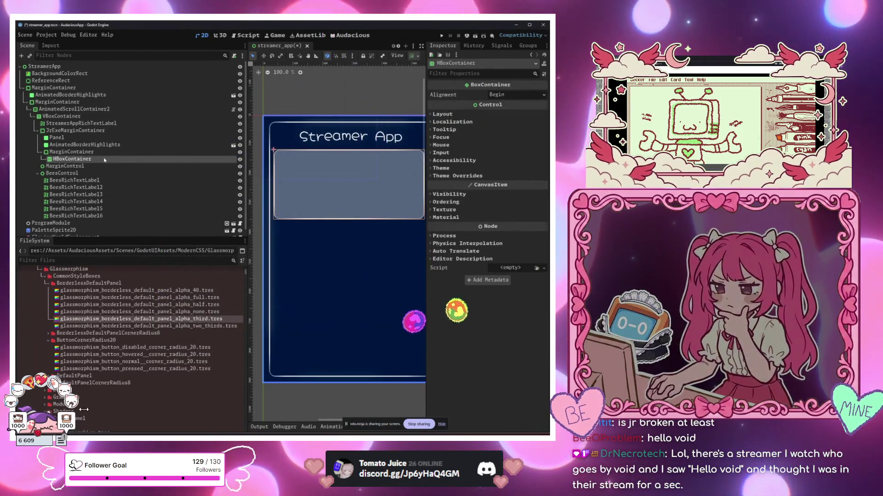
# - Frame the Streamer App panel and add a Button under the HBoxContainer
pyautogui.scroll(-2, 268, 199)
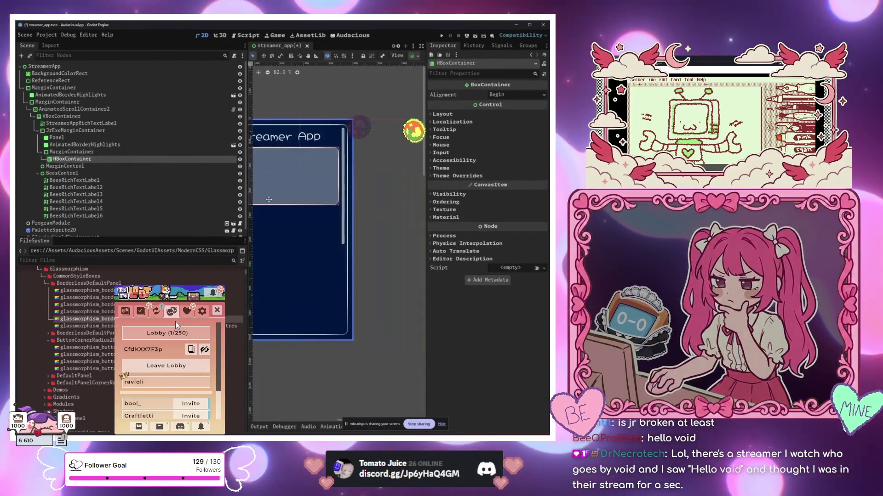
pyautogui.press('f')
pyautogui.moveTo(247, 189); pyautogui.dragTo(153, 189)
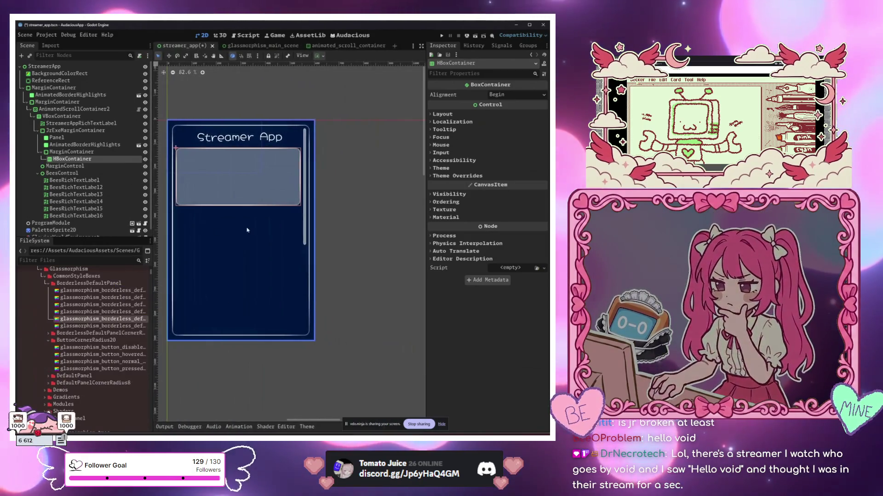
pyautogui.scroll(3, 245, 234)
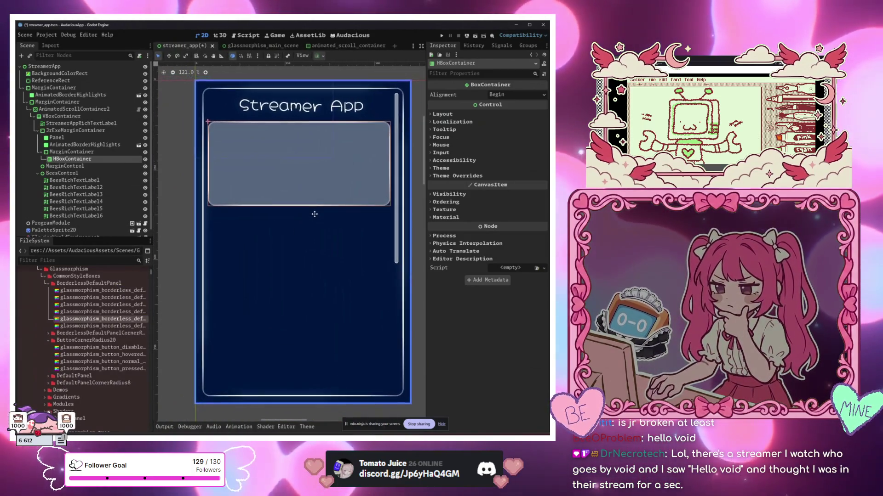
pyautogui.click(74, 159)
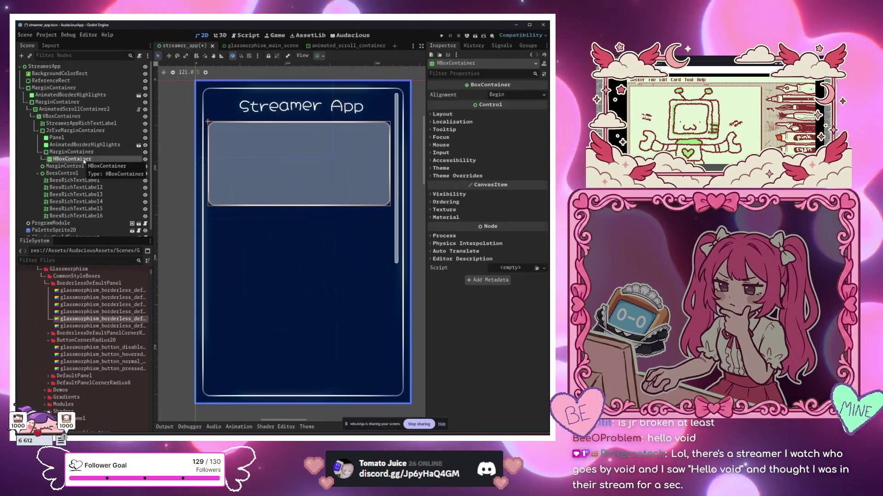
pyautogui.hotkey('ctrl', 'z')
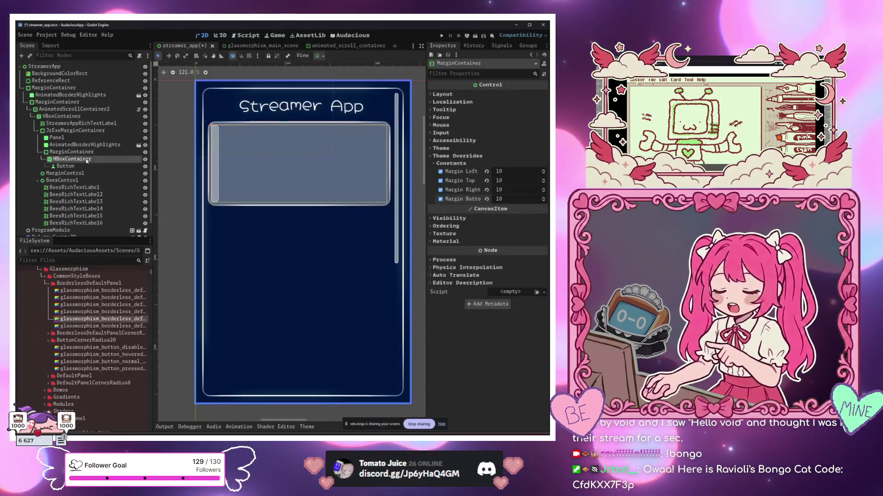
# - Set the Button's Custom Minimum Size to 215 × 215
pyautogui.click(87, 159)
pyautogui.click(87, 166)
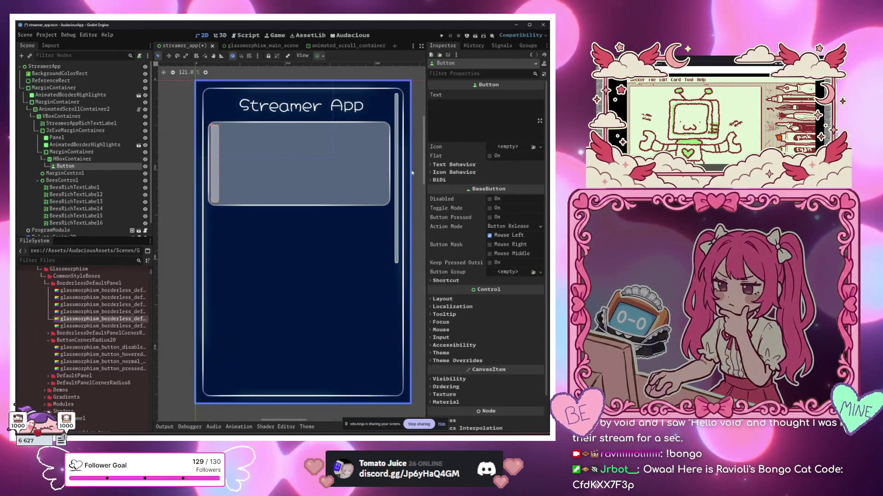
pyautogui.click(442, 299)
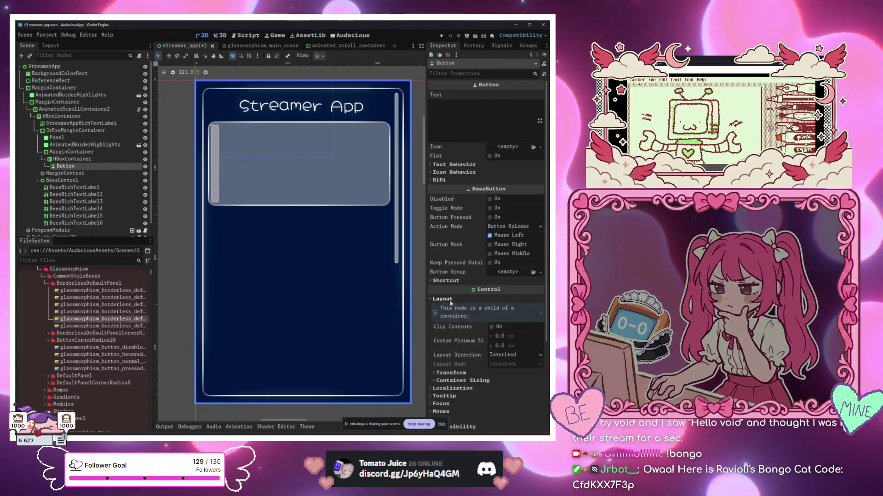
pyautogui.click(443, 299)
pyautogui.click(442, 299)
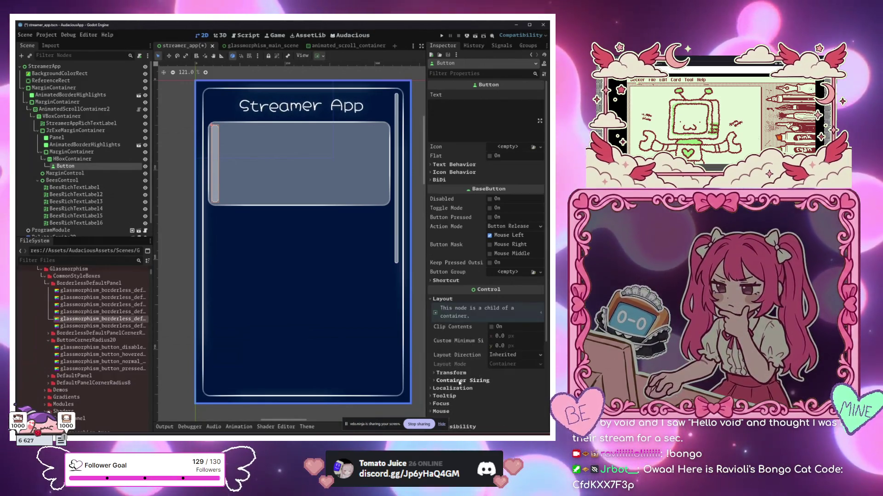
pyautogui.scroll(-2, 504, 344)
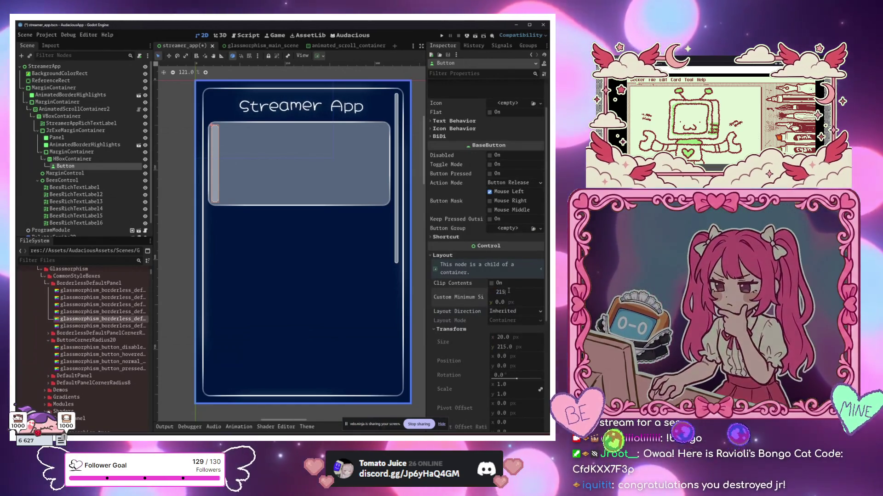
pyautogui.click(516, 304)
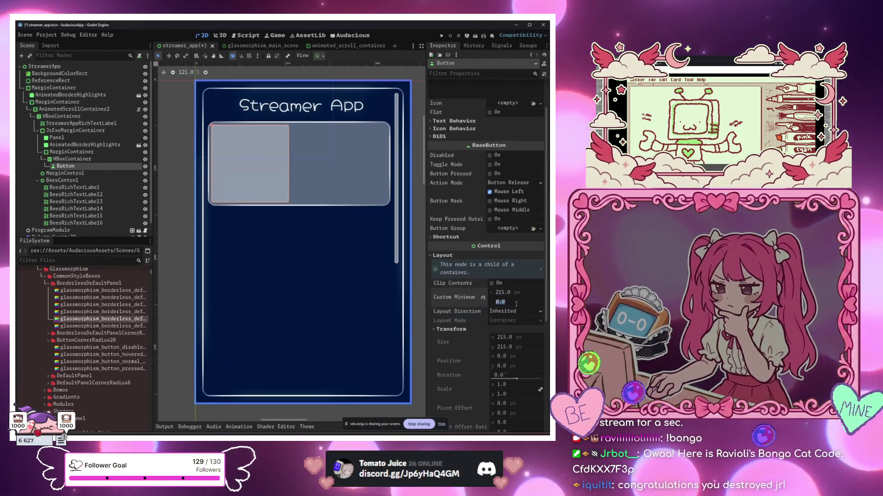
pyautogui.press('Return')
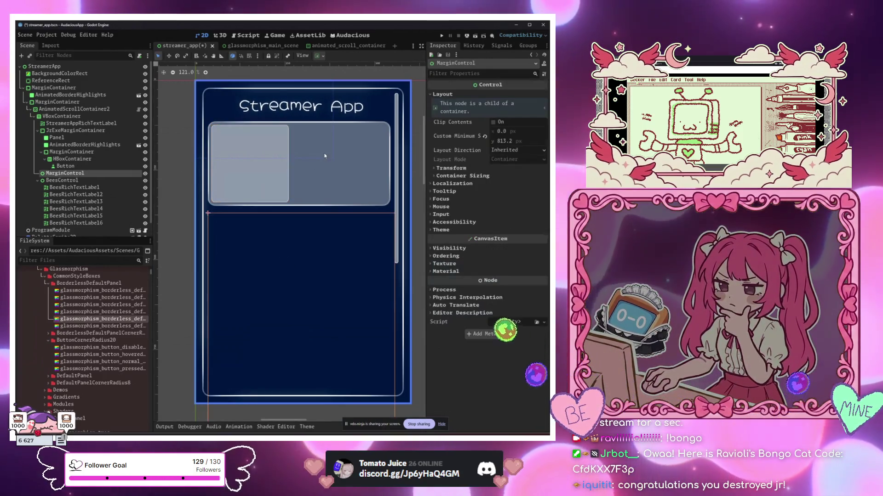
# - Widen the minimum width to about 283 and rename the button JrExeButton
pyautogui.scroll(-2, 280, 208)
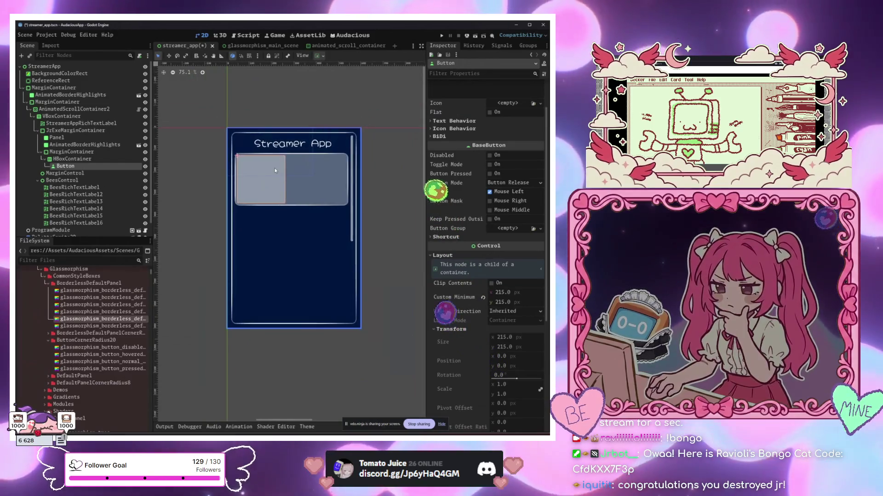
pyautogui.scroll(1, 294, 190)
pyautogui.scroll(2, 285, 194)
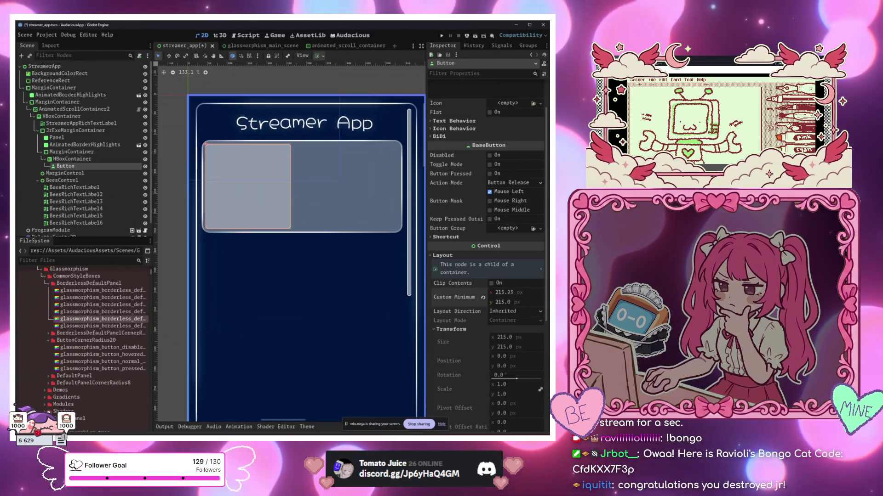
pyautogui.moveTo(503, 292); pyautogui.dragTo(514, 292)
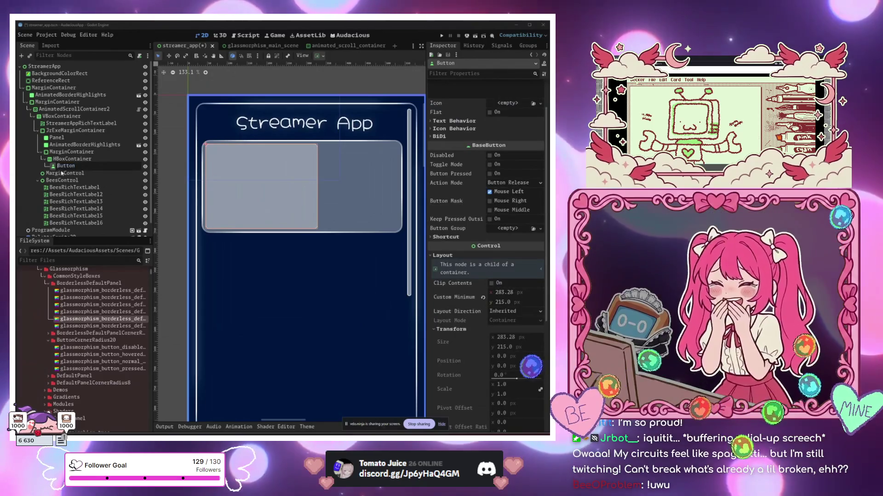
pyautogui.write('JrExe')
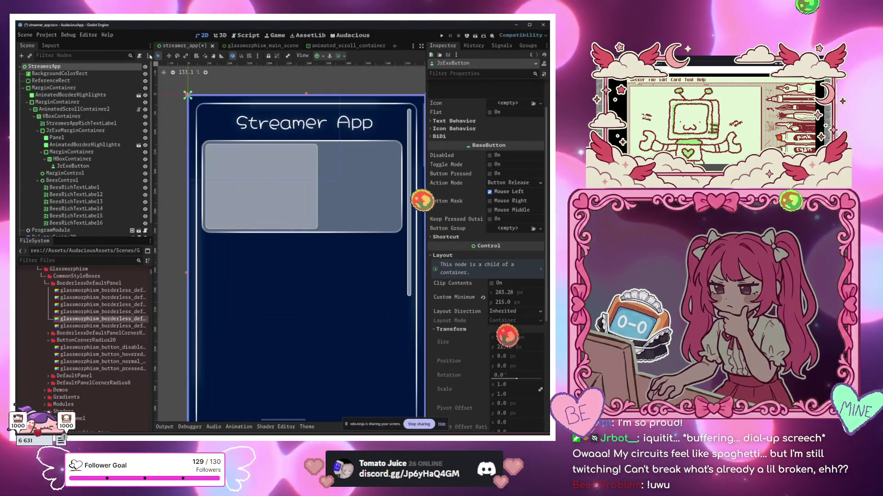
# - Select the StreamerApp root node, start attaching a script, then back out of the dialog
pyautogui.click(44, 67)
pyautogui.click(140, 55)
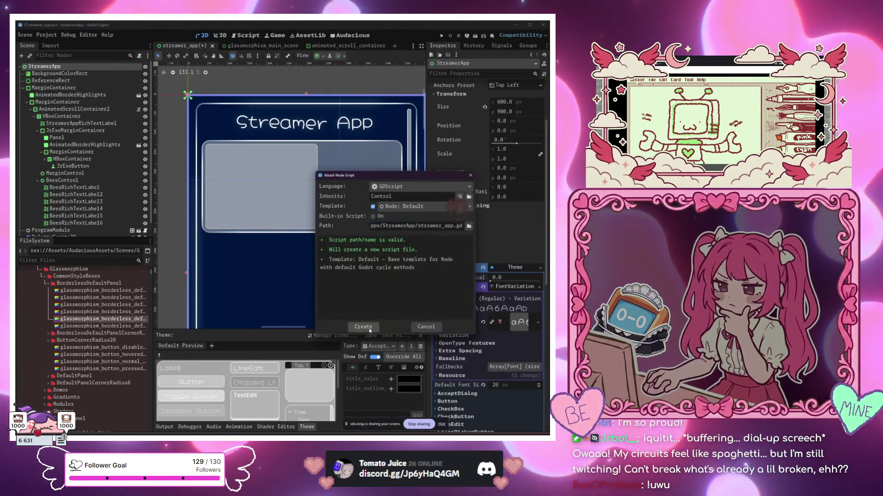
pyautogui.press('Escape')
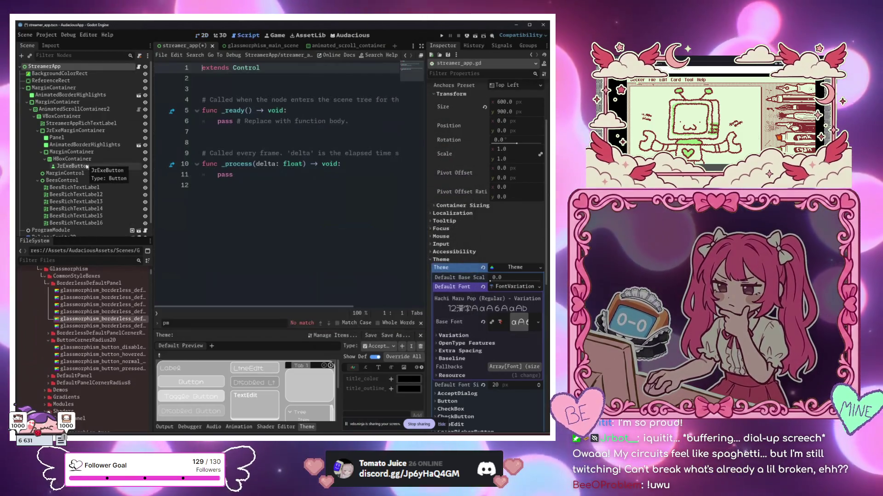
# - Review JrExeButton's properties, then select ProgramModule to show its ModuleProgram settings in the Inspector
pyautogui.click(86, 166)
pyautogui.click(91, 159)
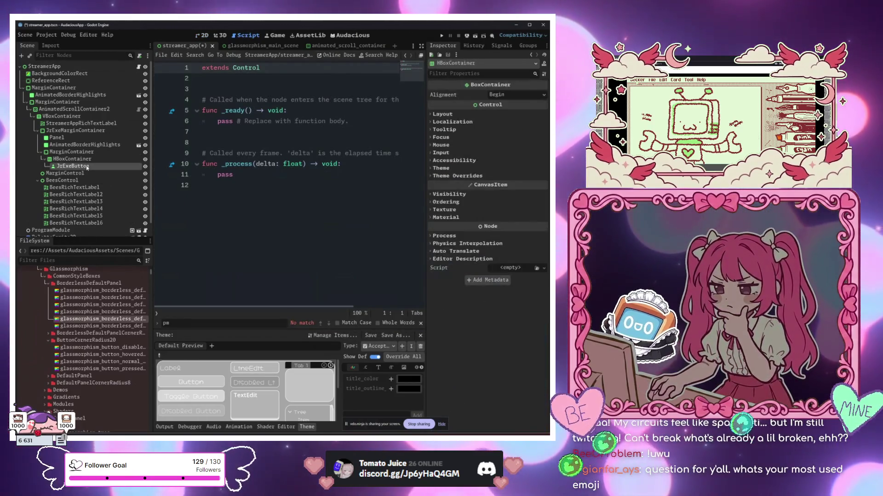
pyautogui.click(87, 166)
pyautogui.click(167, 193)
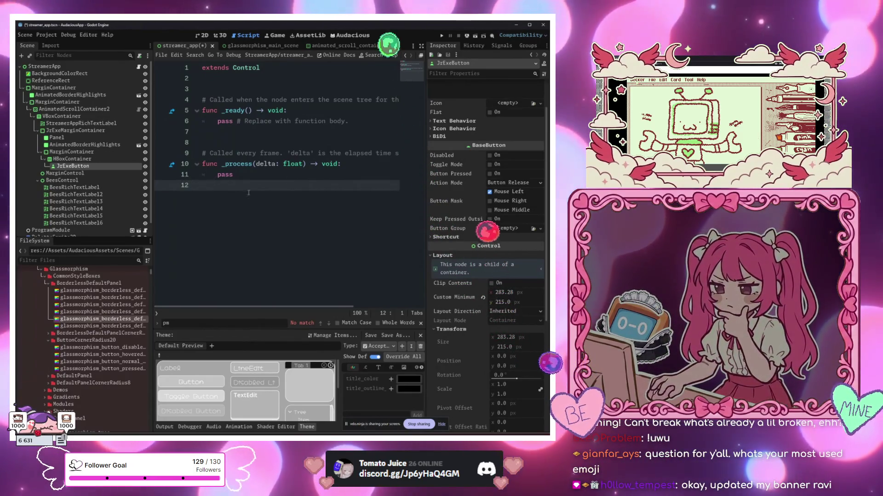
pyautogui.click(72, 159)
pyautogui.click(69, 166)
pyautogui.scroll(-1, 64, 150)
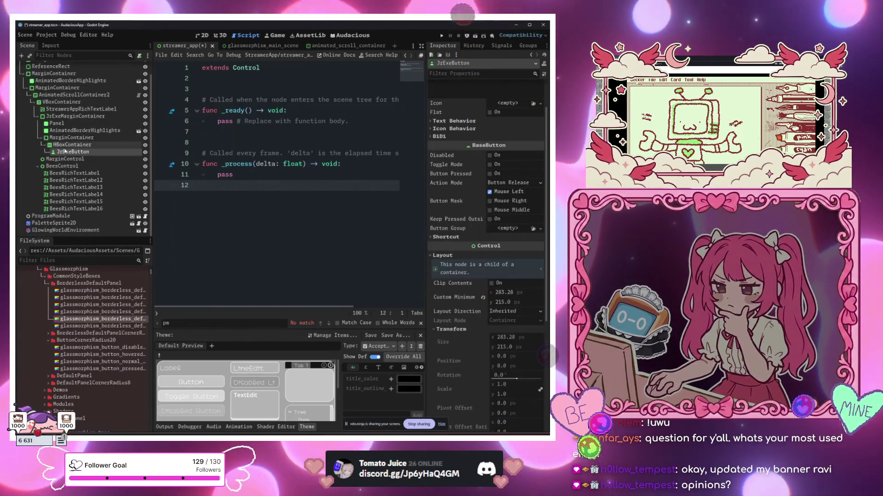
pyautogui.click(55, 215)
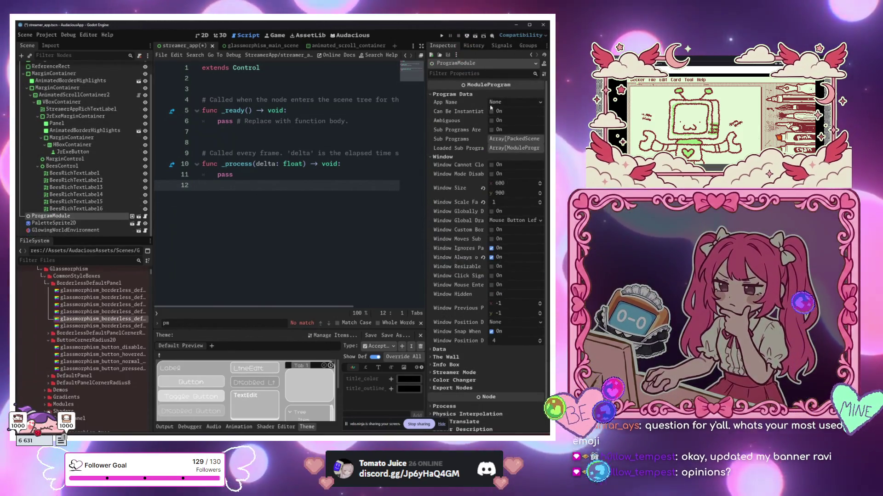
# - Quick-load junior_bot.tscn into Sub Programs, then Ctrl-drag ProgramModule in as an exported program_module variable
pyautogui.click(507, 139)
pyautogui.click(478, 158)
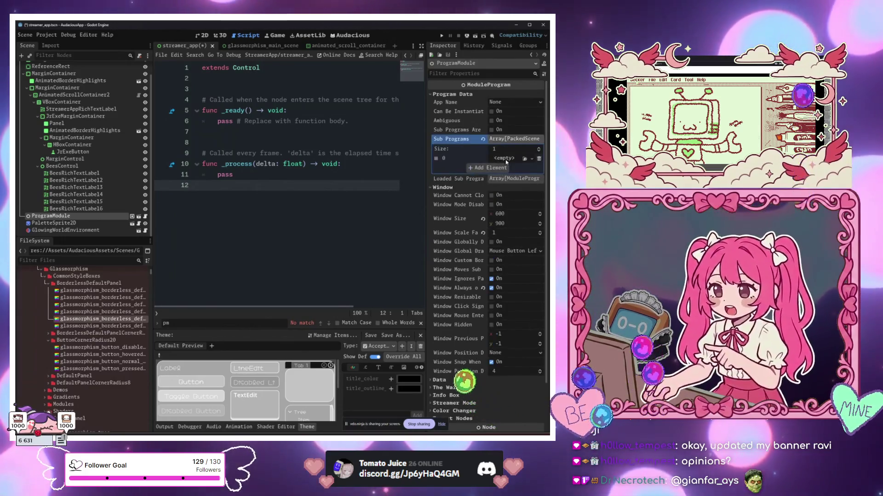
pyautogui.click(505, 158)
pyautogui.click(508, 183)
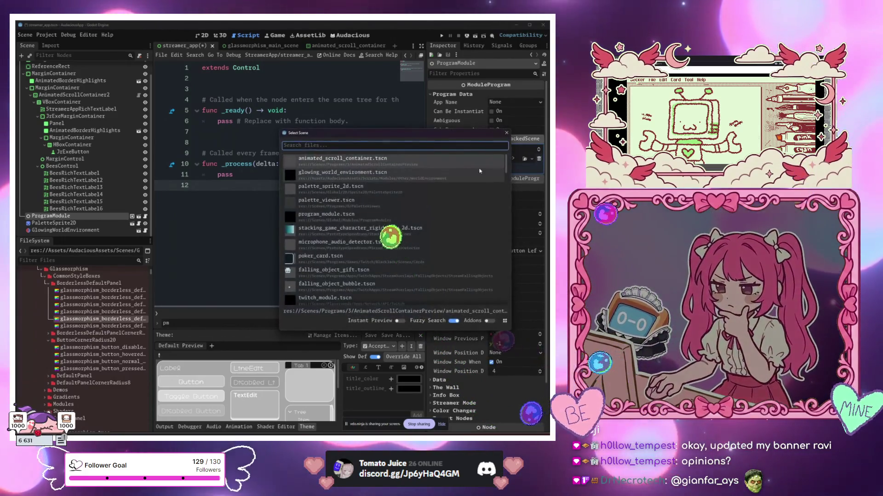
pyautogui.write('jr')
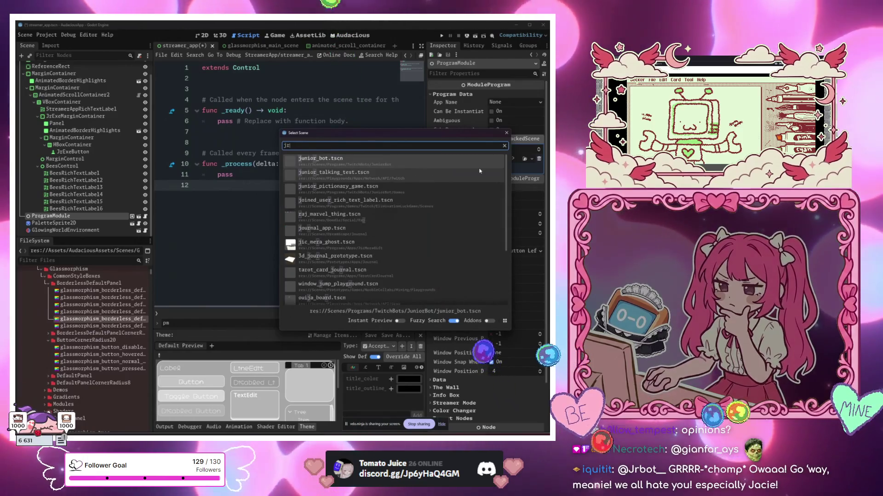
pyautogui.press('Return')
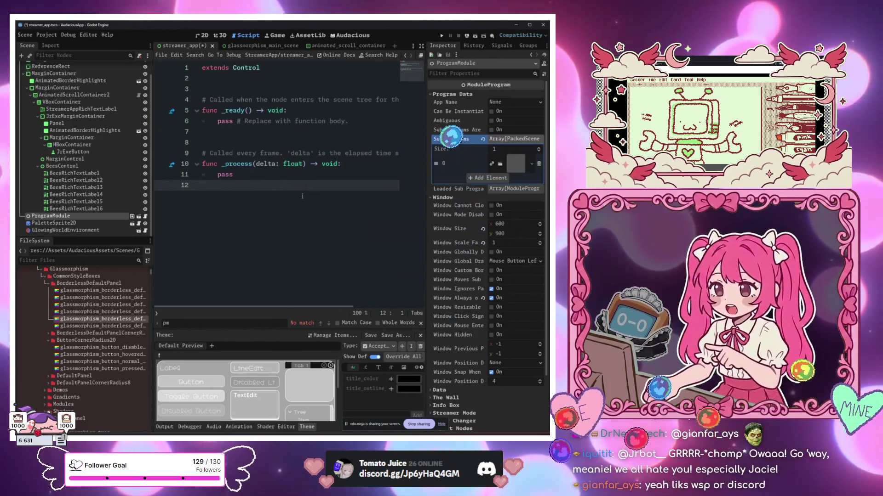
pyautogui.moveTo(80, 218)
pyautogui.mouseDown()
pyautogui.moveTo(230, 111)
pyautogui.moveTo(234, 89)
pyautogui.mouseUp()
pyautogui.click(280, 153)
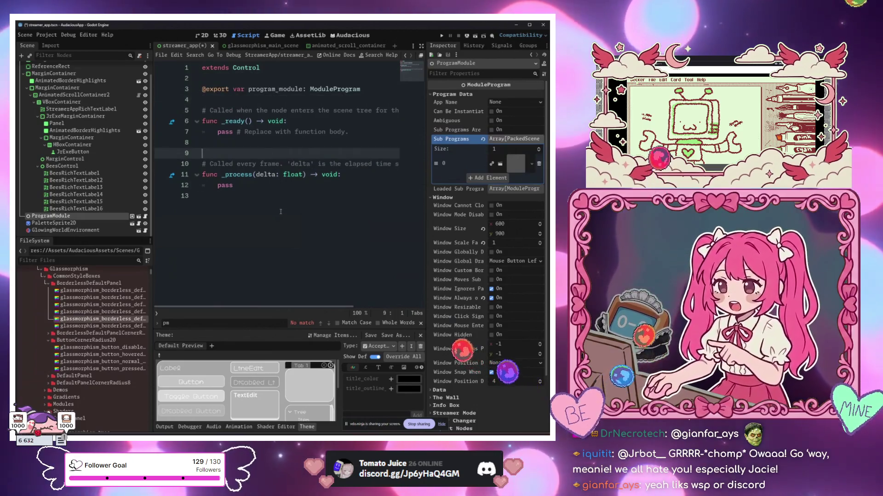
pyautogui.click(280, 211)
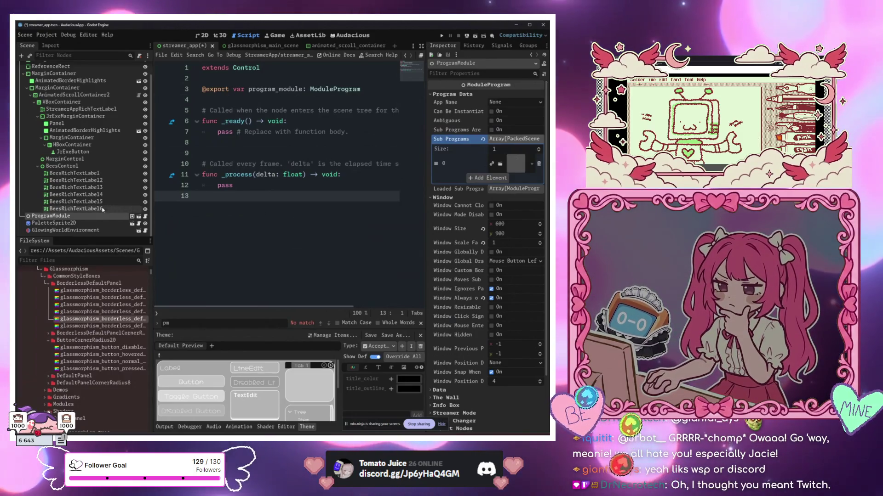
pyautogui.scroll(2, 92, 171)
# - Connect JrExeButton's pressed() signal to a new _on_jr_exe_button_pressed function in streamer_app.gd
pyautogui.click(92, 169)
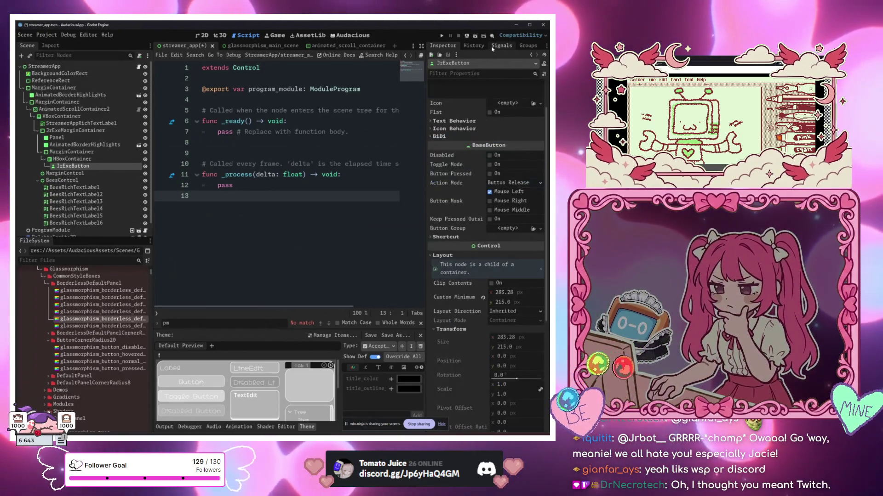
pyautogui.click(501, 46)
pyautogui.doubleClick(452, 87)
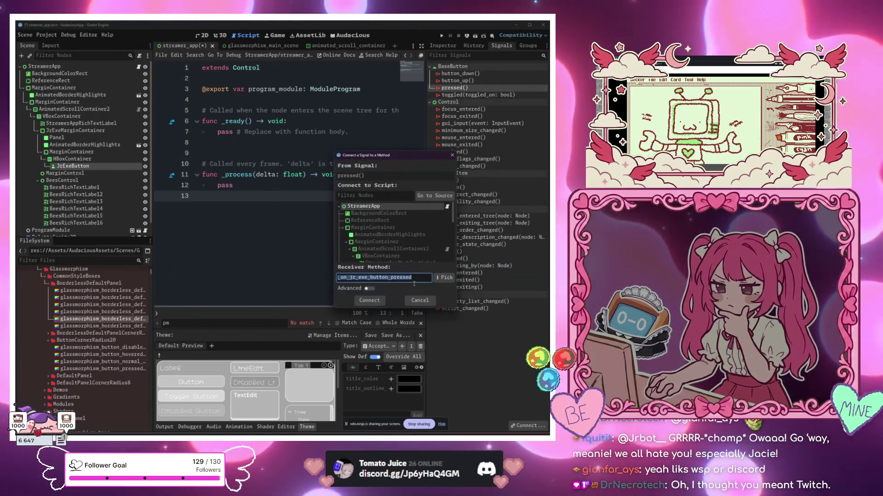
pyautogui.click(369, 301)
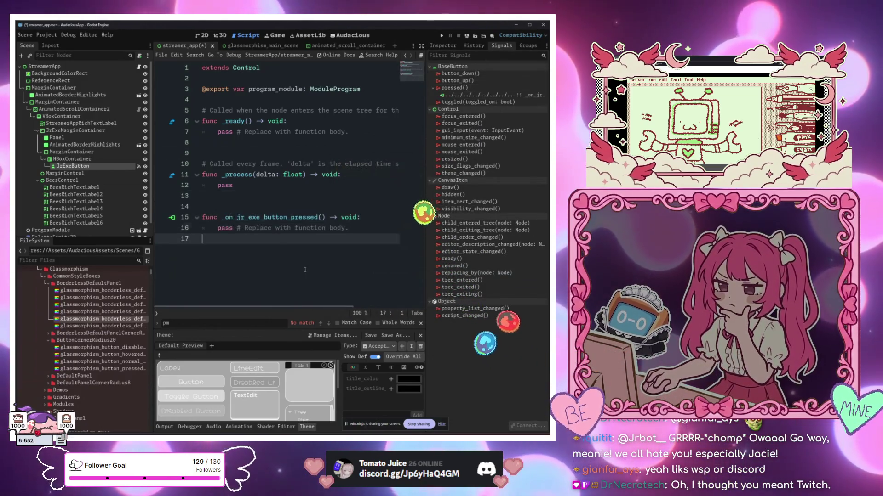
pyautogui.click(305, 270)
# - Try typing program_module. in the handler body, then revert it to pass with a new line below
pyautogui.moveTo(352, 228); pyautogui.dragTo(218, 229)
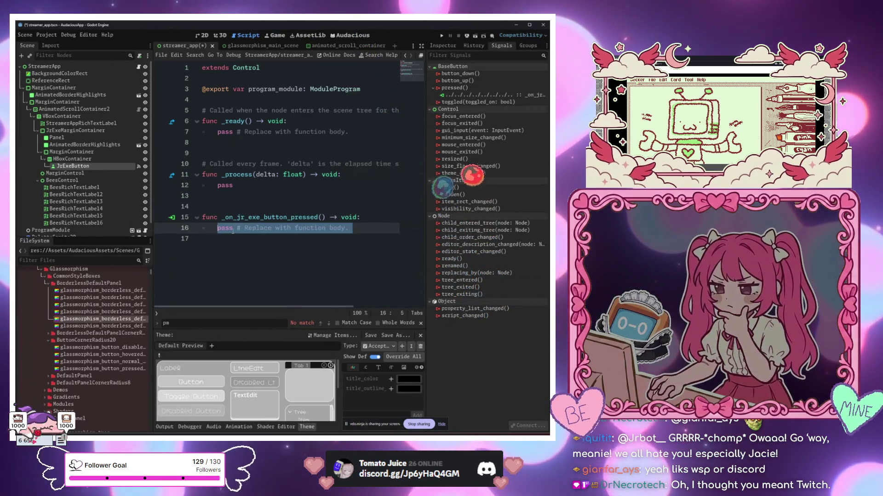
pyautogui.write('program_module.')
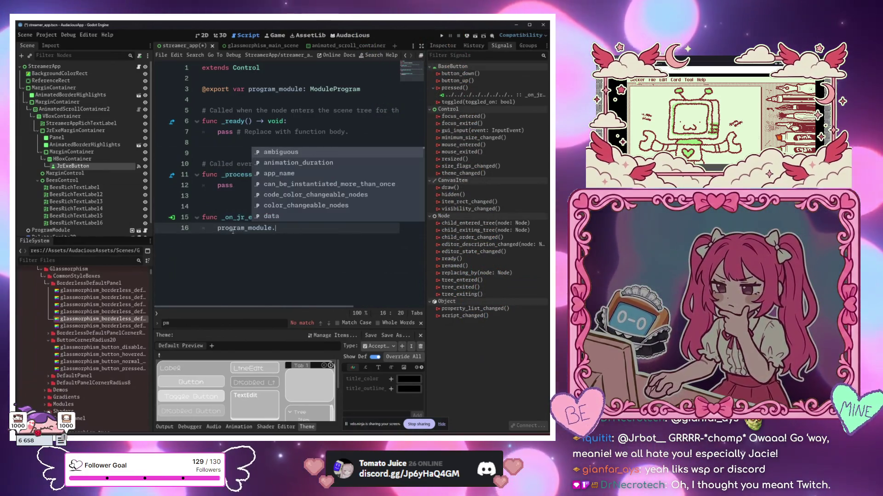
pyautogui.scroll(-2, 301, 189)
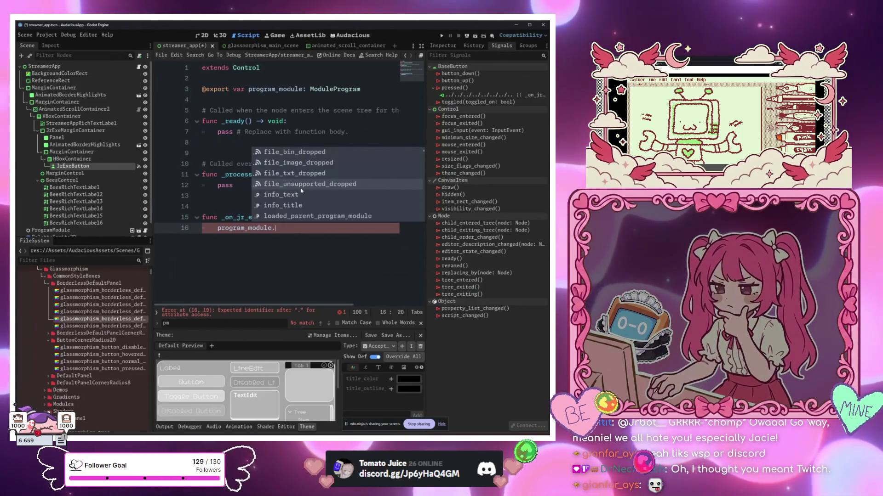
pyautogui.scroll(-6, 301, 190)
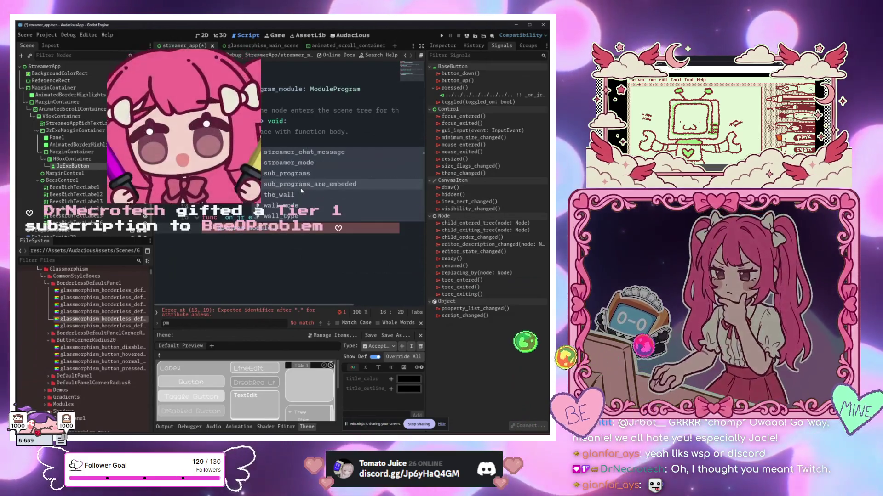
pyautogui.scroll(-3, 301, 190)
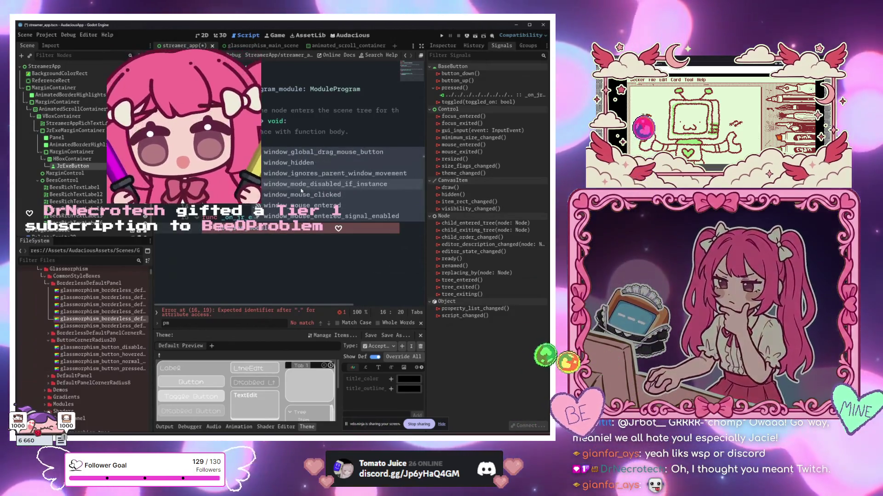
pyautogui.scroll(-5, 301, 190)
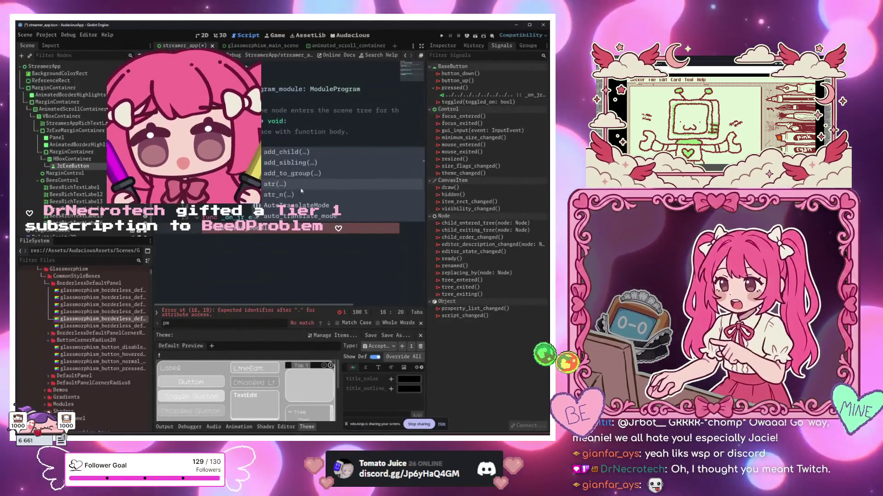
pyautogui.press('BackSpace')
pyautogui.press('BackSpace')
pyautogui.press('BackSpace')
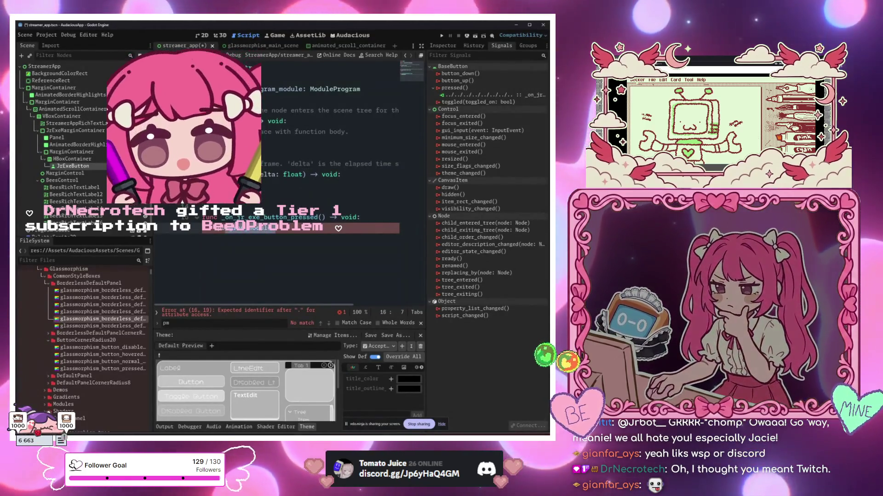
pyautogui.press('BackSpace')
pyautogui.press('BackSpace')
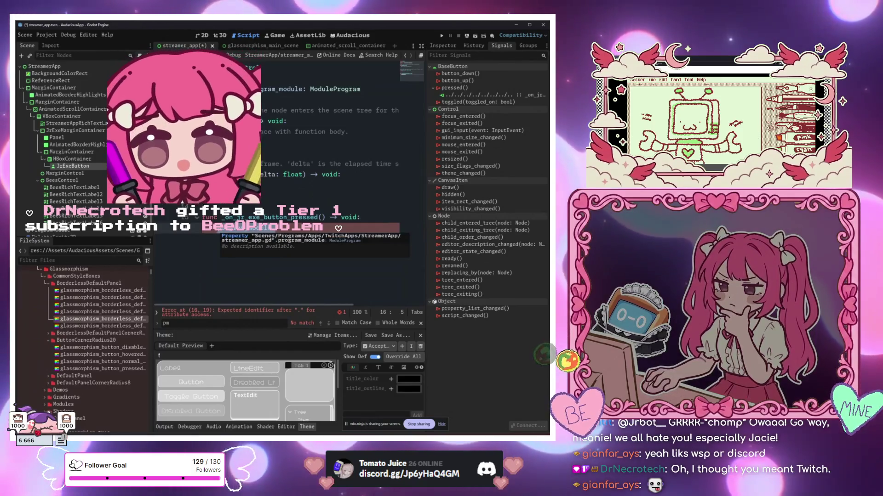
pyautogui.write('pass')
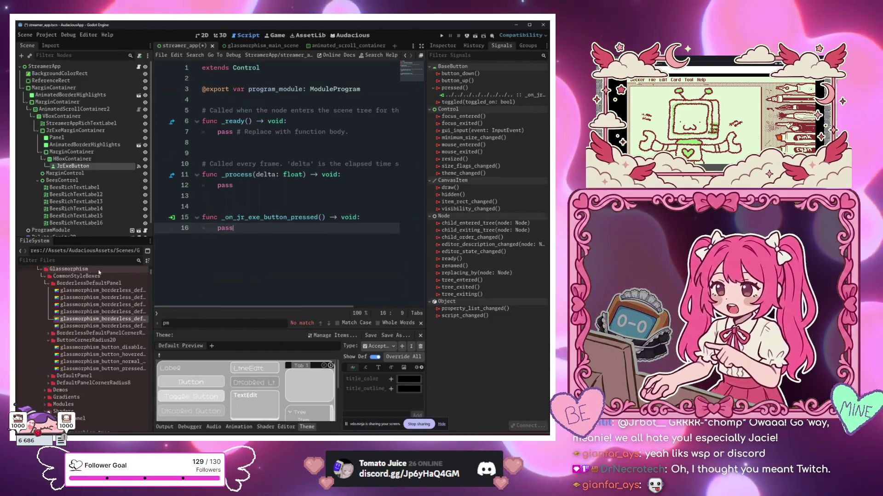
pyautogui.press('Return')
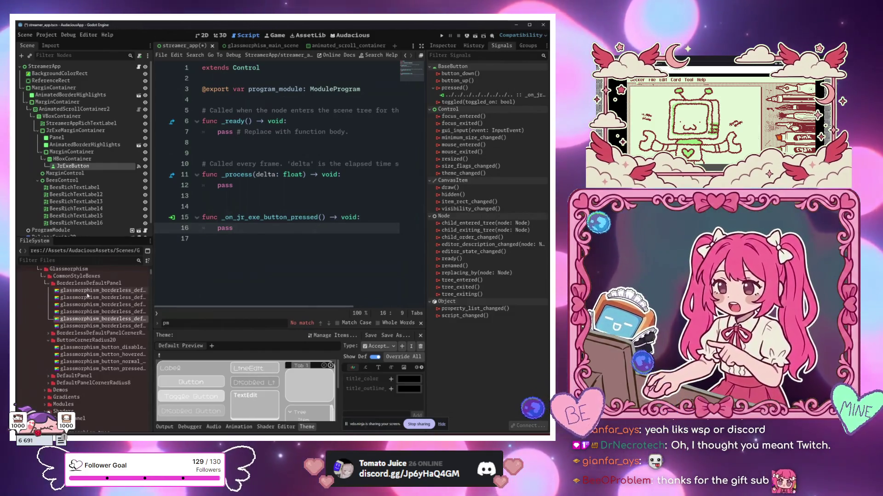
# - Filter the FileSystem for 'teemo_' and open teemo_window.tscn with its teemo_window.gd script
pyautogui.click(263, 238)
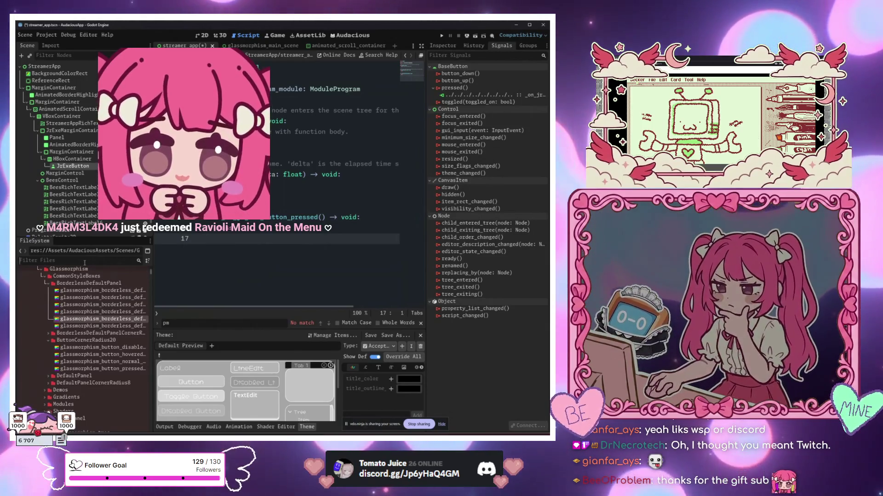
pyautogui.write('teemo')
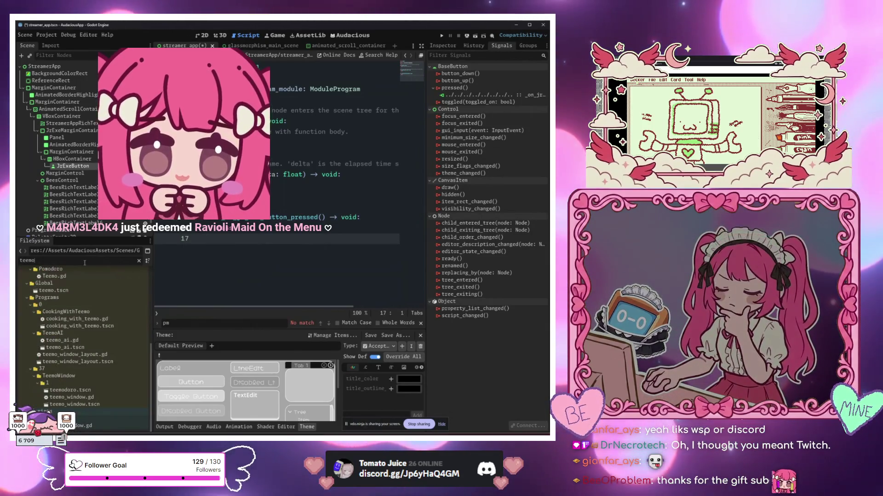
pyautogui.write('_')
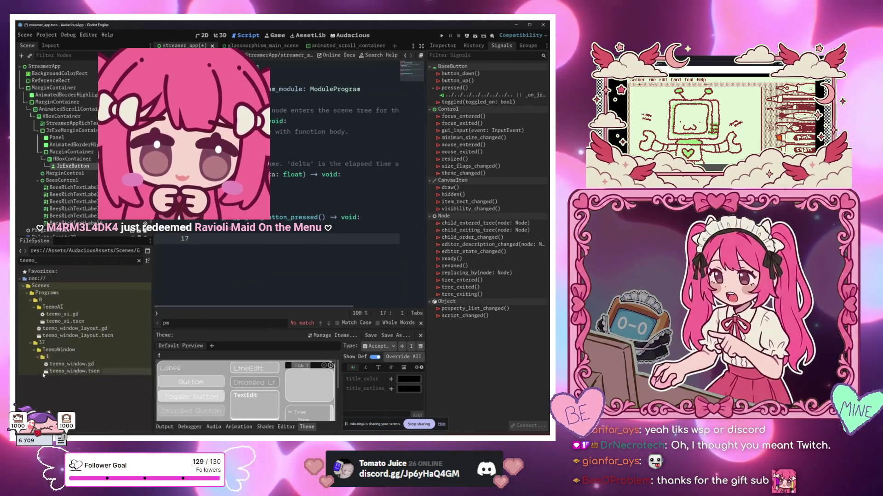
pyautogui.rightClick(67, 371)
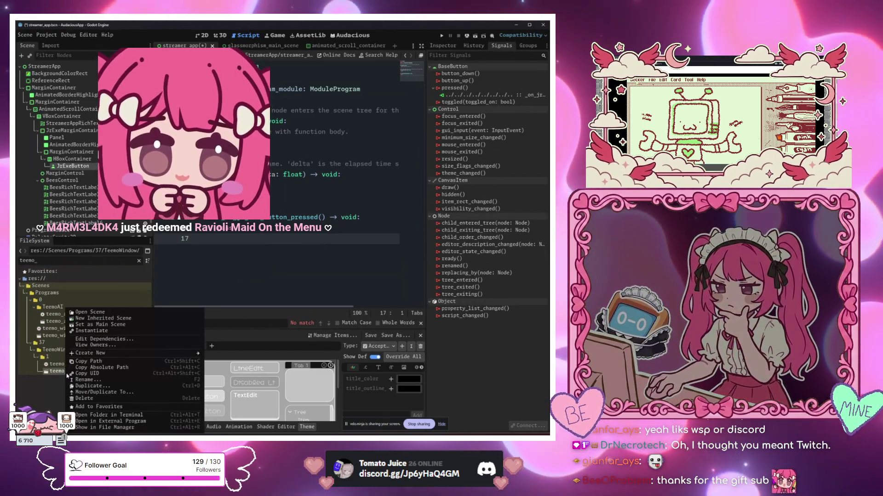
pyautogui.click(83, 373)
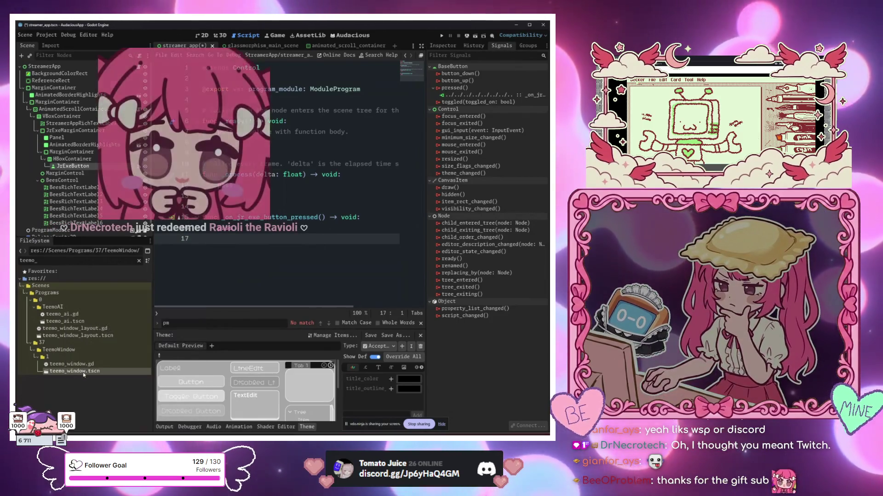
pyautogui.doubleClick(84, 371)
pyautogui.click(247, 248)
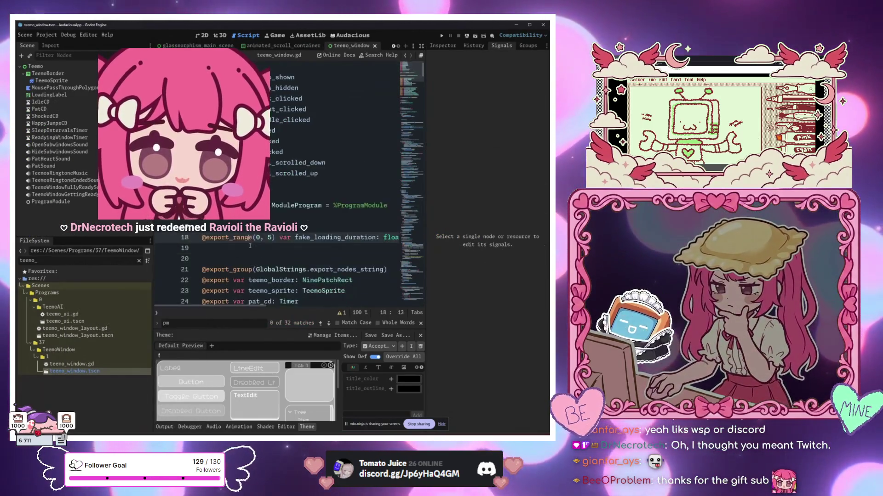
# - Scroll teemo_window.gd and jump to the _on_teemo_border_gui_input method from the methods list
pyautogui.scroll(-15, 248, 247)
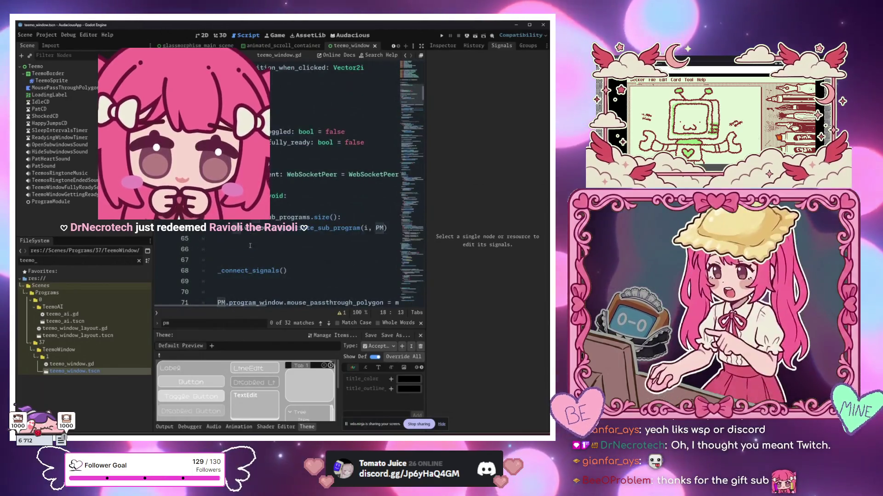
pyautogui.scroll(-12, 250, 246)
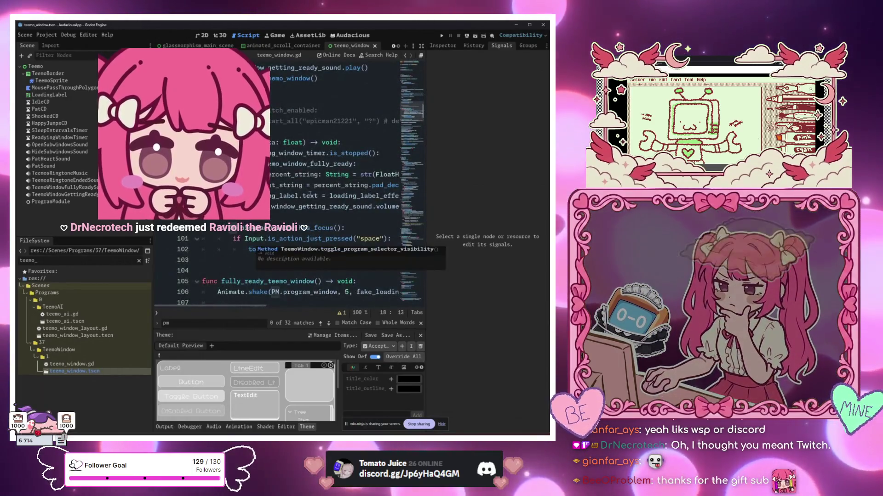
pyautogui.click(309, 186)
pyautogui.scroll(-3, 309, 186)
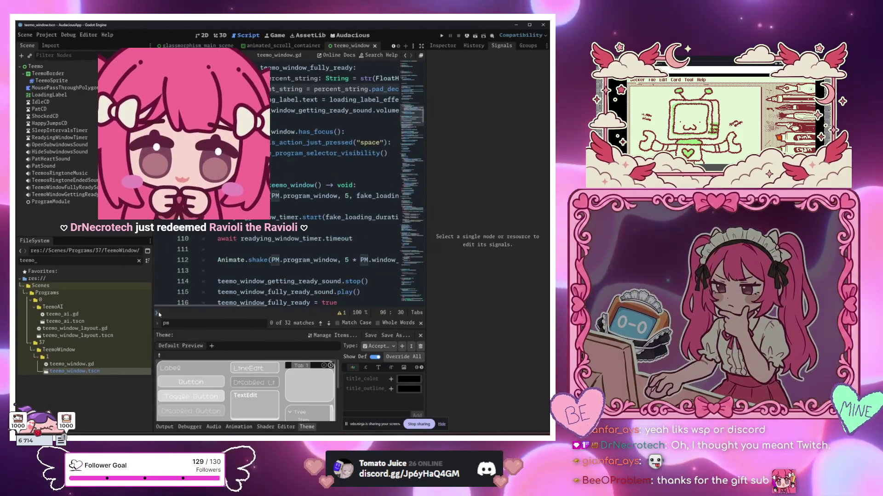
pyautogui.click(158, 313)
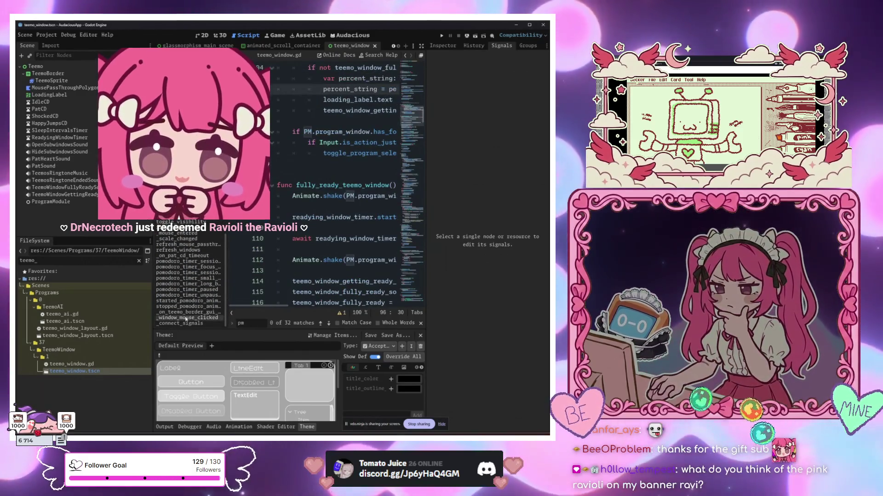
pyautogui.click(197, 313)
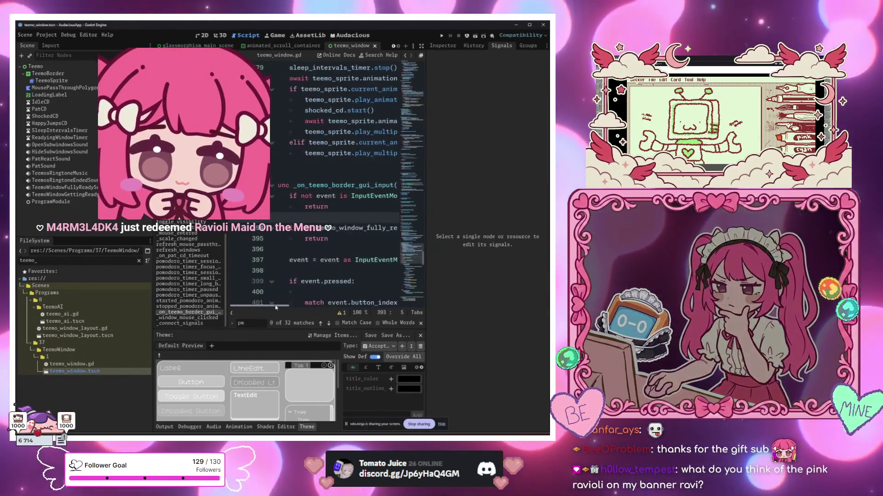
pyautogui.scroll(-5, 287, 284)
pyautogui.moveTo(254, 305)
pyautogui.mouseDown()
pyautogui.moveTo(298, 309)
pyautogui.moveTo(274, 311)
pyautogui.mouseUp()
pyautogui.scroll(-8, 279, 267)
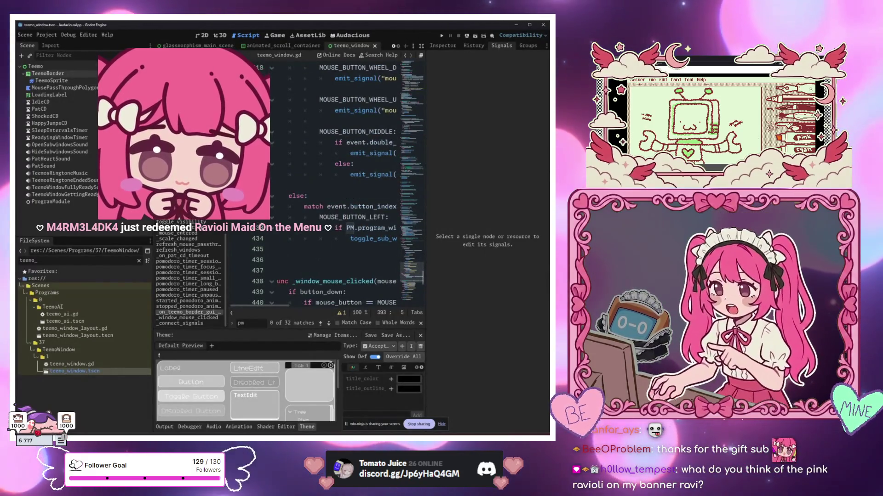
# - Select the root Teemo node, jump to toggle_sub_windows, and hide the script and method lists
pyautogui.click(35, 66)
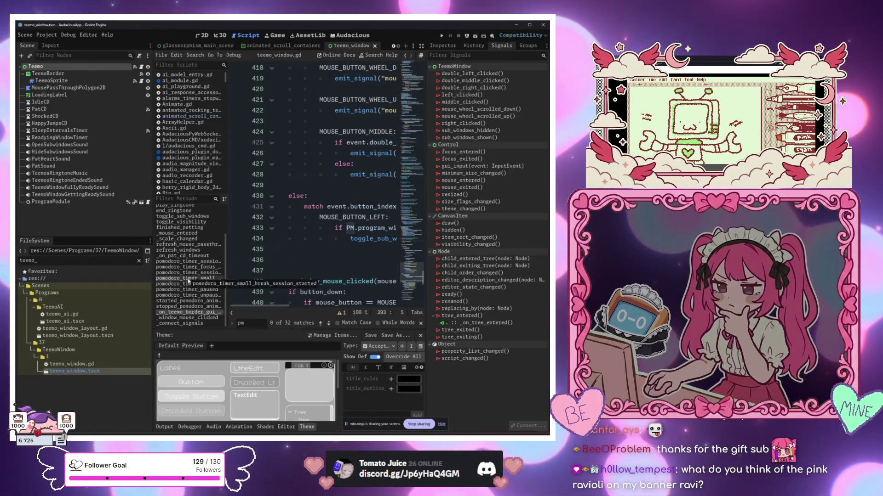
pyautogui.scroll(3, 184, 234)
pyautogui.click(193, 247)
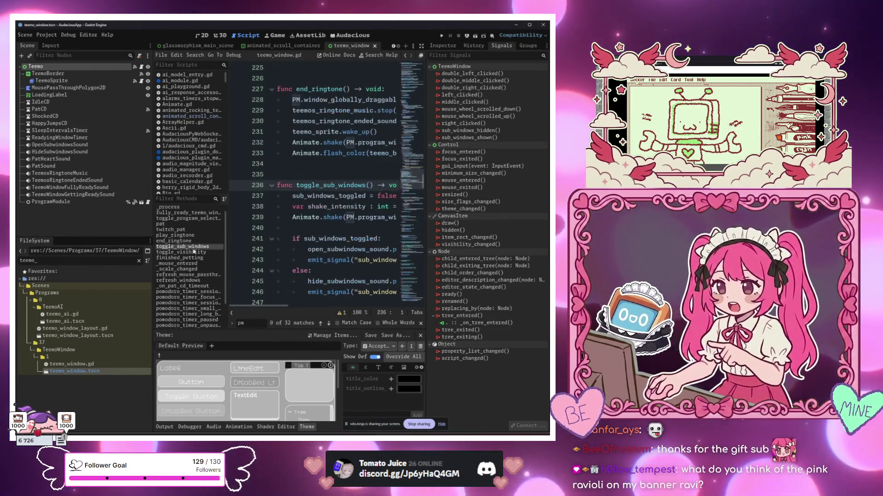
pyautogui.click(351, 132)
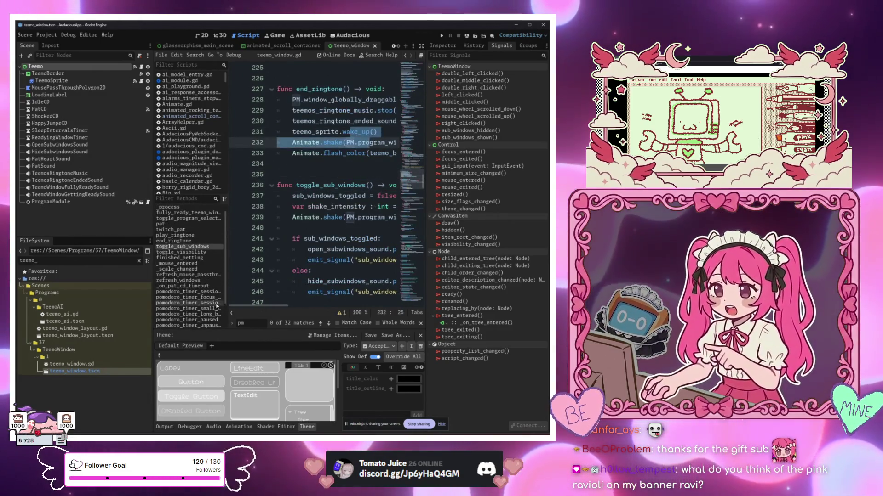
pyautogui.click(232, 313)
pyautogui.click(307, 206)
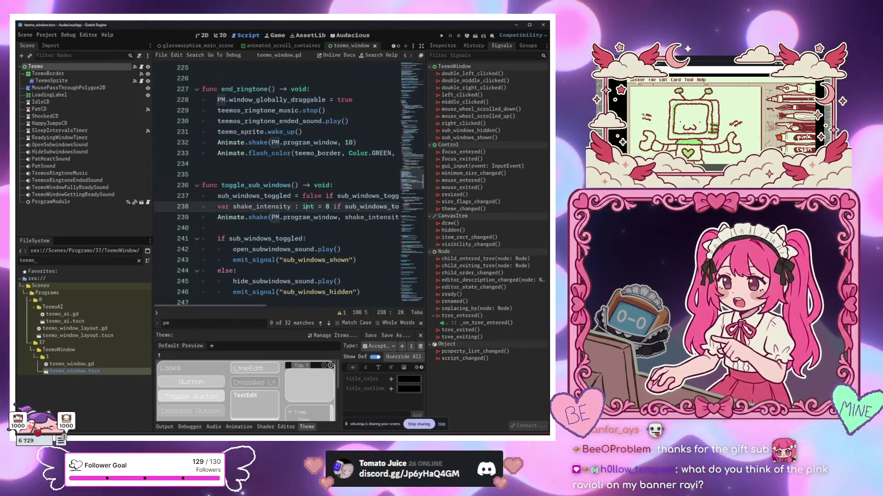
pyautogui.click(314, 153)
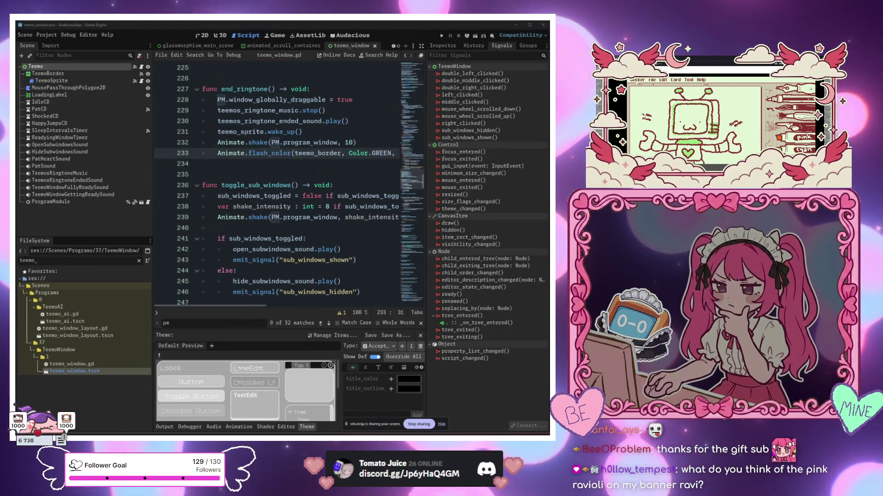
pyautogui.moveTo(170, 182); pyautogui.dragTo(163, 87)
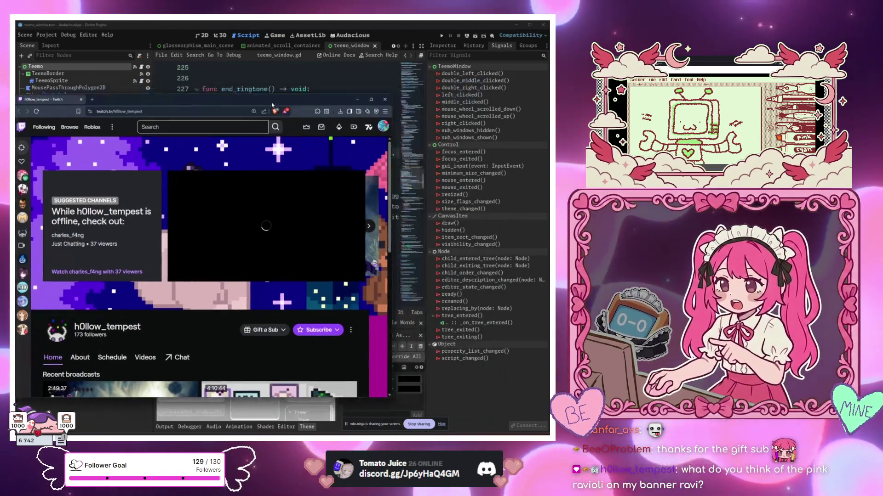
pyautogui.doubleClick(370, 90)
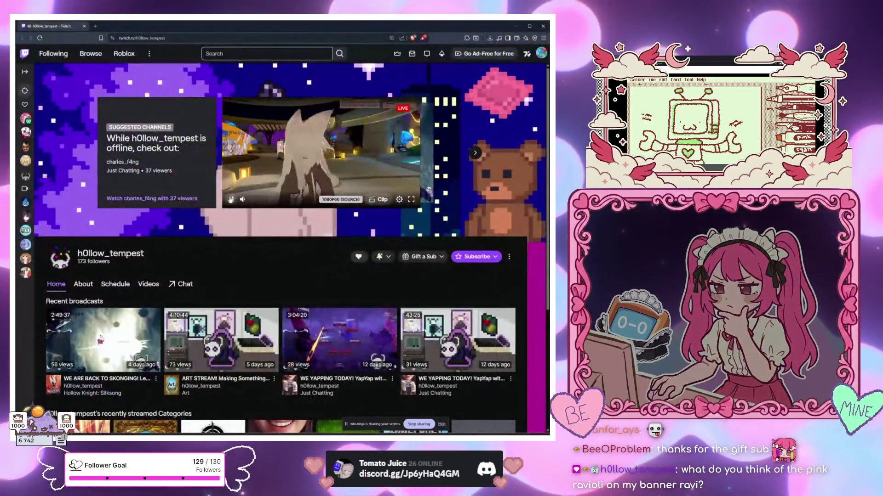
pyautogui.click(231, 199)
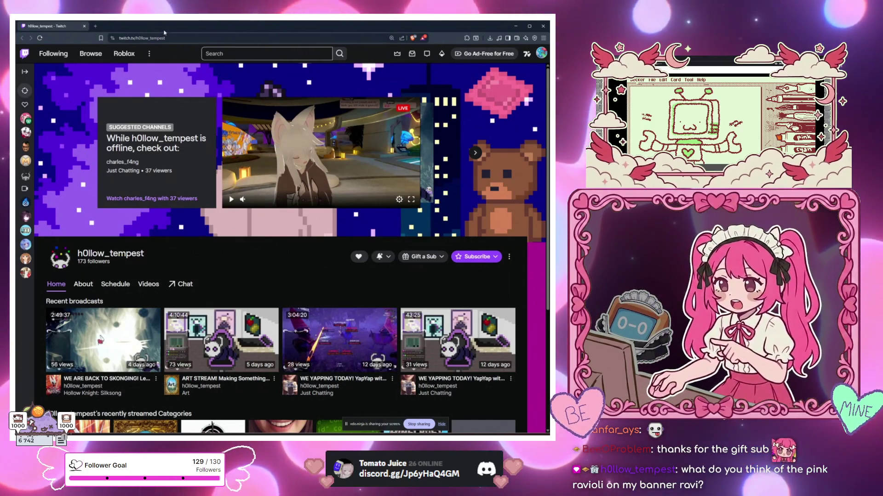
pyautogui.hotkey('alt', 'Tab')
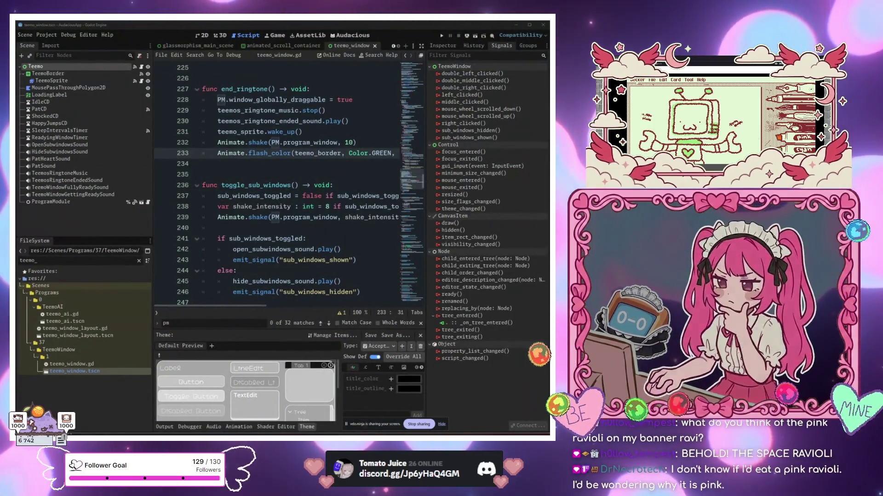
pyautogui.click(217, 239)
pyautogui.click(335, 250)
pyautogui.click(324, 215)
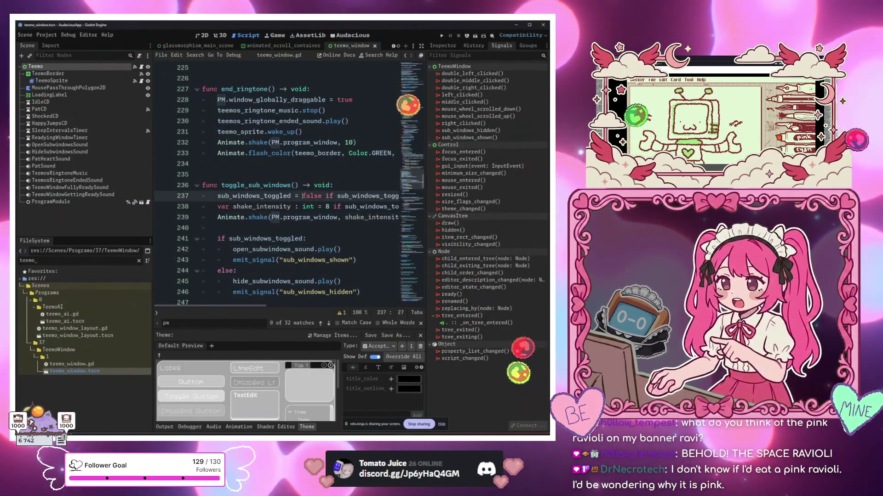
pyautogui.click(344, 196)
pyautogui.scroll(-4, 344, 197)
pyautogui.click(294, 228)
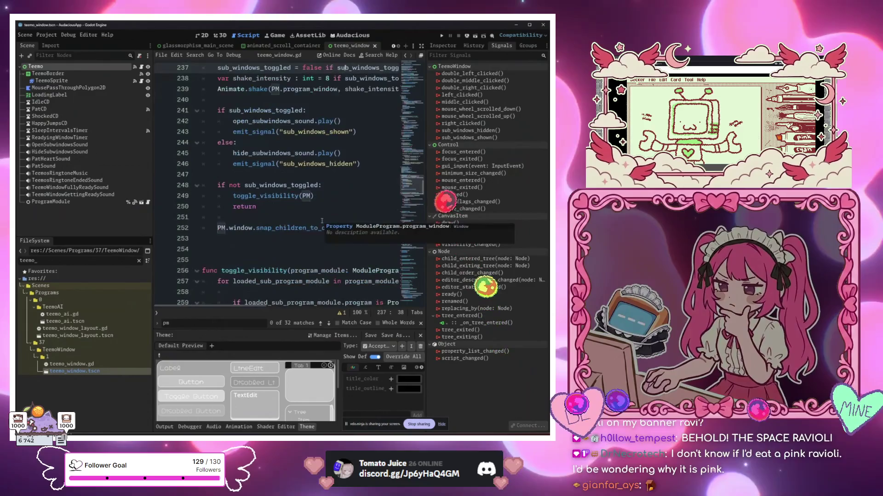
pyautogui.scroll(2, 313, 207)
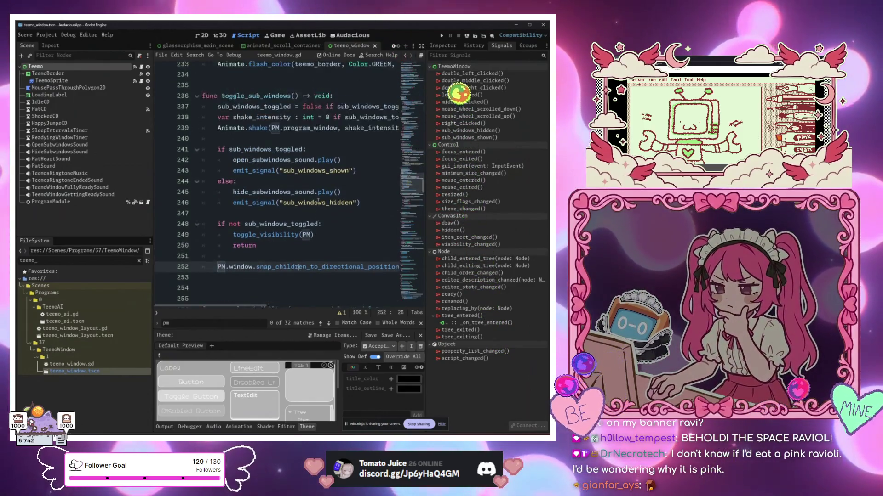
pyautogui.click(340, 195)
pyautogui.click(306, 175)
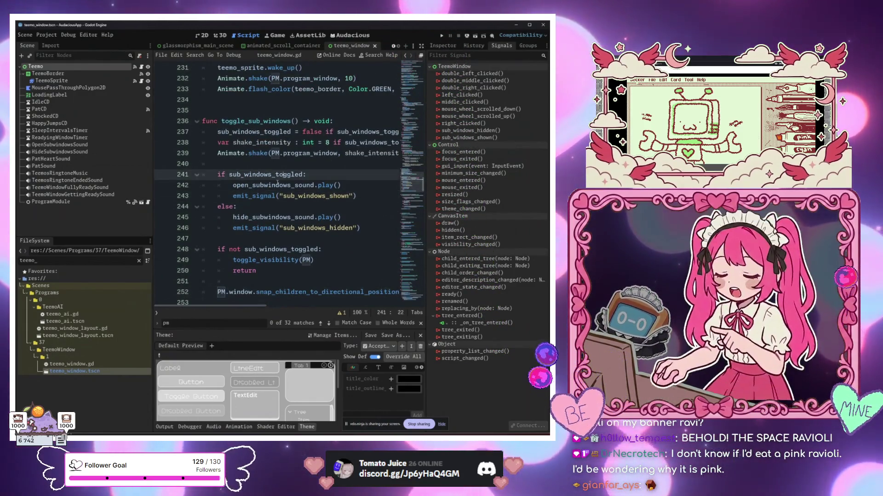
pyautogui.click(310, 164)
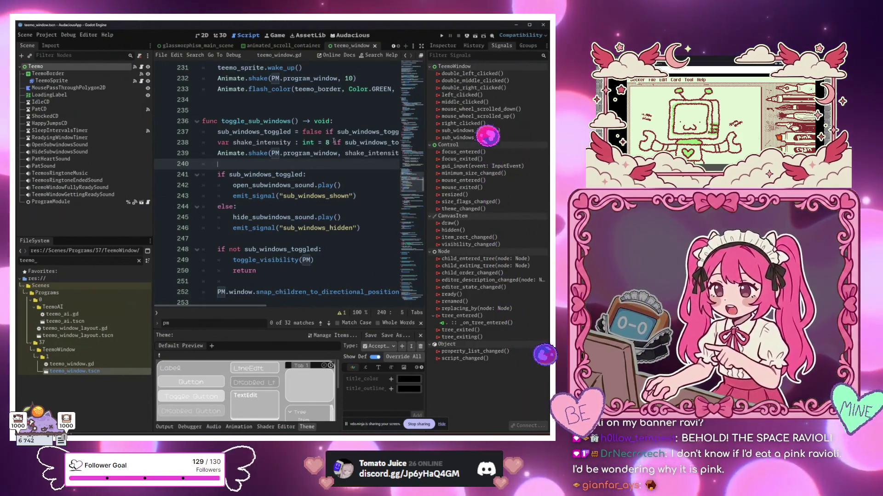
pyautogui.scroll(2, 316, 154)
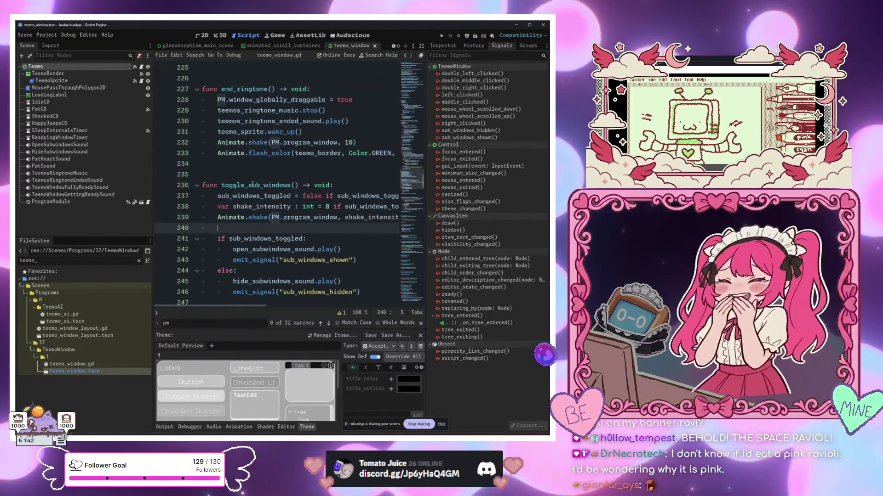
pyautogui.scroll(-2, 252, 193)
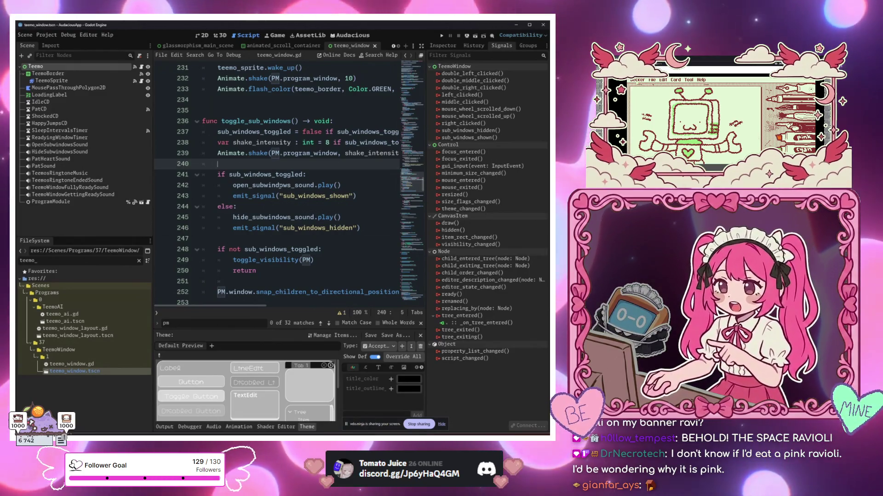
pyautogui.scroll(-1, 279, 185)
pyautogui.moveTo(217, 259)
pyautogui.mouseDown()
pyautogui.moveTo(395, 260)
pyautogui.moveTo(272, 260)
pyautogui.mouseUp()
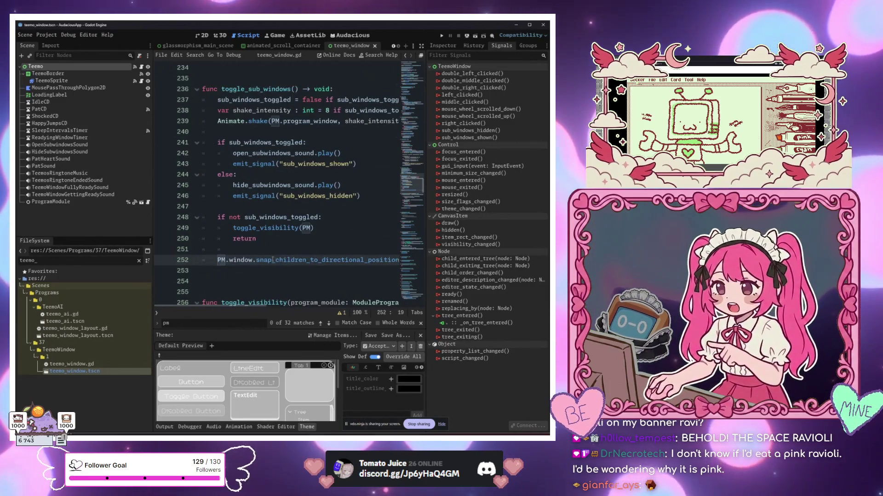
pyautogui.click(272, 261)
pyautogui.scroll(-2, 272, 261)
pyautogui.scroll(1, 269, 223)
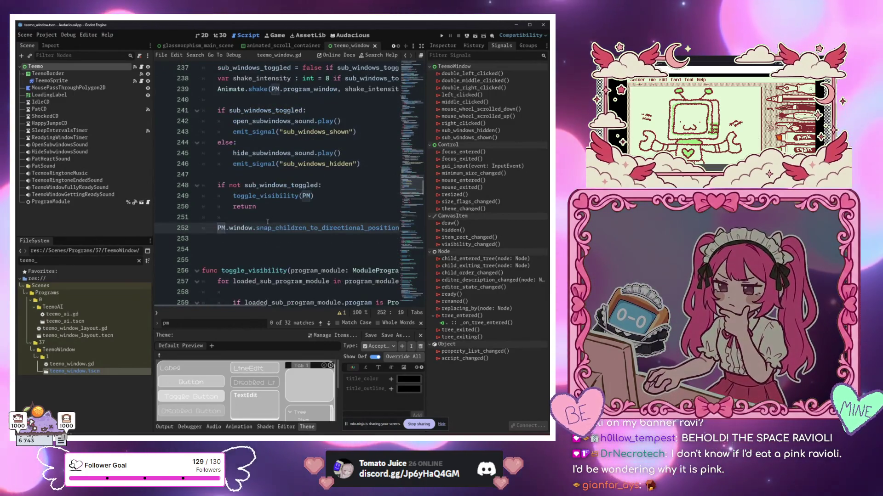
pyautogui.click(277, 197)
pyautogui.keyDown('ctrl'); pyautogui.click(274, 199); pyautogui.keyUp('ctrl')
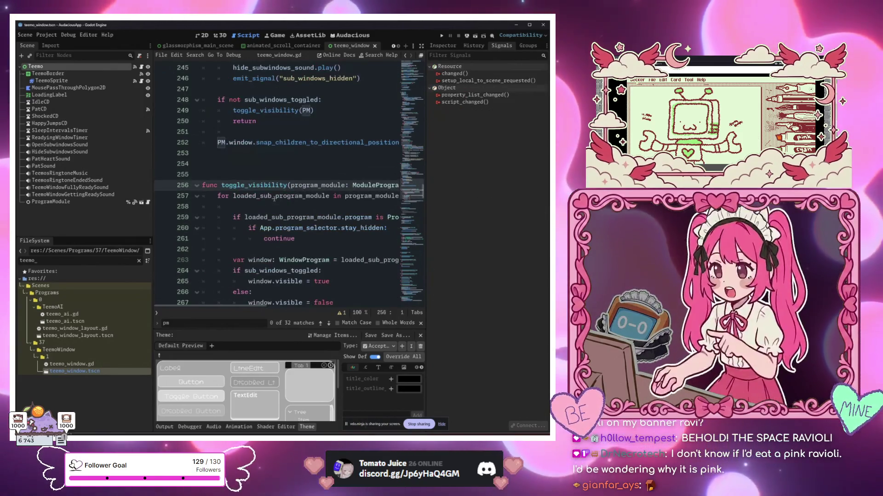
pyautogui.moveTo(306, 196); pyautogui.dragTo(321, 203)
pyautogui.click(297, 239)
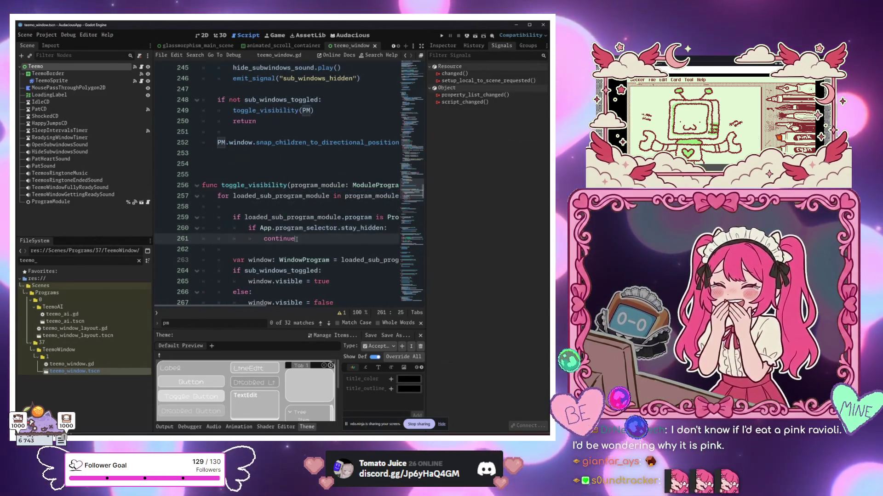
pyautogui.scroll(-2, 297, 239)
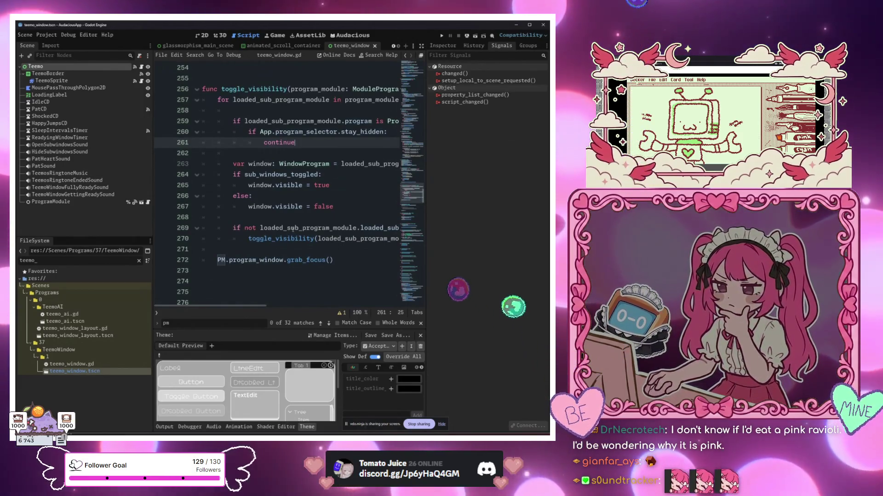
pyautogui.click(355, 171)
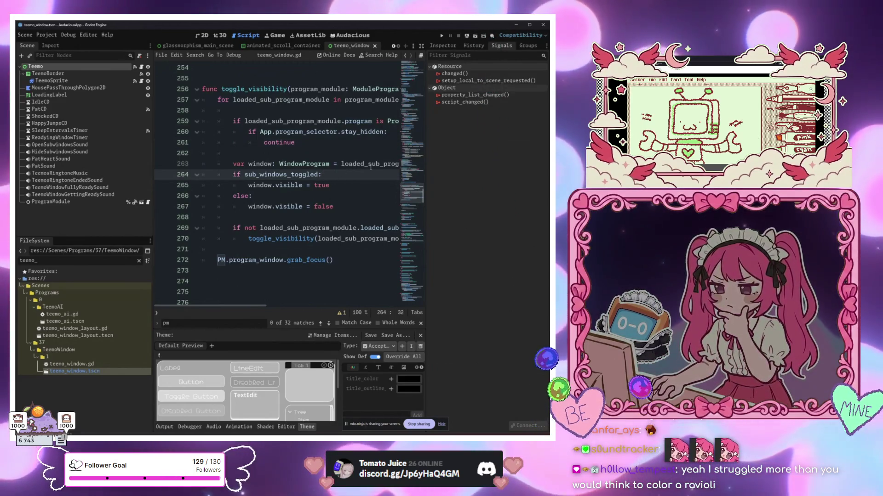
pyautogui.hscroll(5, 350, 170)
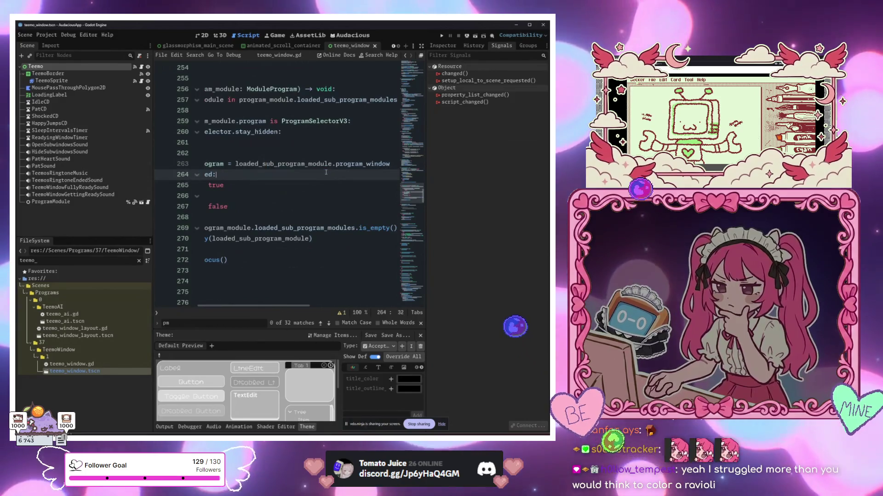
pyautogui.moveTo(278, 164); pyautogui.dragTo(198, 170)
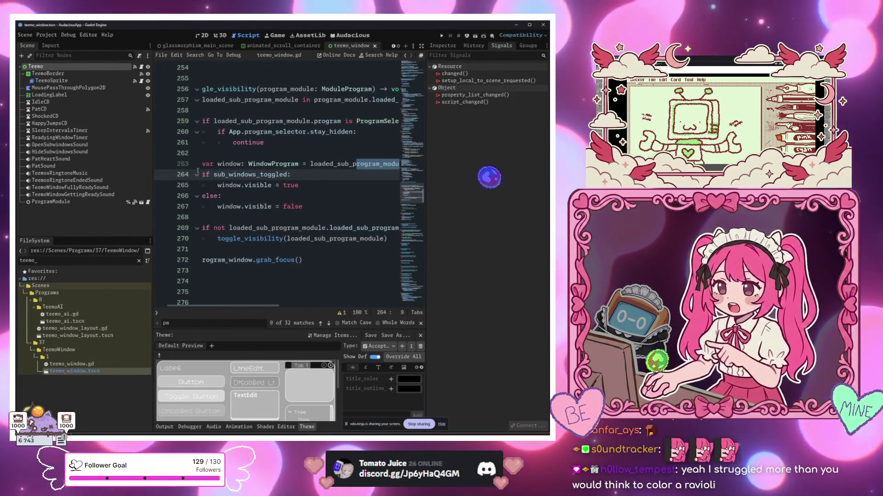
pyautogui.press('End')
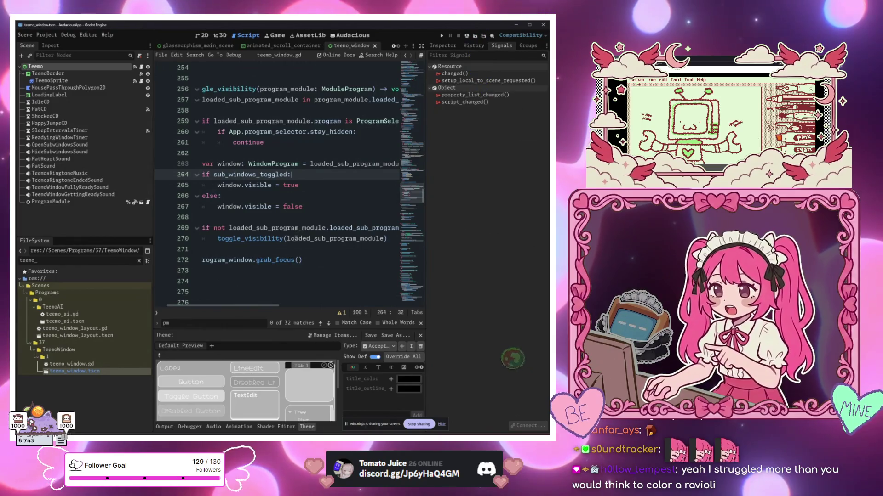
pyautogui.moveTo(299, 239); pyautogui.dragTo(212, 240)
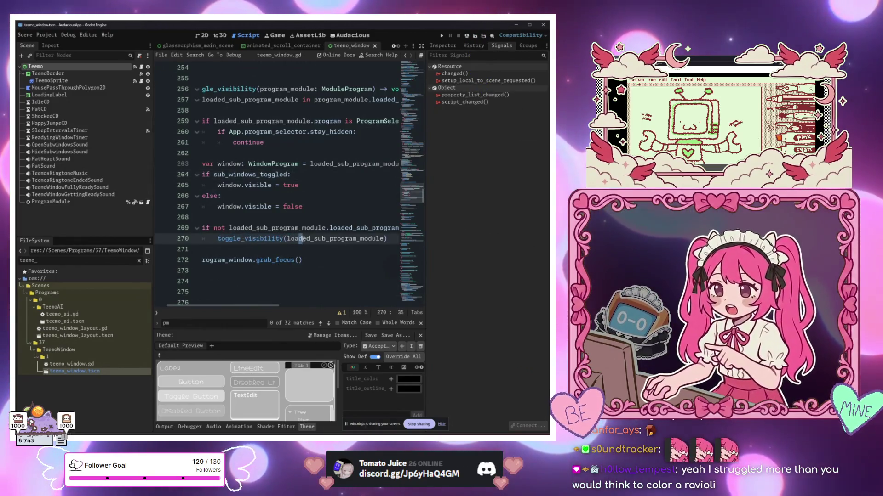
pyautogui.press('Up')
pyautogui.press('Up')
pyautogui.press('Up')
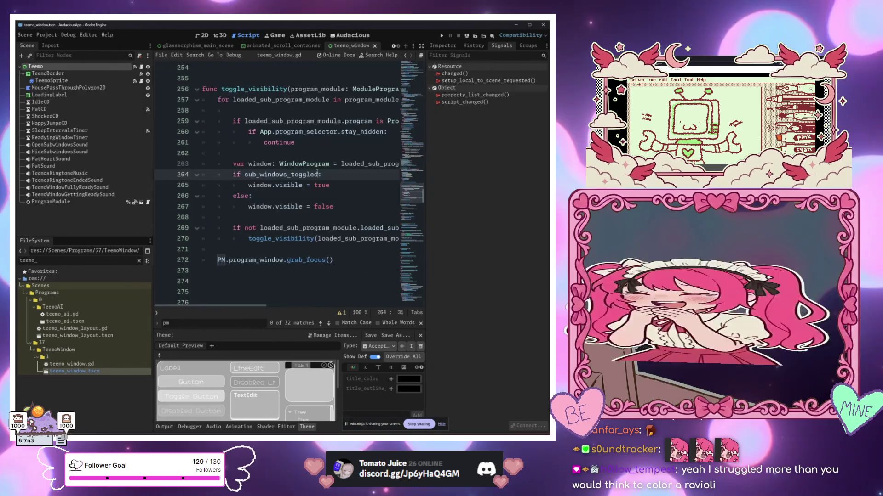
pyautogui.scroll(4, 309, 186)
pyautogui.scroll(2, 309, 186)
pyautogui.click(305, 237)
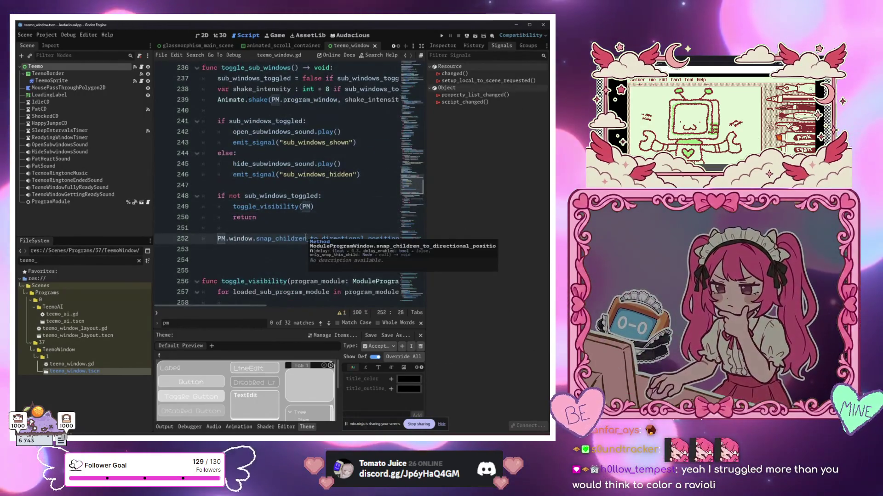
# - Scroll through teemo_window.gd to the instantiate_sub_program call in _ready, checking the nearby lines
pyautogui.scroll(1, 272, 251)
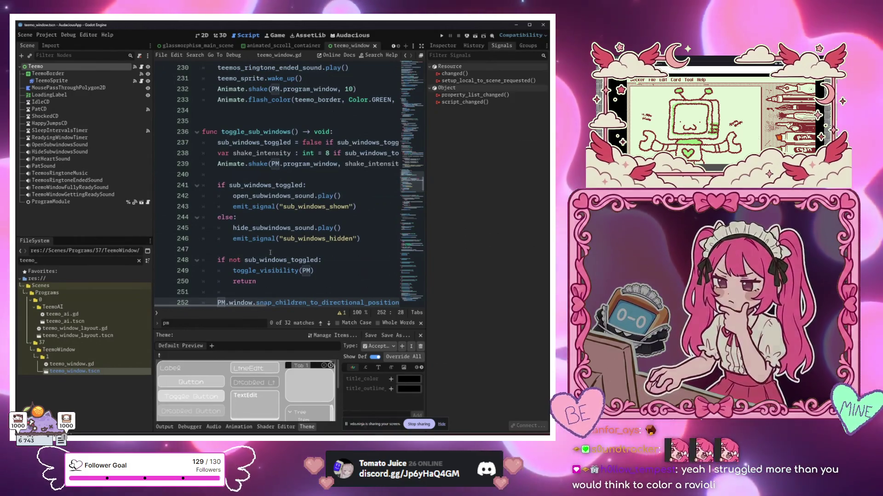
pyautogui.scroll(2, 270, 253)
pyautogui.scroll(5, 270, 252)
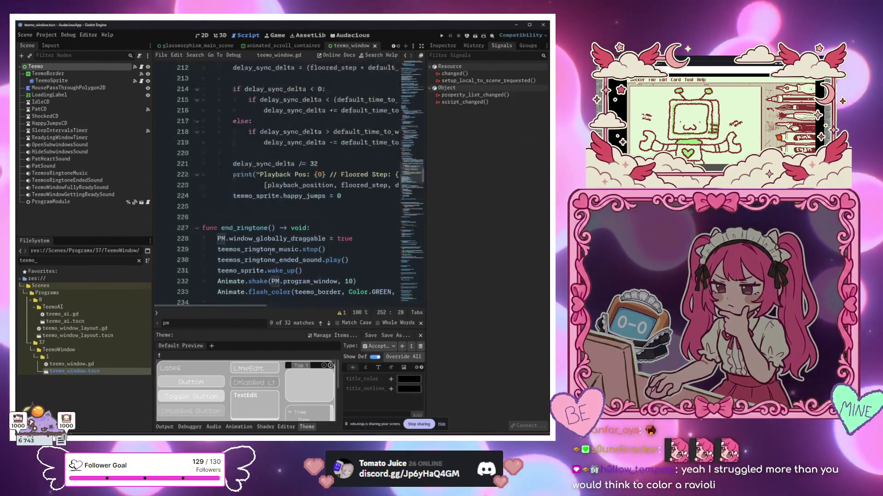
pyautogui.scroll(-18, 271, 249)
pyautogui.scroll(-1, 270, 248)
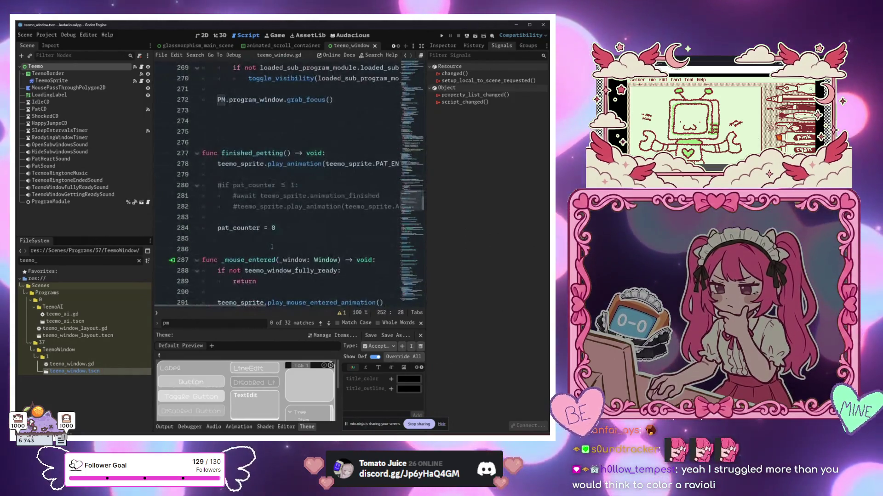
pyautogui.scroll(-5, 286, 244)
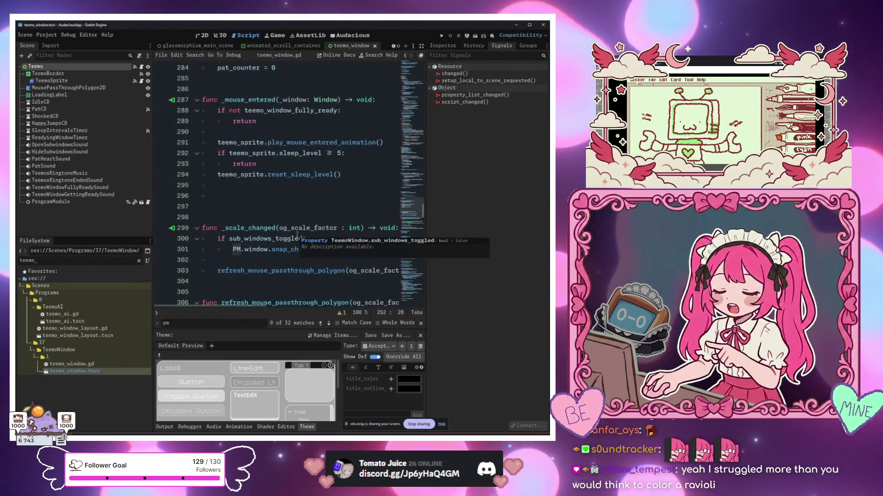
pyautogui.scroll(-8, 298, 236)
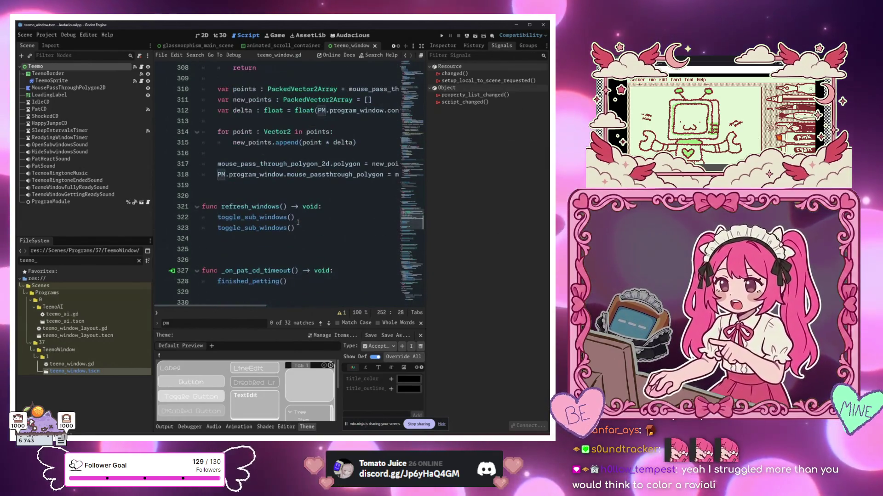
pyautogui.scroll(-3, 297, 222)
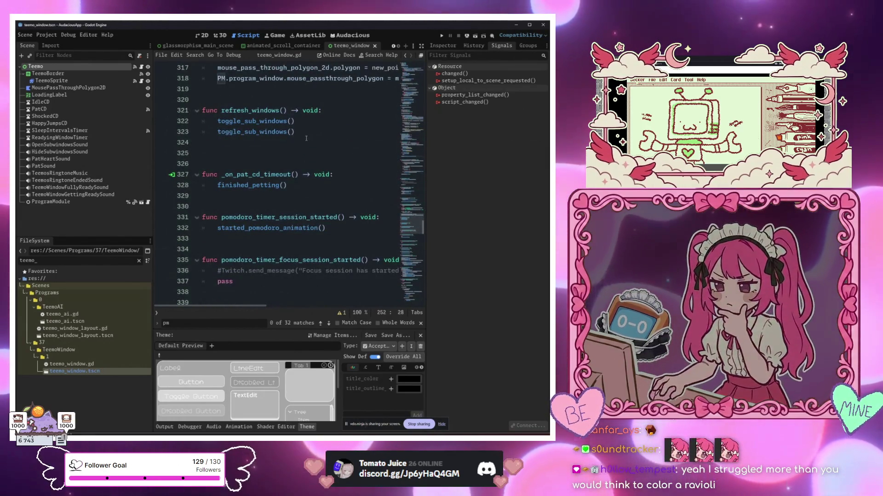
pyautogui.scroll(-2, 307, 136)
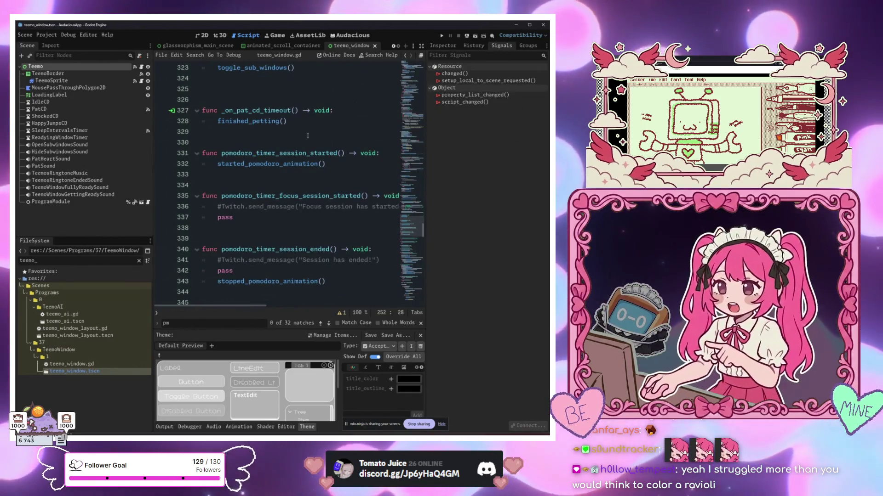
pyautogui.scroll(-6, 309, 134)
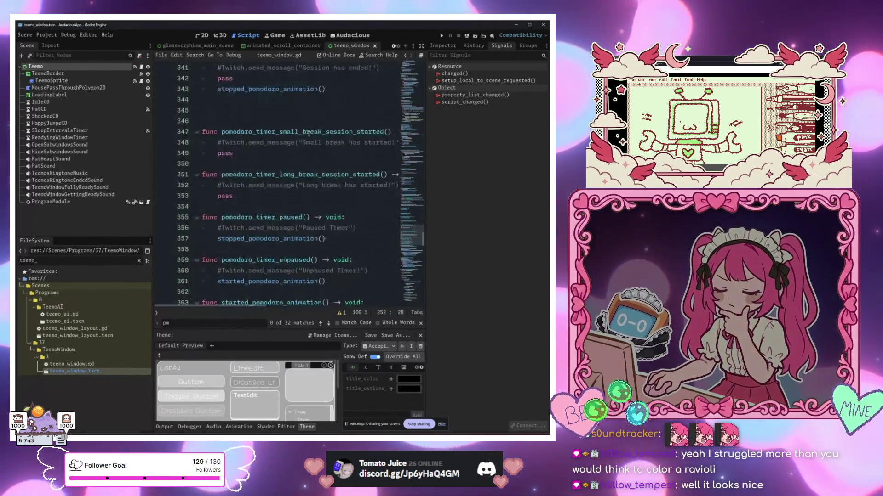
pyautogui.scroll(-6, 307, 133)
pyautogui.scroll(-5, 308, 133)
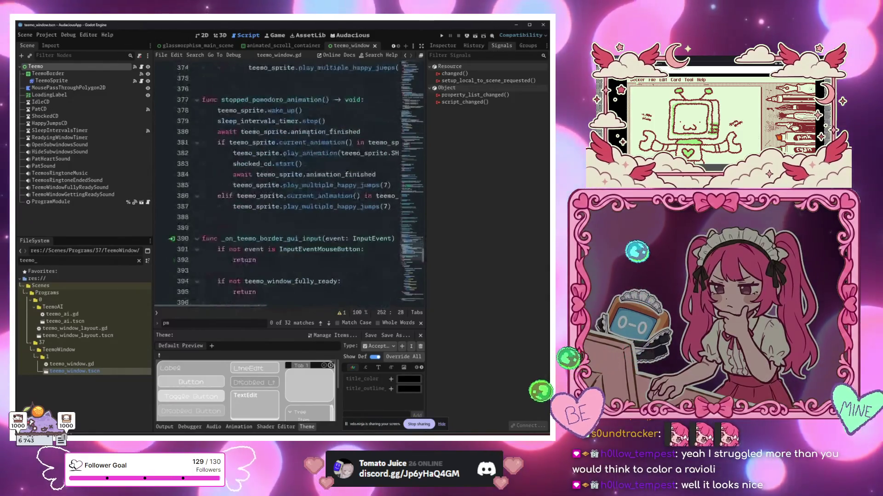
pyautogui.scroll(-5, 309, 132)
pyautogui.scroll(-4, 309, 132)
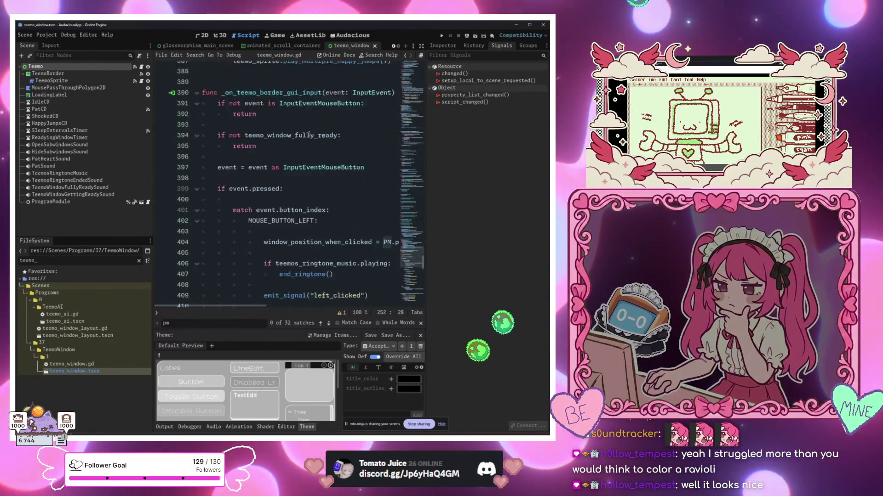
pyautogui.scroll(-7, 308, 133)
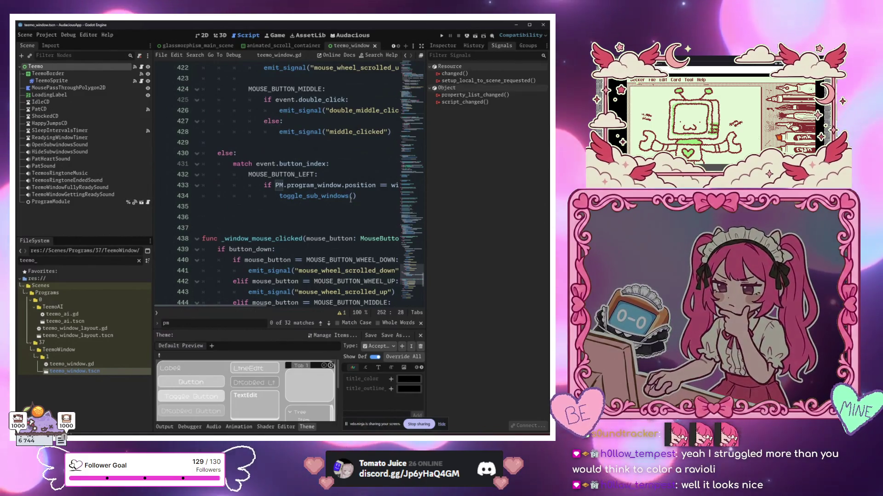
pyautogui.click(360, 197)
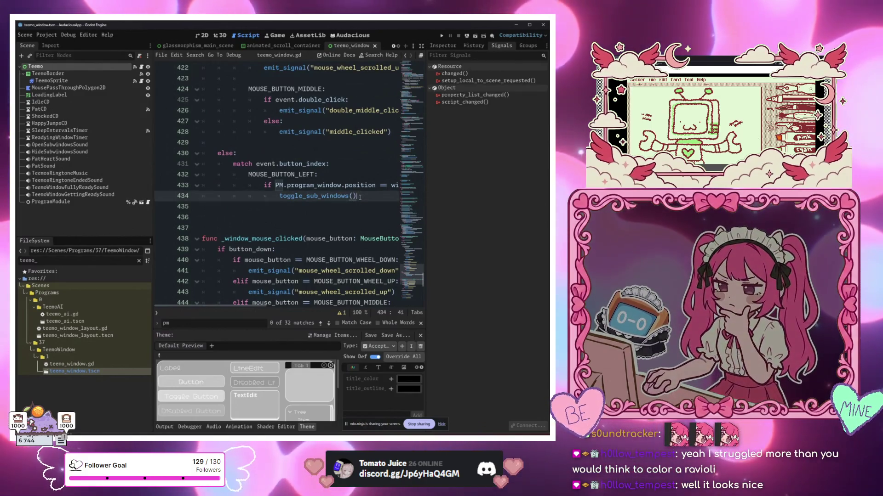
pyautogui.moveTo(375, 185); pyautogui.dragTo(399, 185)
pyautogui.moveTo(342, 192)
pyautogui.mouseDown()
pyautogui.moveTo(405, 185)
pyautogui.moveTo(207, 186)
pyautogui.mouseUp()
pyautogui.click(313, 195)
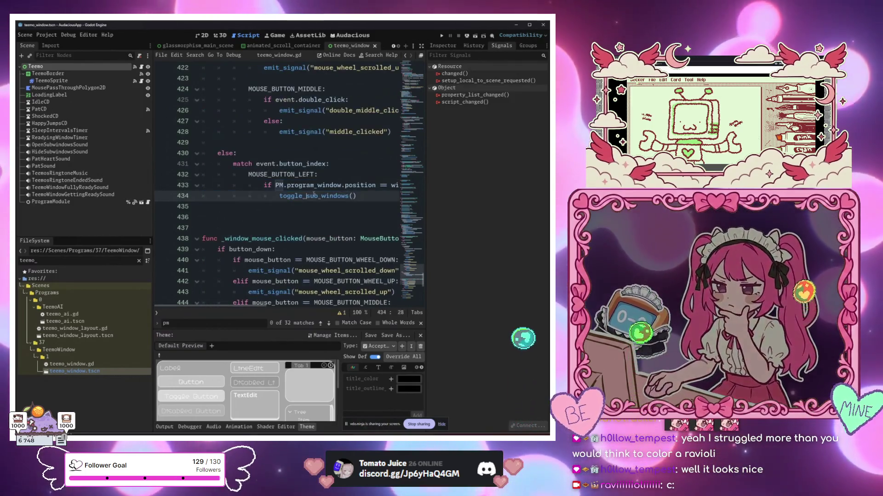
pyautogui.moveTo(409, 276); pyautogui.dragTo(403, 91)
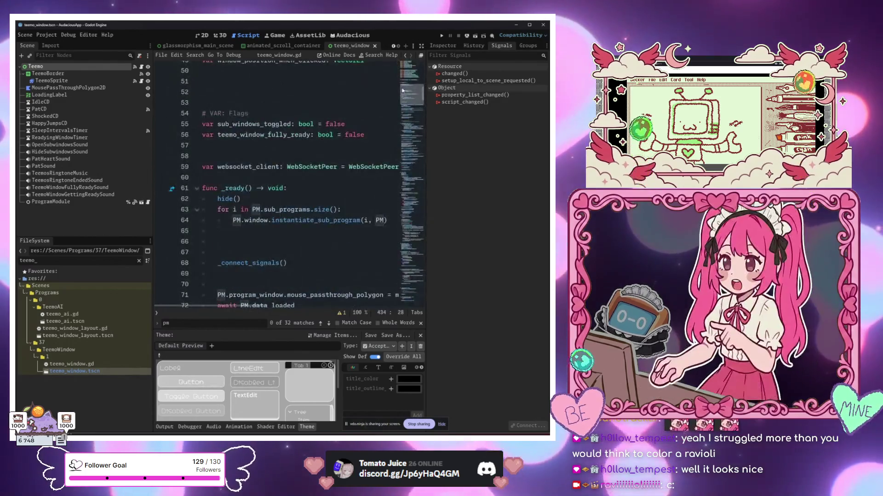
pyautogui.click(313, 221)
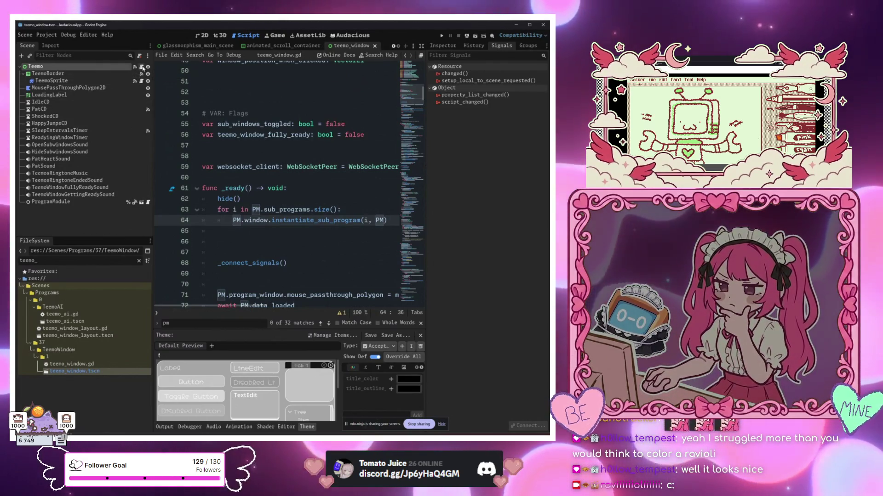
# - Cycle through the open scene tabs to reach the streamer_app scene and its script
pyautogui.moveTo(264, 51)
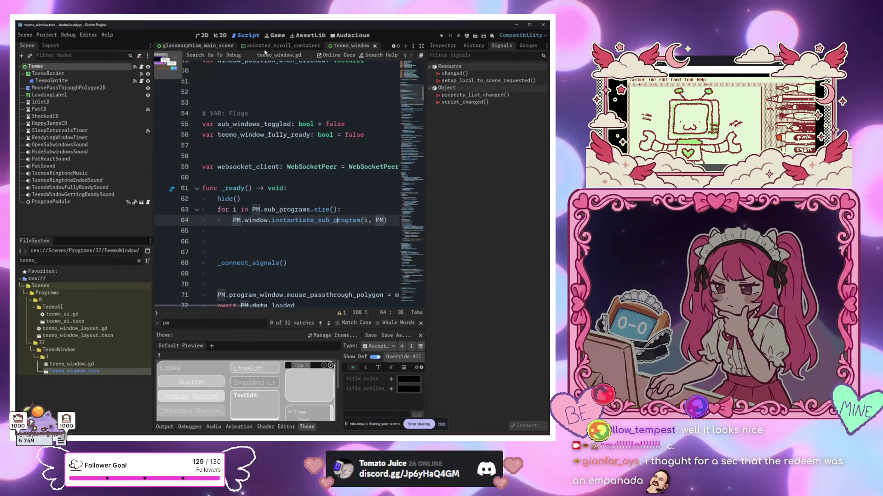
pyautogui.hotkey('ctrl', 'Tab')
pyautogui.click(363, 47)
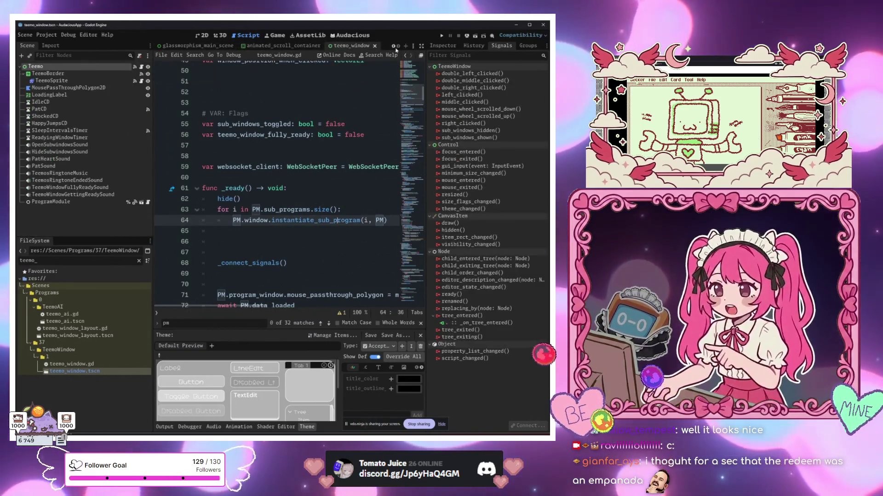
pyautogui.hotkey('ctrl', 'Tab')
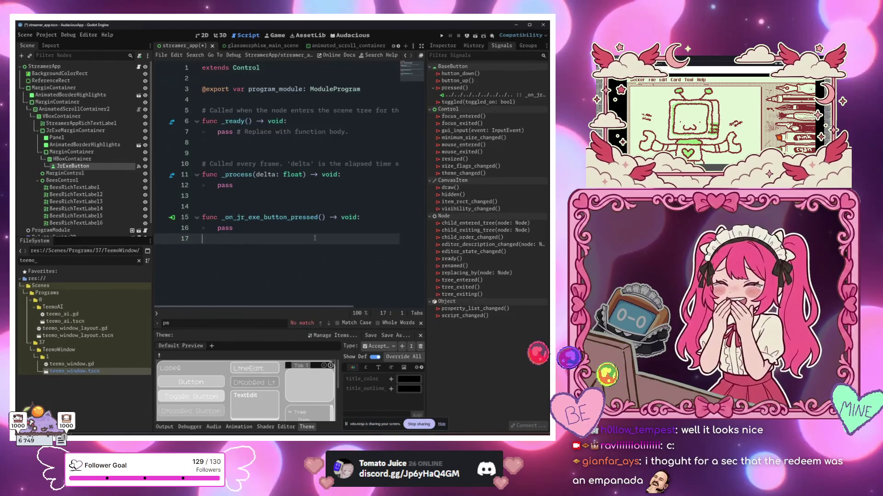
# - Add blank lines below _ready in streamer_app.gd, trying and then removing a func line
pyautogui.click(292, 197)
pyautogui.click(272, 164)
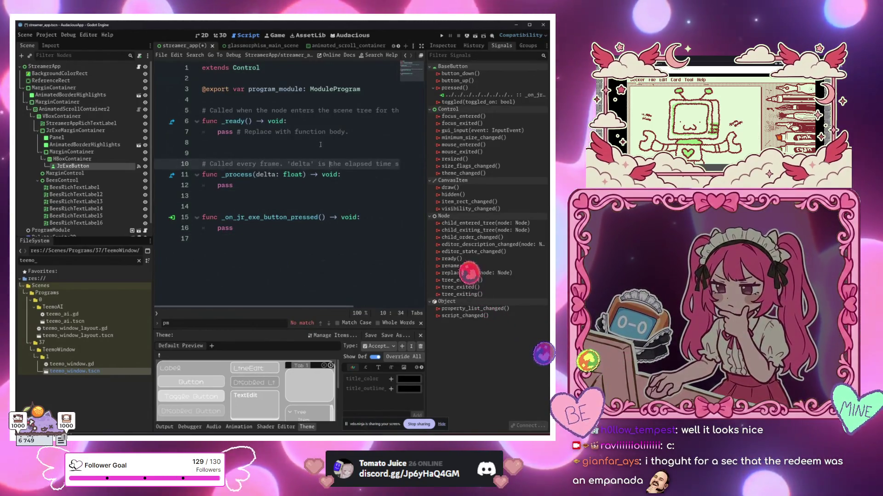
pyautogui.click(344, 132)
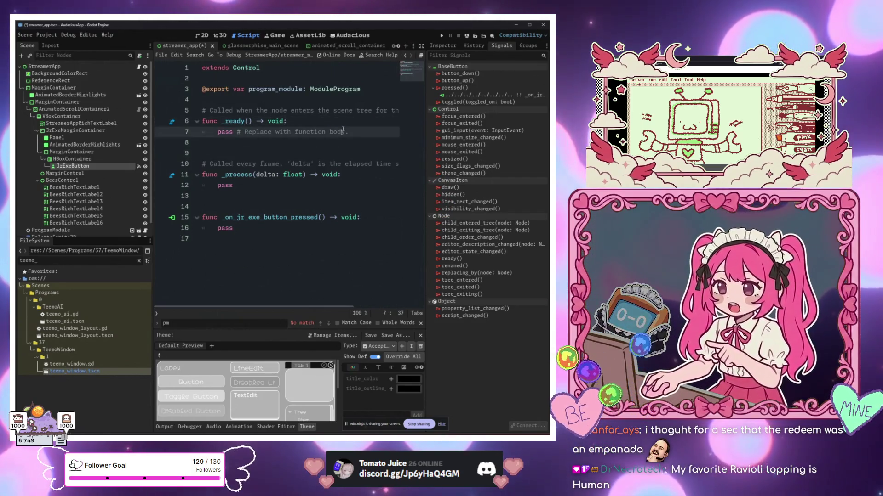
pyautogui.moveTo(349, 132); pyautogui.dragTo(222, 133)
pyautogui.click(238, 147)
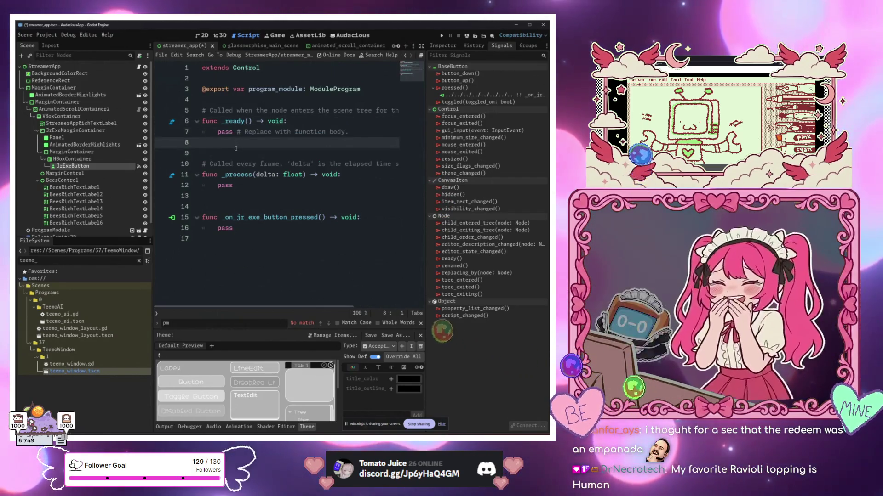
pyautogui.press('Return')
pyautogui.press('Return')
pyautogui.press('Return')
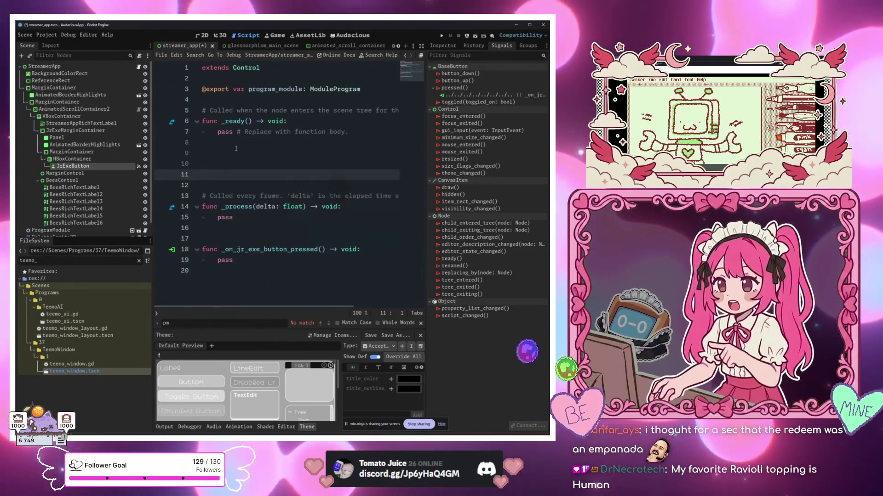
pyautogui.write('func')
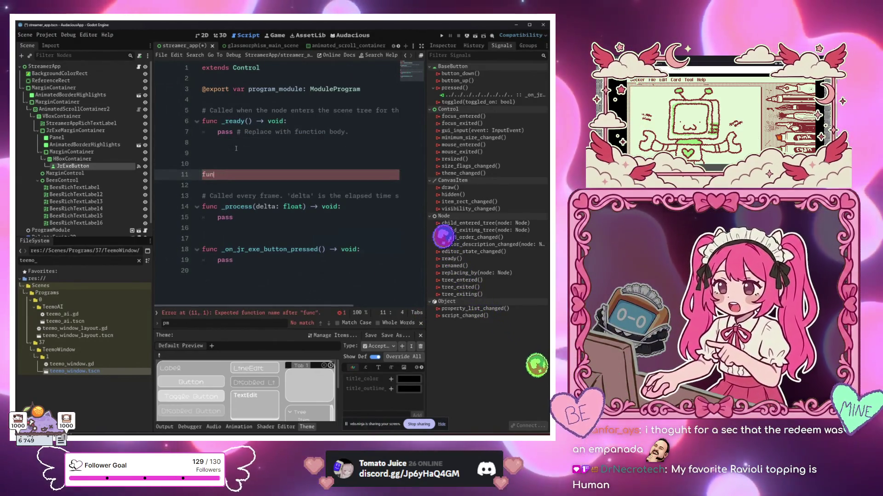
pyautogui.press('BackSpace')
pyautogui.press('BackSpace')
pyautogui.press('BackSpace')
# - Replace the handler's pass with program_module.window.instantiate_sub_program(0, ) using autocomplete
pyautogui.click(267, 238)
pyautogui.press('BackSpace')
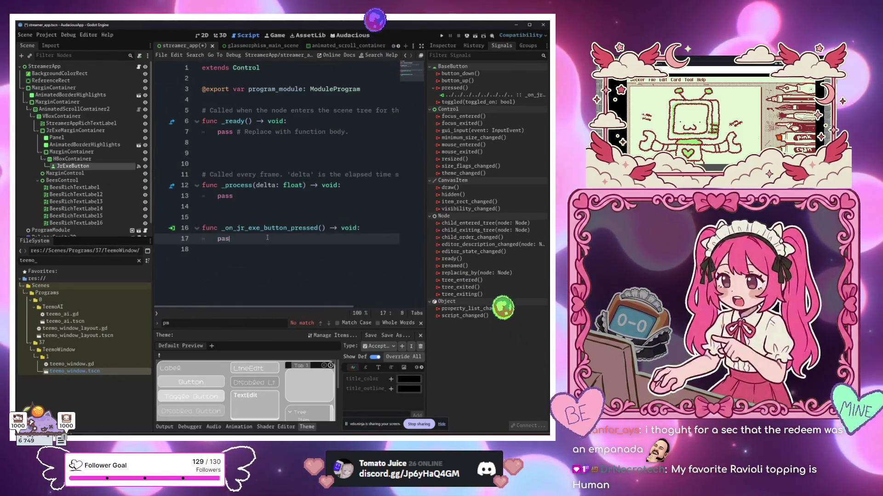
pyautogui.press('BackSpace')
pyautogui.press('BackSpace')
pyautogui.press('BackSpace')
pyautogui.write('program_module.')
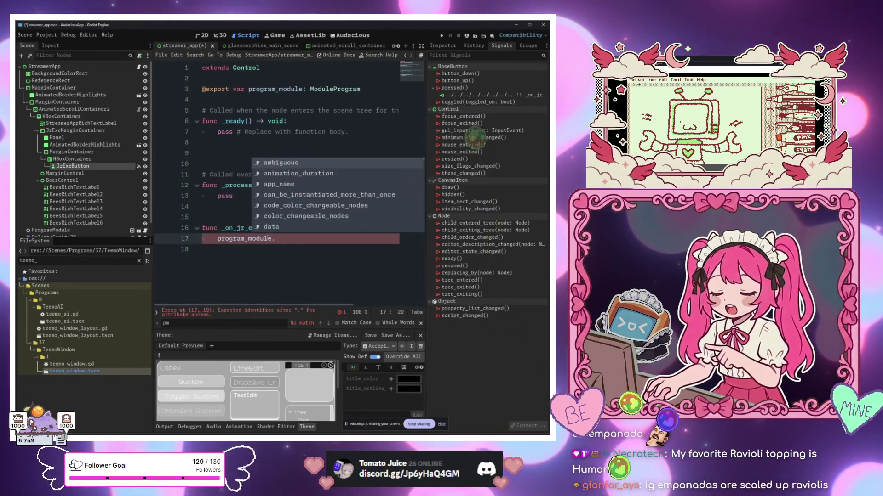
pyautogui.write('window.in')
pyautogui.press('Return')
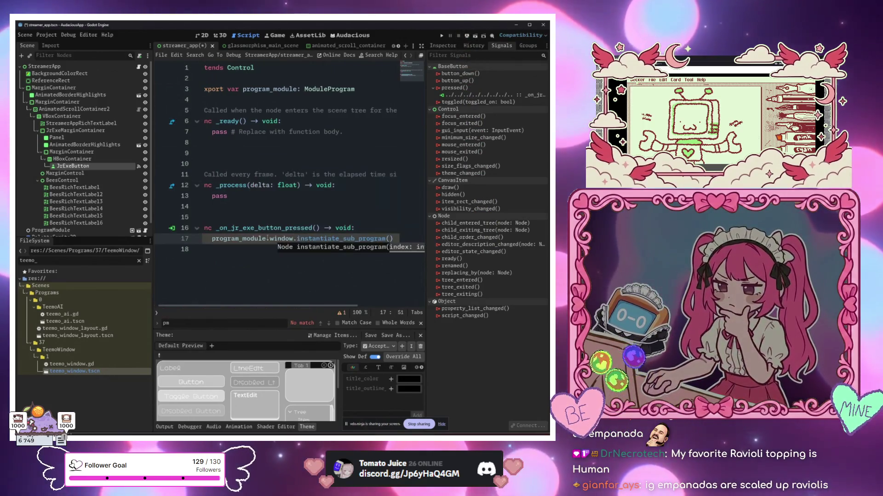
pyautogui.write(',')
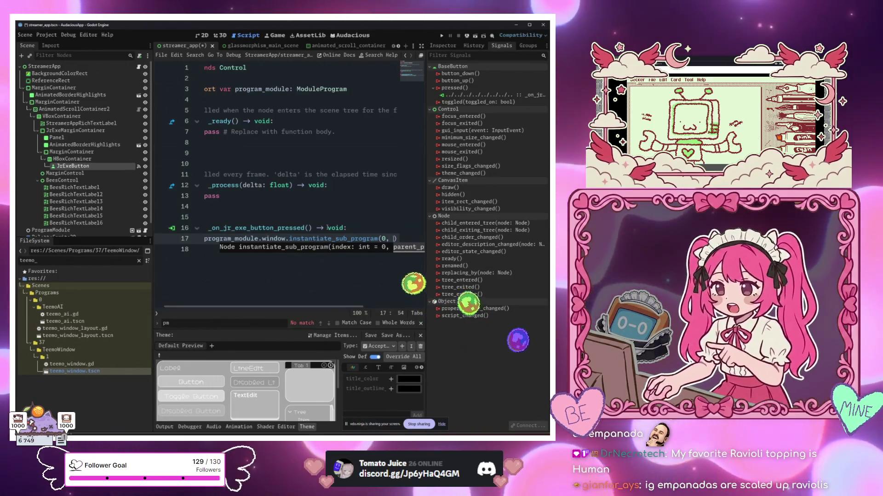
pyautogui.click(387, 238)
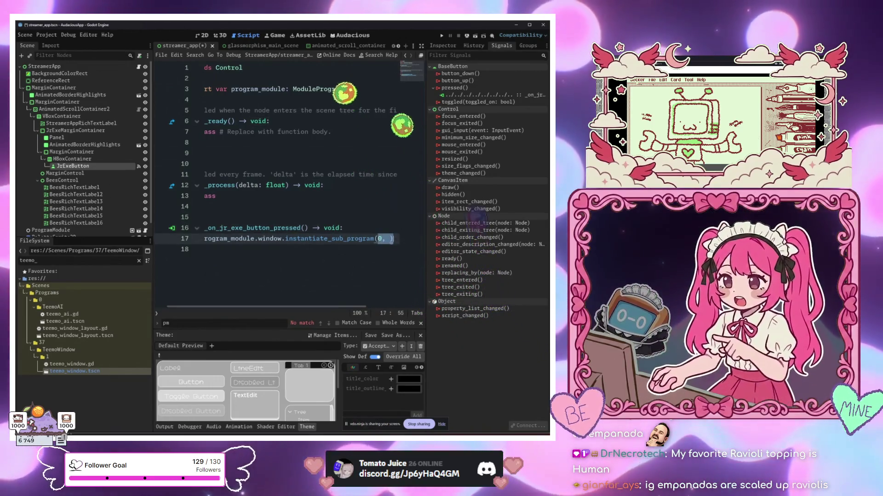
pyautogui.click(392, 239)
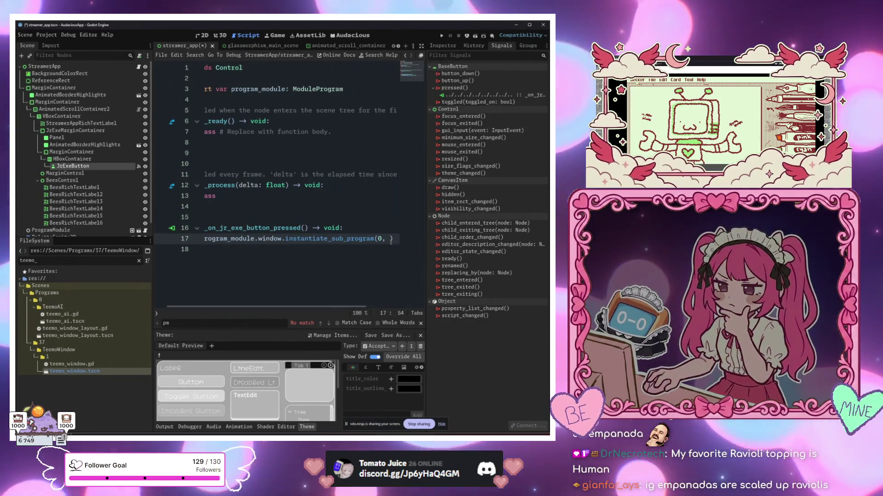
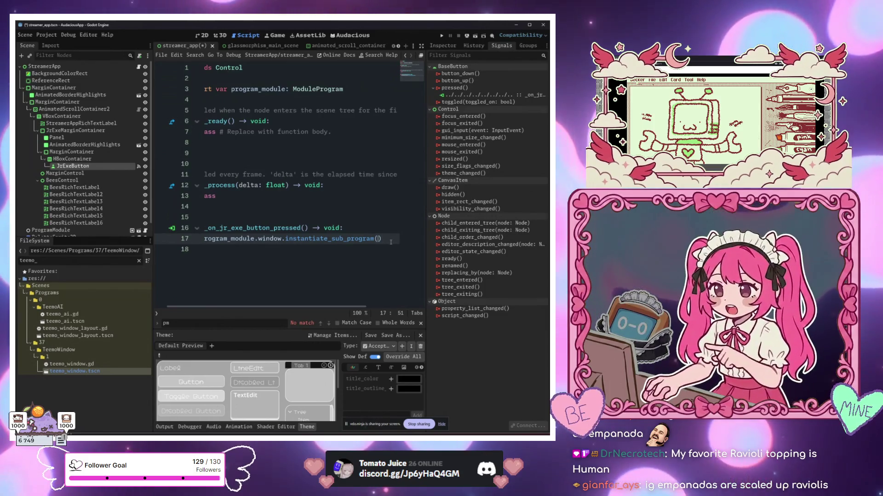
# - Finish line 17 as instantiate_sub_program(0, program_module) without the stray comma, then save and run
pyautogui.write('0, ')
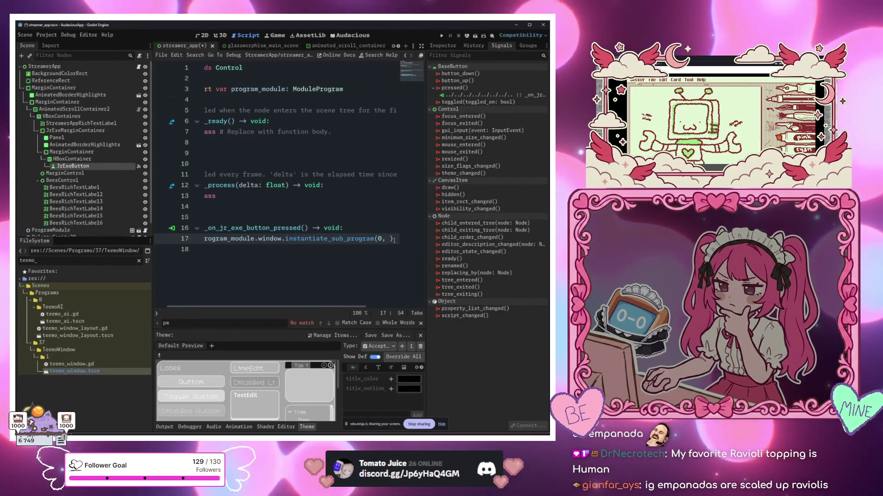
pyautogui.write('program_module,')
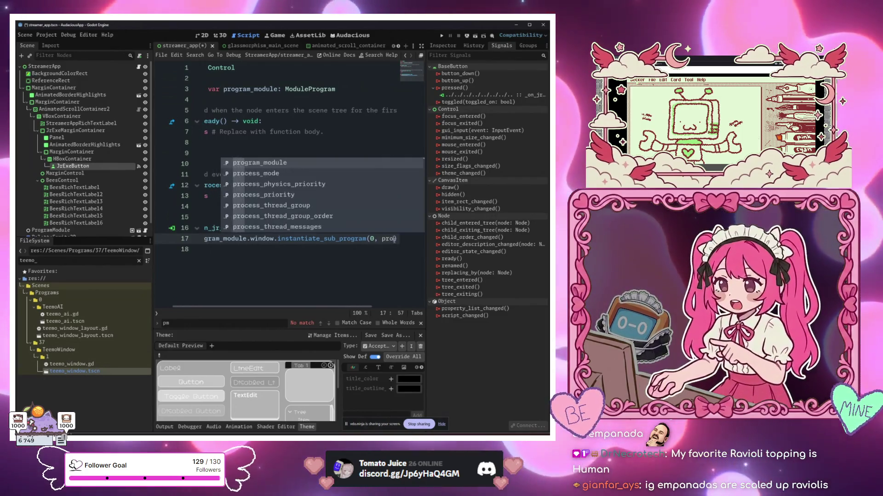
pyautogui.press('BackSpace')
pyautogui.press('BackSpace')
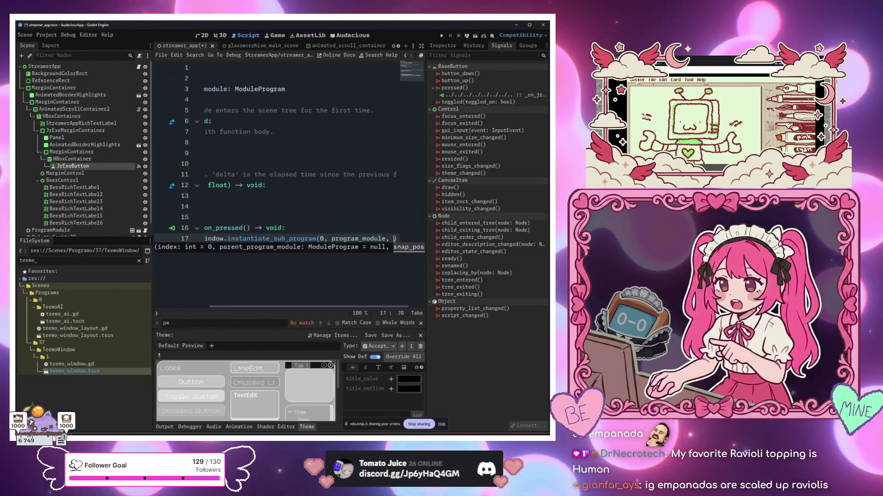
pyautogui.click(404, 232)
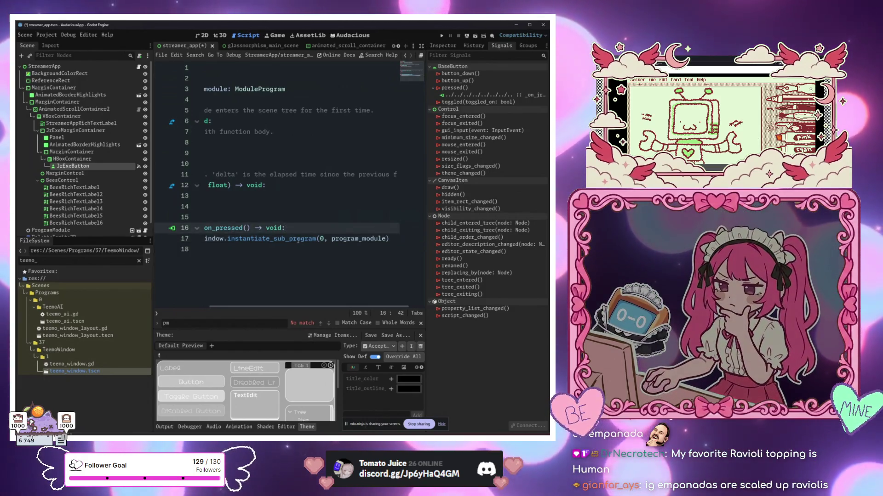
pyautogui.moveTo(298, 240)
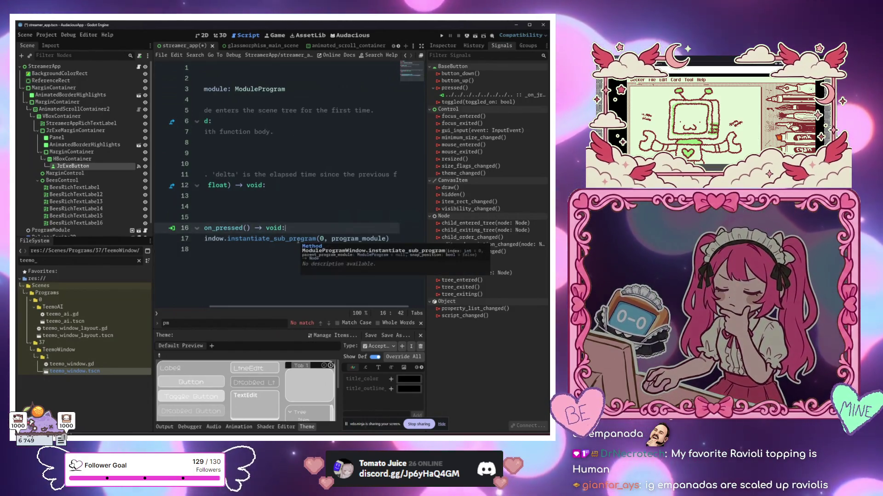
pyautogui.click(321, 188)
pyautogui.hotkey('ctrl', 's')
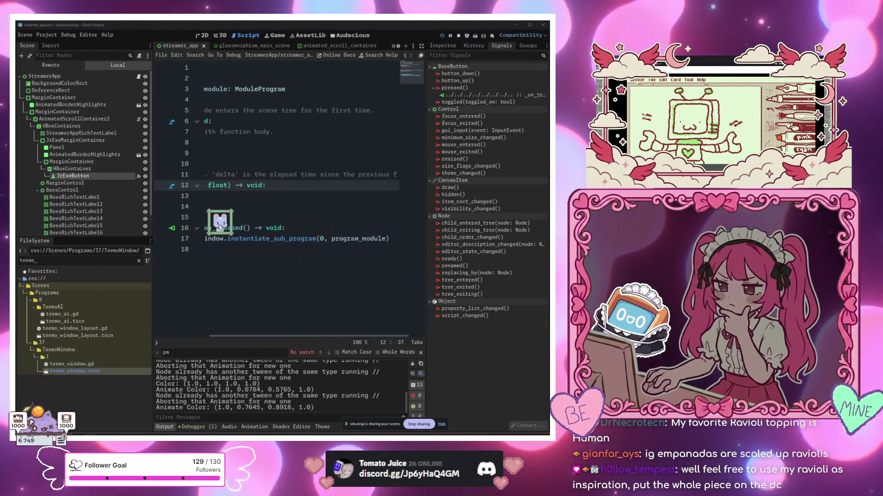
# - Open the Color Changer app from Customization in the Program Selector and choose the Teemo Window
pyautogui.click(392, 192)
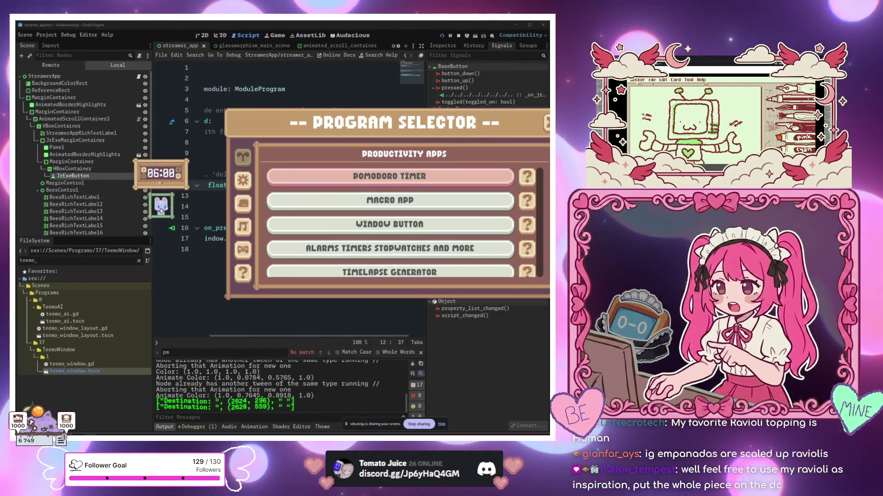
pyautogui.scroll(-1, 341, 206)
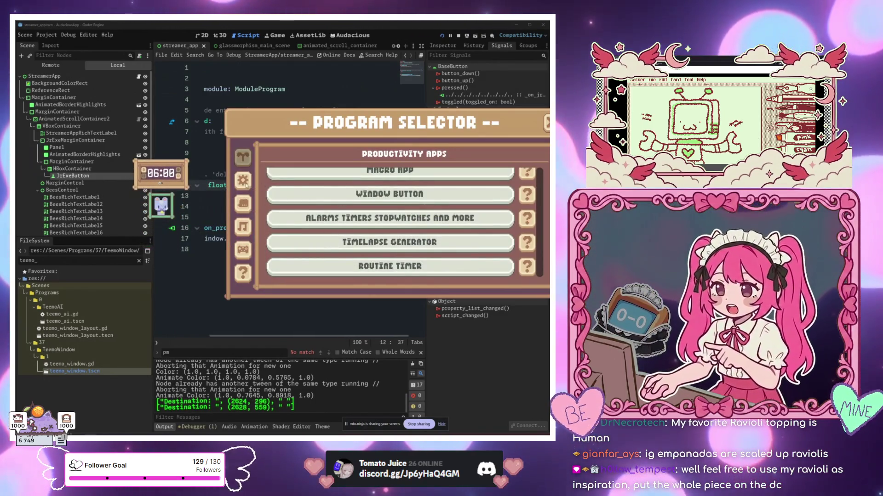
pyautogui.click(242, 180)
pyautogui.click(392, 179)
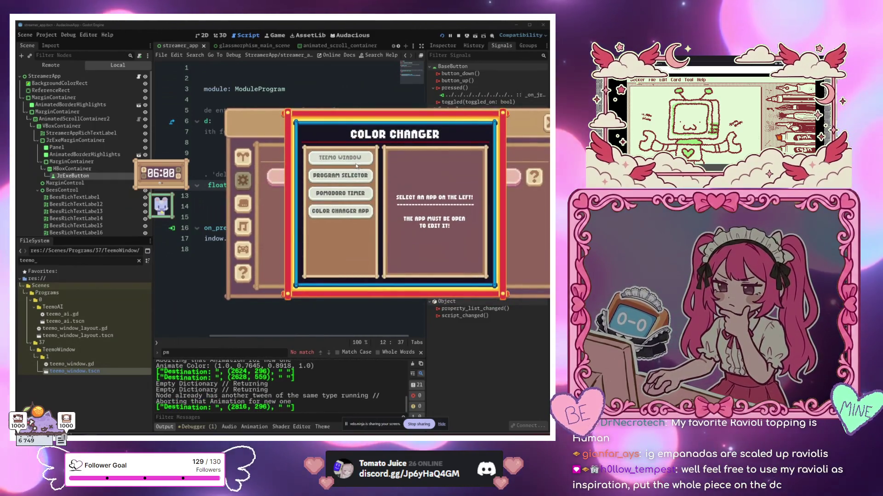
pyautogui.click(355, 163)
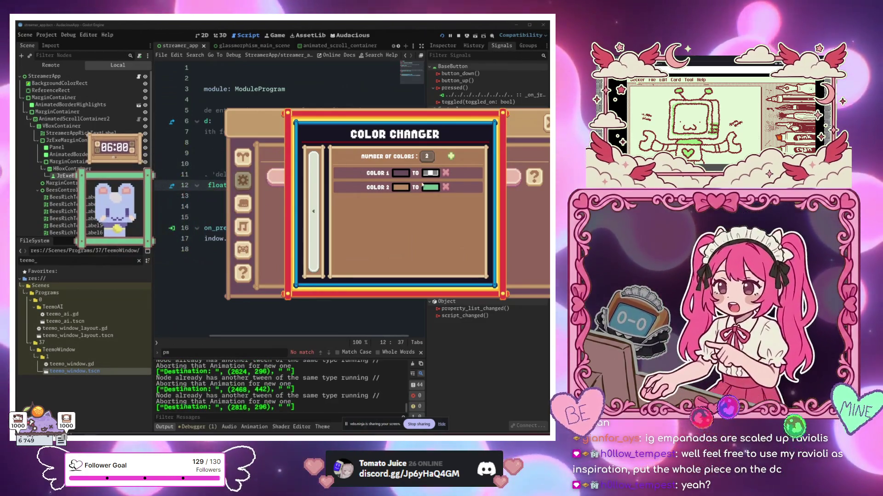
# - Remove the existing colour rules, add one fresh rule and set its source colour
pyautogui.click(446, 173)
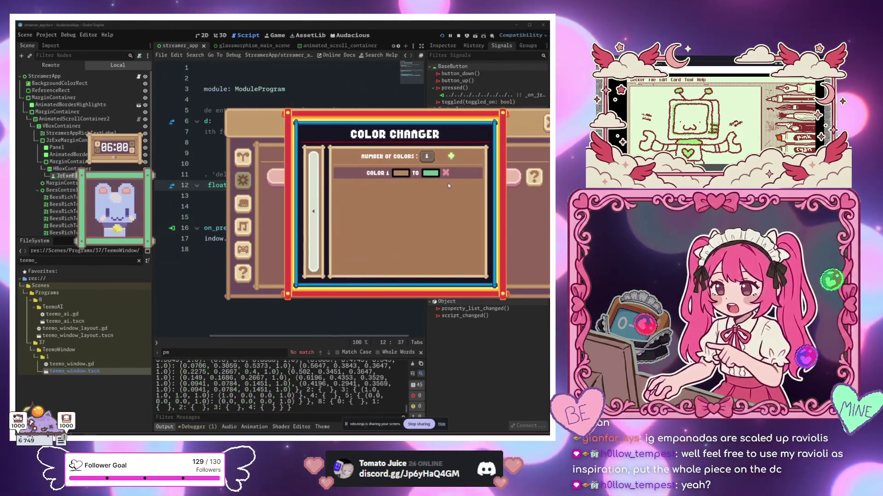
pyautogui.click(446, 174)
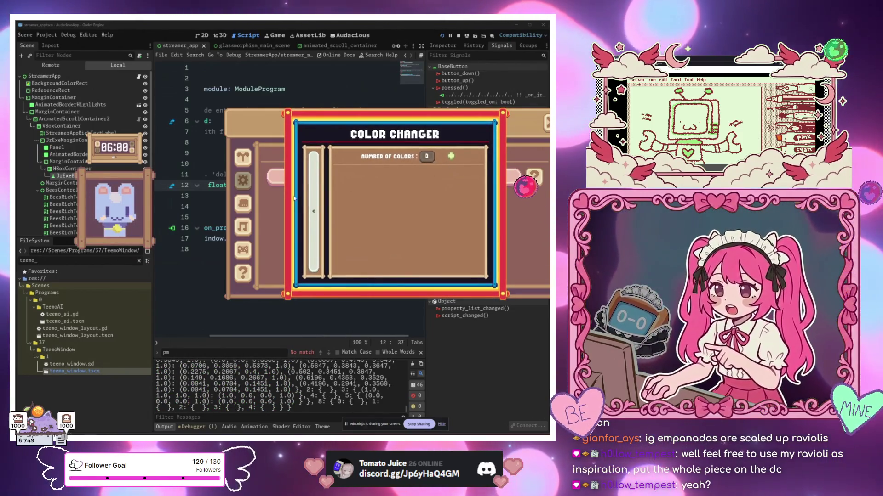
pyautogui.click(427, 177)
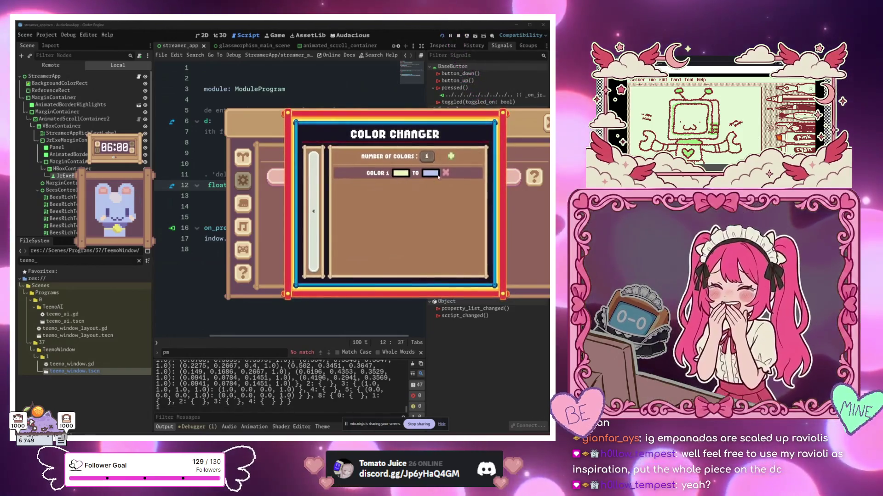
pyautogui.click(446, 174)
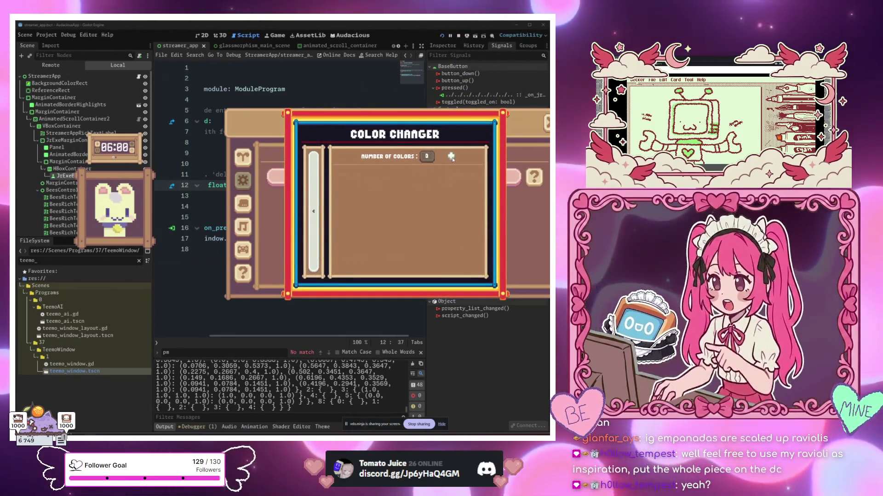
pyautogui.click(450, 158)
pyautogui.click(405, 175)
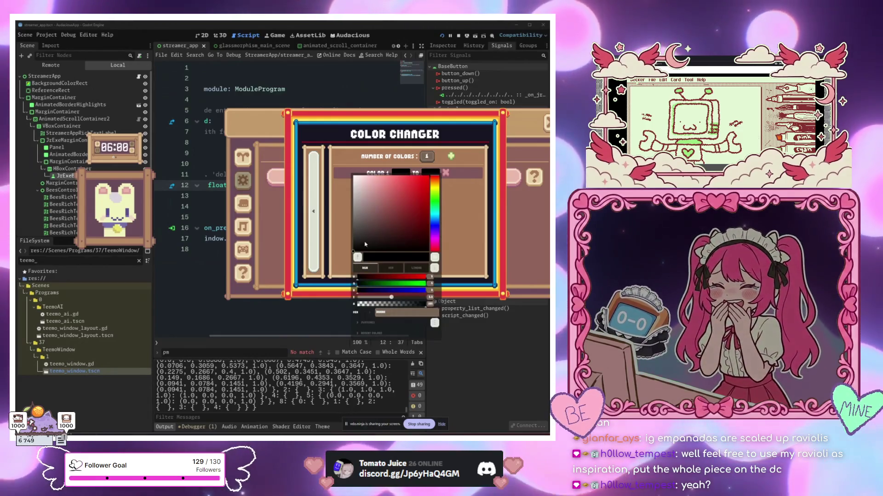
pyautogui.click(117, 211)
pyautogui.click(117, 211)
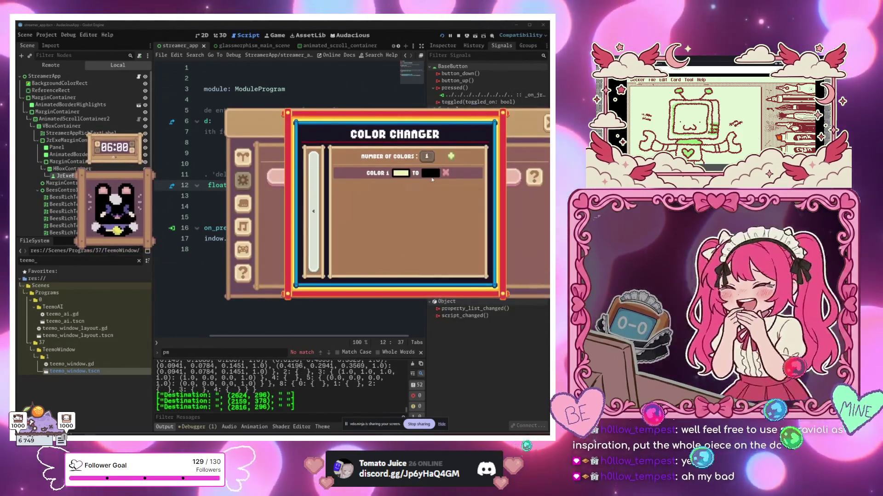
# - Set the rule's target colour to pale green
pyautogui.click(430, 173)
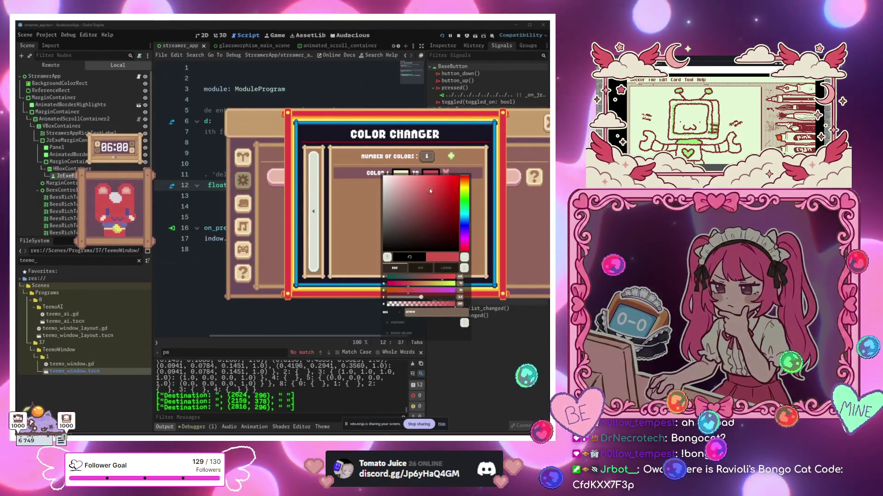
pyautogui.click(414, 182)
pyautogui.click(466, 213)
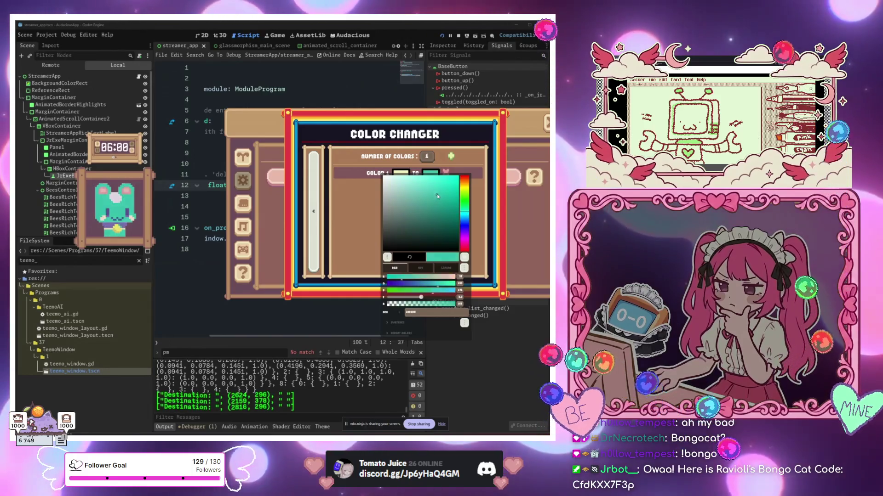
pyautogui.click(451, 187)
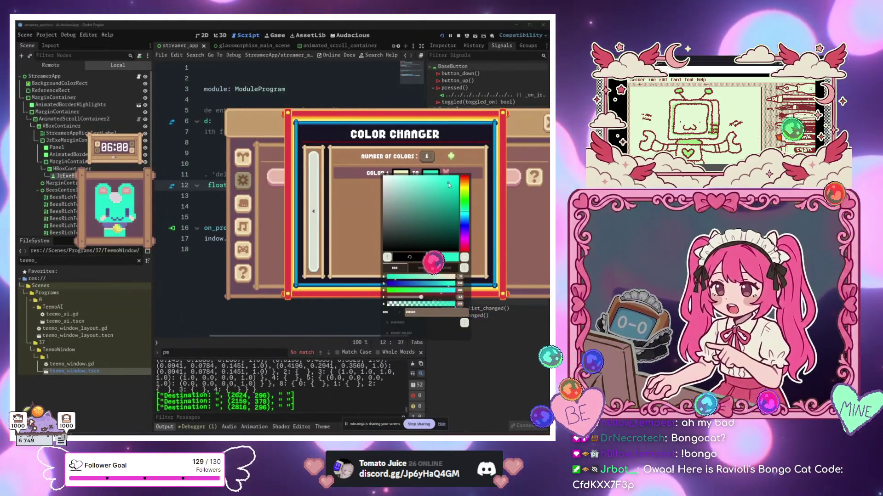
pyautogui.click(398, 178)
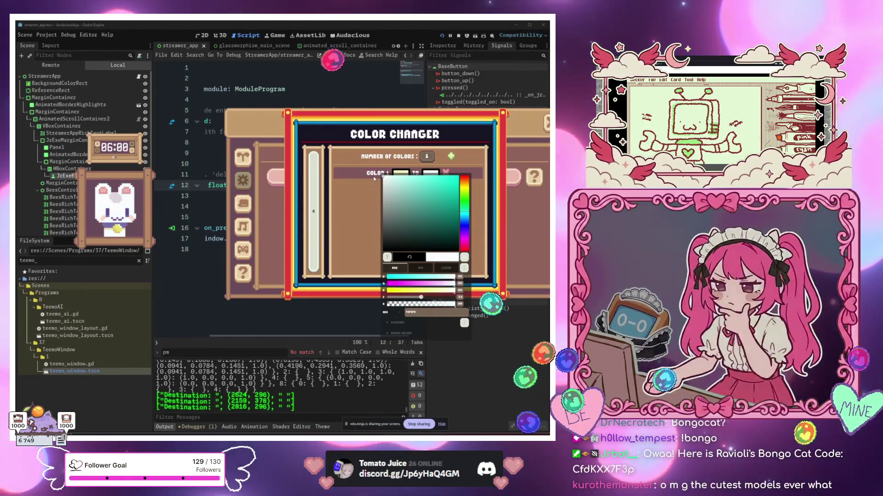
pyautogui.click(381, 227)
pyautogui.click(404, 215)
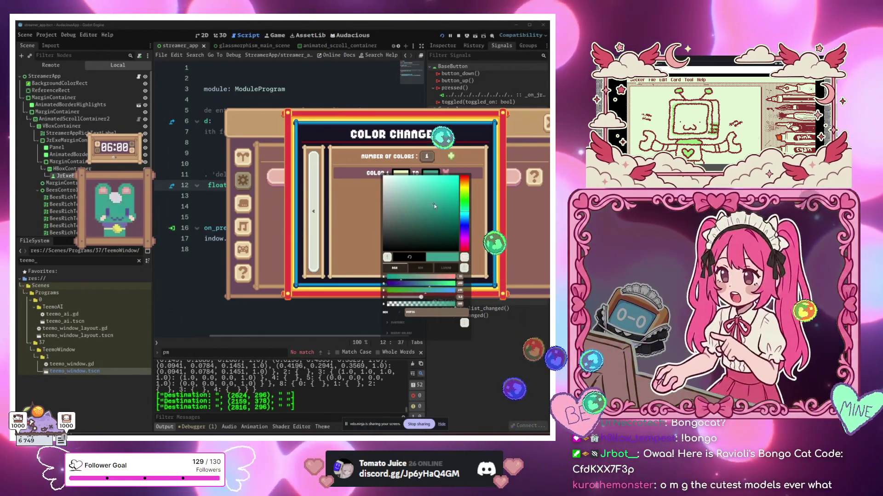
pyautogui.click(436, 178)
pyautogui.click(465, 195)
pyautogui.click(404, 189)
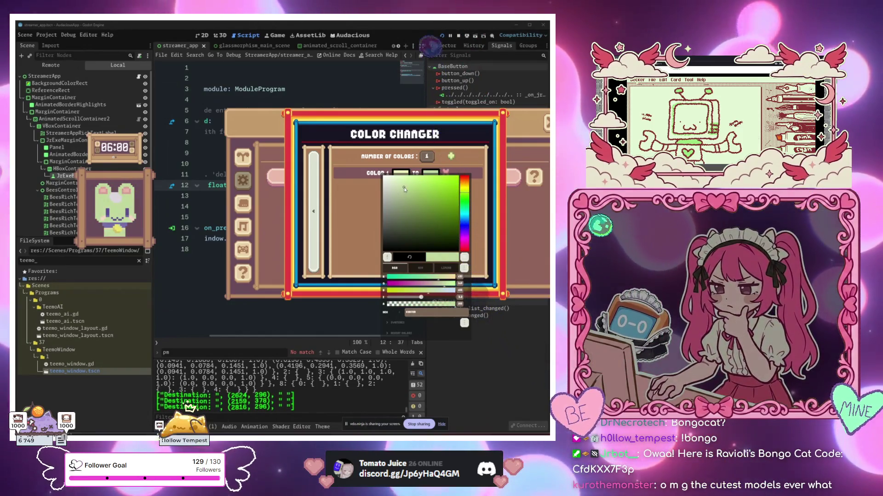
pyautogui.click(375, 271)
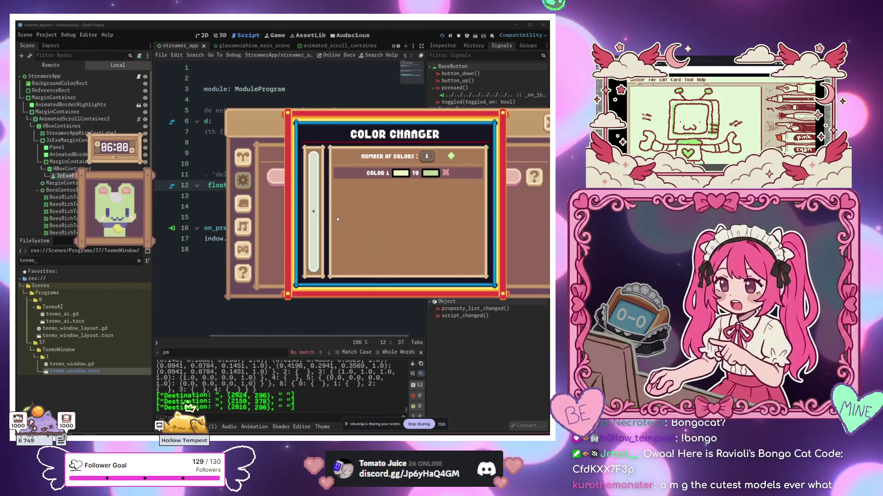
# - Back out of the Teemo choices, rearrange the app windows and close the Color Changer
pyautogui.click(315, 220)
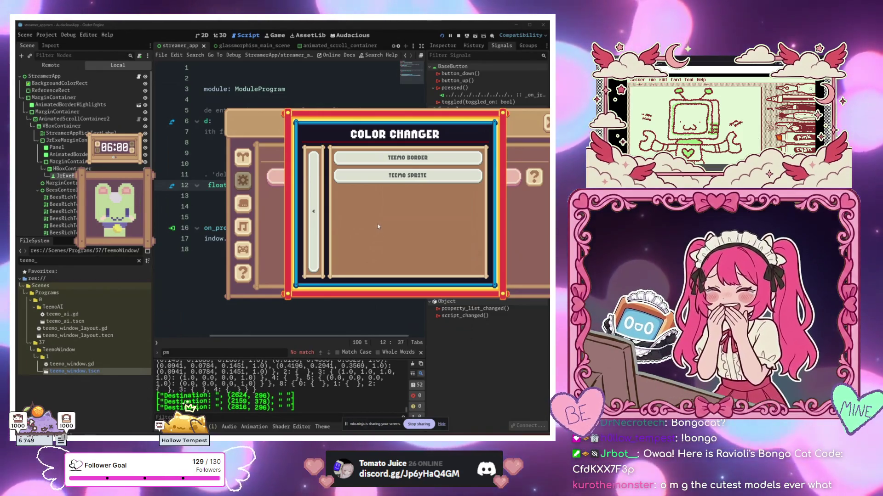
pyautogui.click(314, 211)
pyautogui.moveTo(483, 134); pyautogui.dragTo(391, 189)
pyautogui.moveTo(127, 203)
pyautogui.mouseDown()
pyautogui.moveTo(96, 244)
pyautogui.moveTo(182, 248)
pyautogui.moveTo(184, 202)
pyautogui.moveTo(134, 202)
pyautogui.mouseUp()
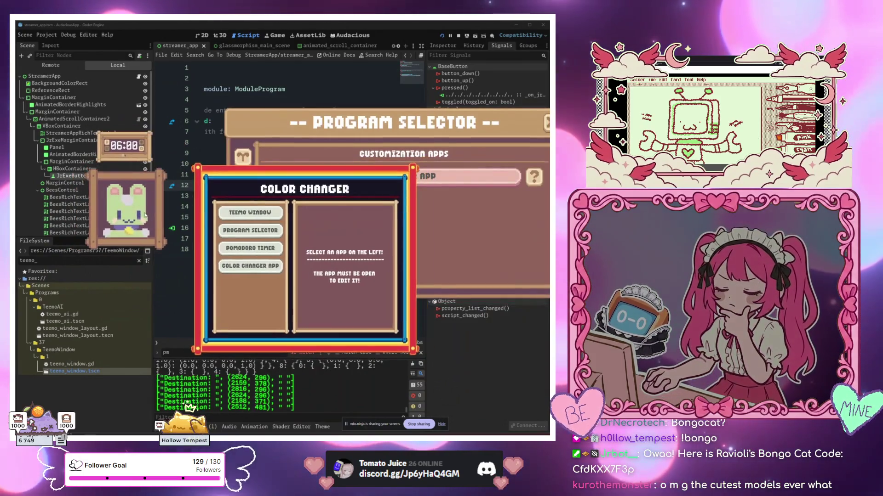
pyautogui.moveTo(343, 200); pyautogui.dragTo(395, 189)
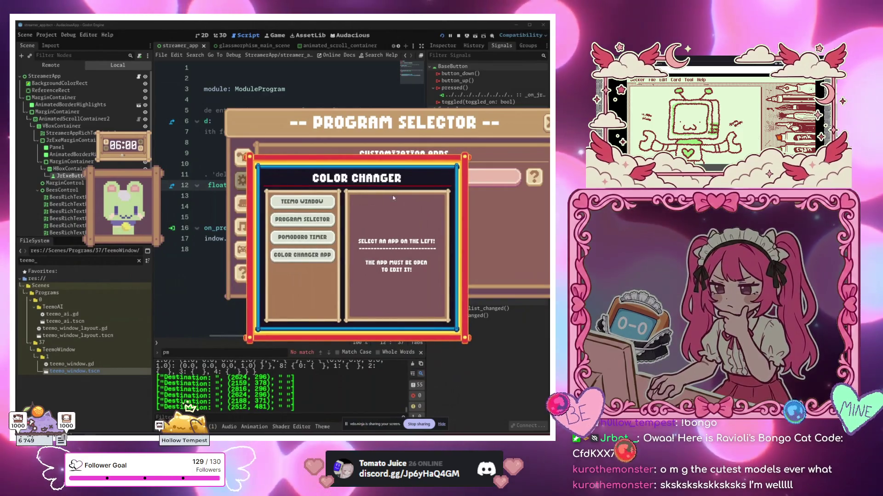
pyautogui.click(243, 179)
# - Preview the Fun Apps, Games and Other categories, then open and close Palette Viewer and the Program Selector
pyautogui.click(244, 202)
pyautogui.click(244, 225)
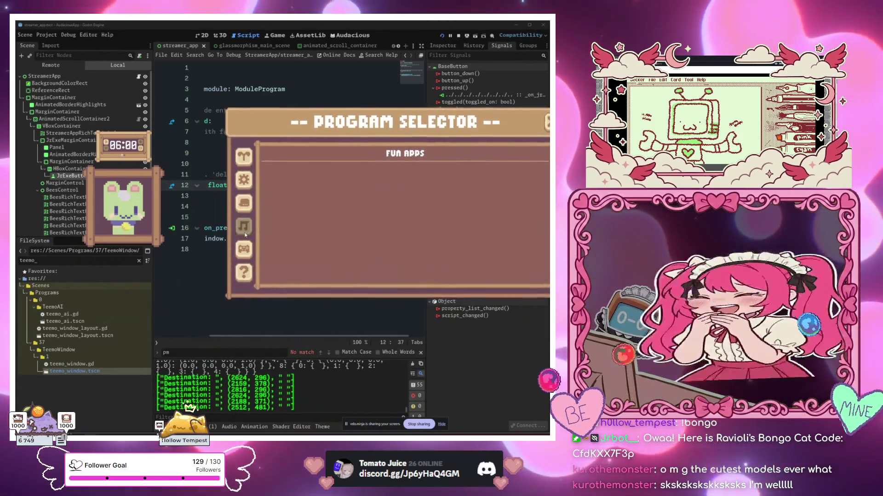
pyautogui.click(243, 249)
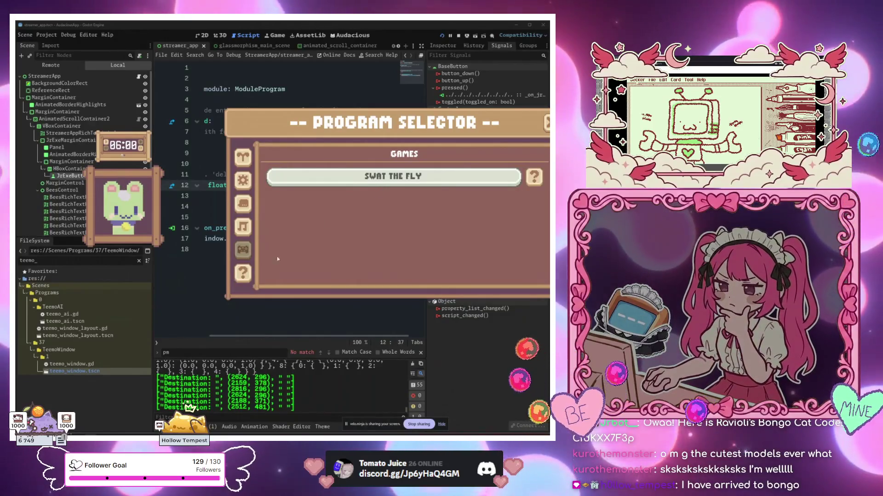
pyautogui.click(244, 273)
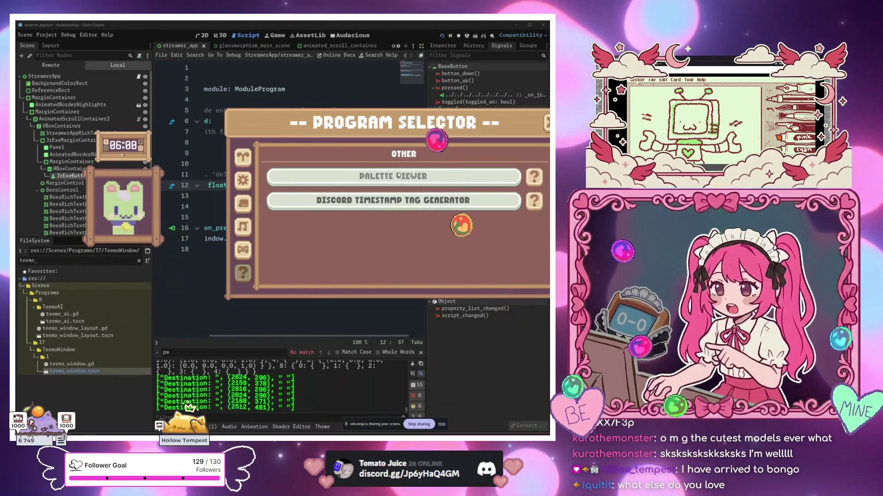
pyautogui.click(399, 175)
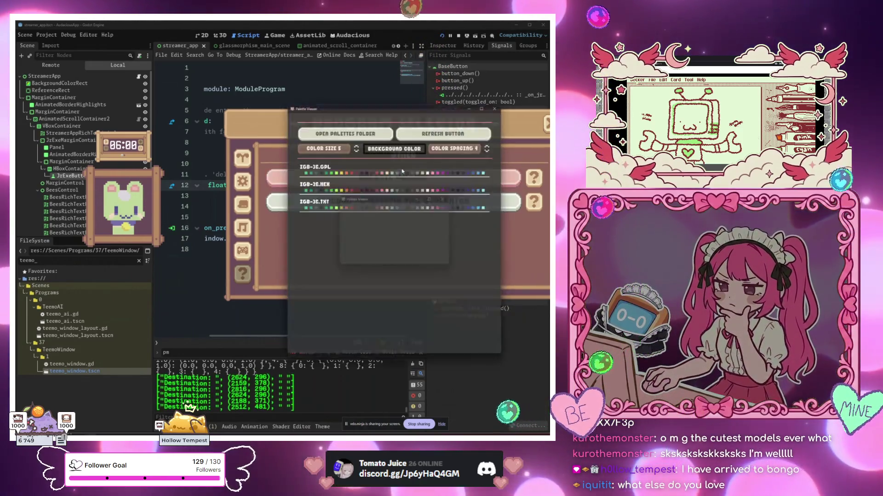
pyautogui.click(501, 73)
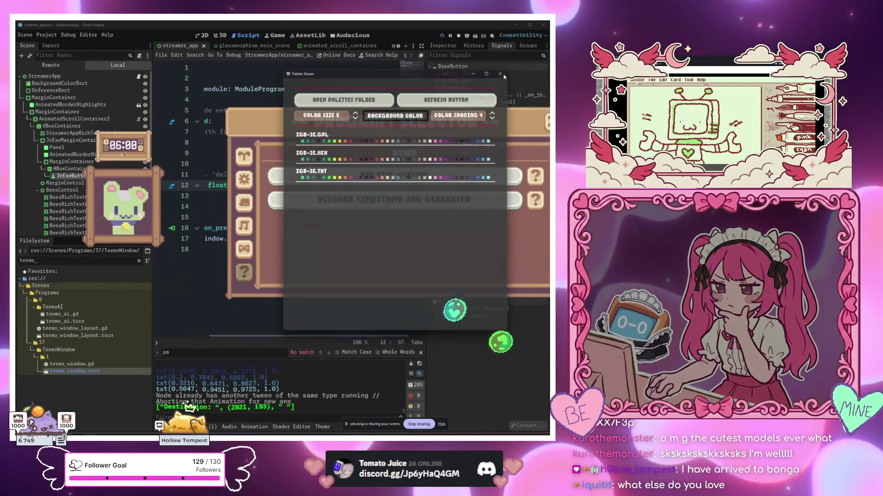
pyautogui.click(547, 122)
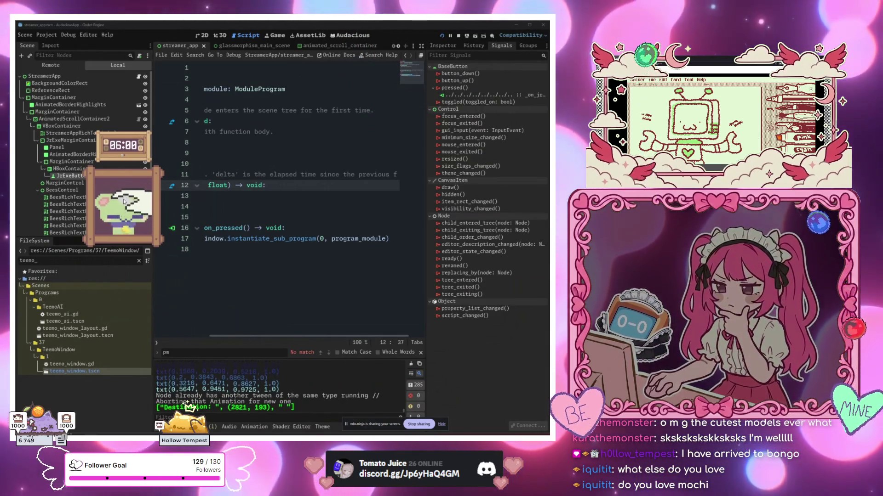
# - Move the frog timer widget aside, hide the bottom panel, and run the streamer_app scene with Play This Scene
pyautogui.moveTo(125, 217)
pyautogui.mouseDown()
pyautogui.moveTo(452, 403)
pyautogui.moveTo(491, 370)
pyautogui.mouseUp()
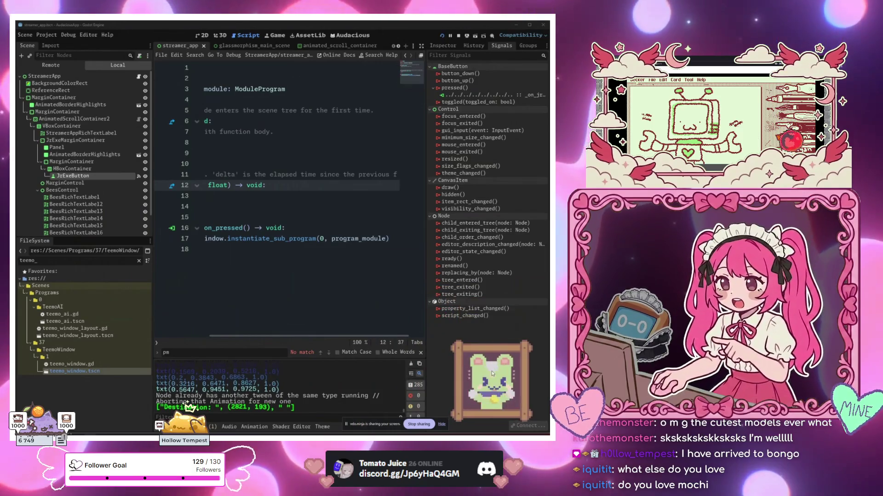
pyautogui.click(322, 256)
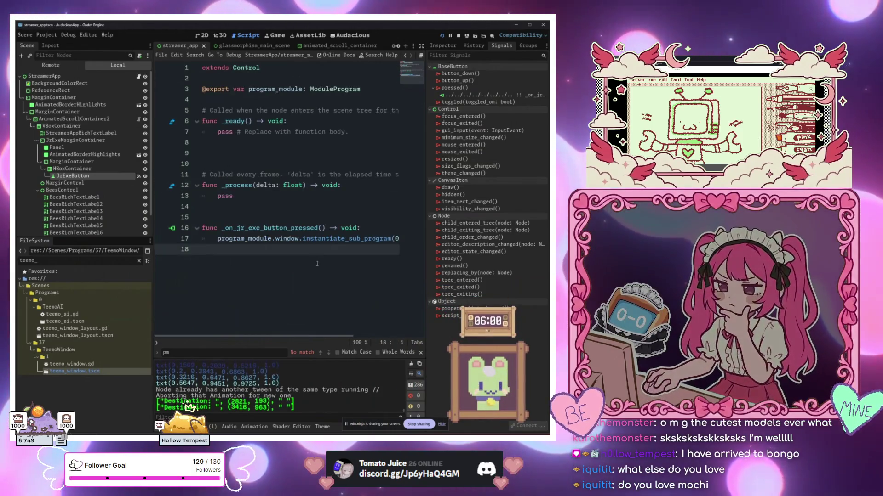
pyautogui.hotkey('ctrl', 'j')
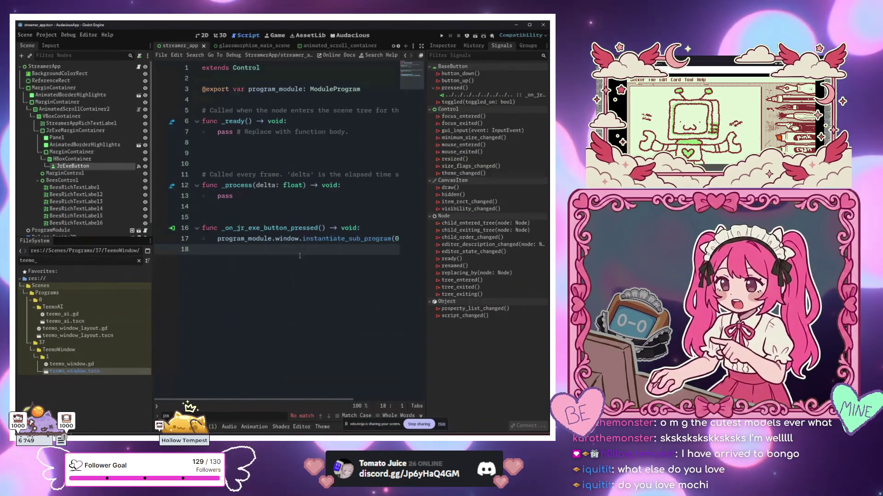
pyautogui.click(282, 237)
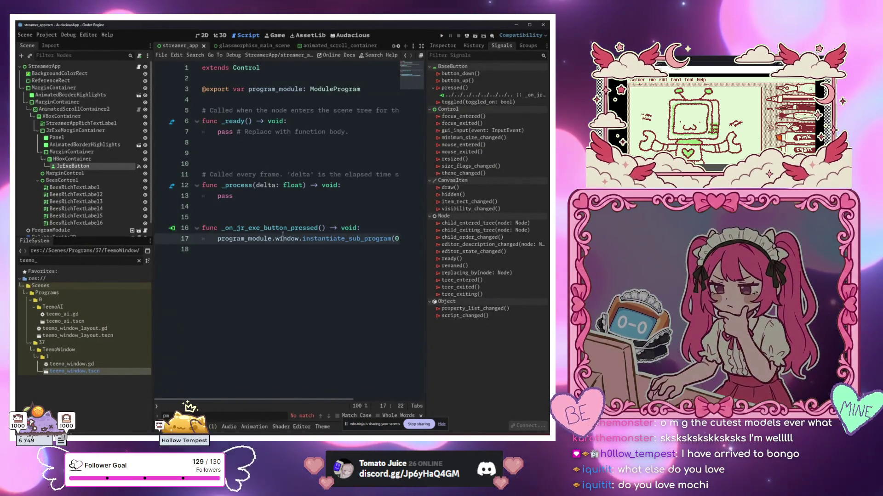
pyautogui.rightClick(195, 48)
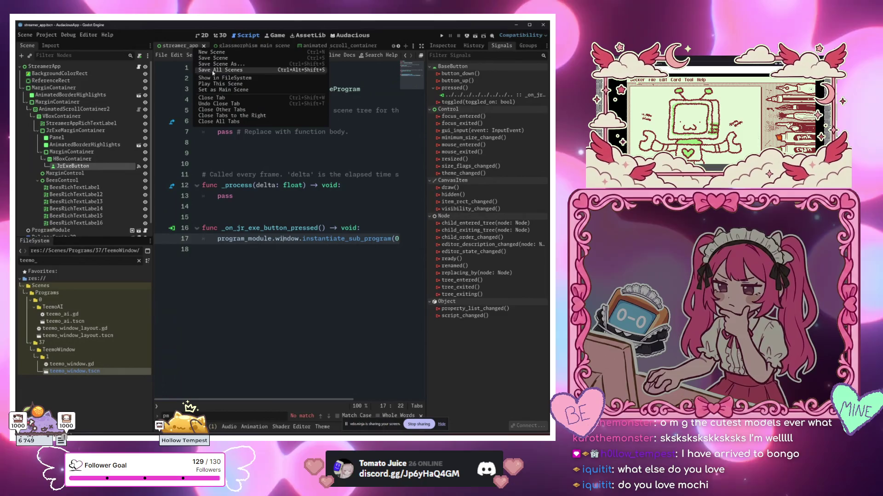
pyautogui.click(215, 85)
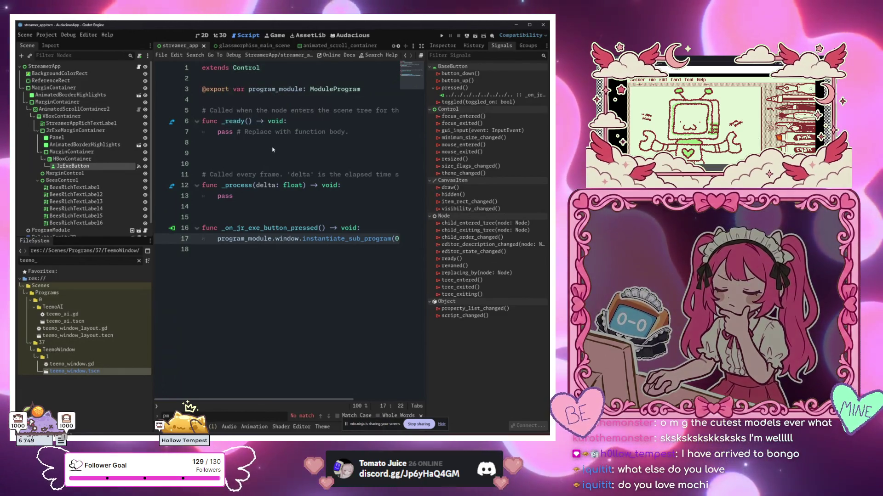
pyautogui.click(273, 145)
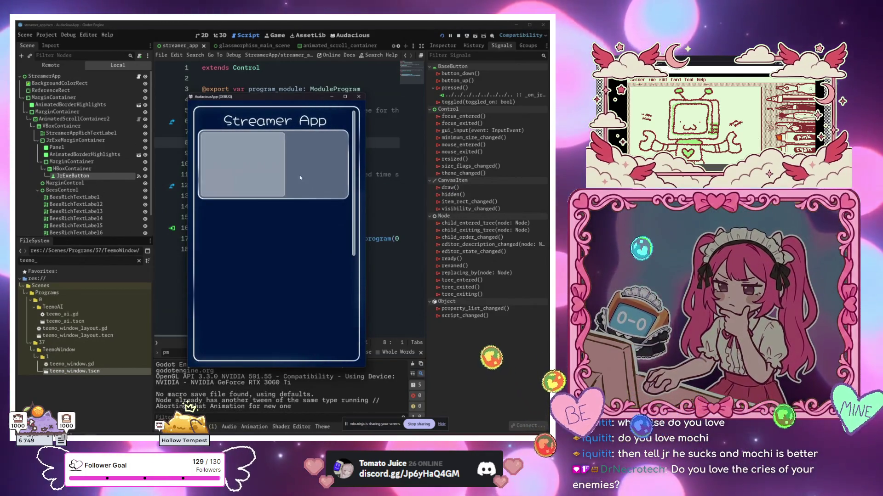
# - Trigger the Junior Bot launch, inspect the debugger break at line 278, and return to the StreamerApp script
pyautogui.click(254, 171)
pyautogui.moveTo(257, 103)
pyautogui.mouseDown()
pyautogui.moveTo(333, 149)
pyautogui.moveTo(336, 279)
pyautogui.moveTo(506, 183)
pyautogui.moveTo(507, 143)
pyautogui.mouseUp()
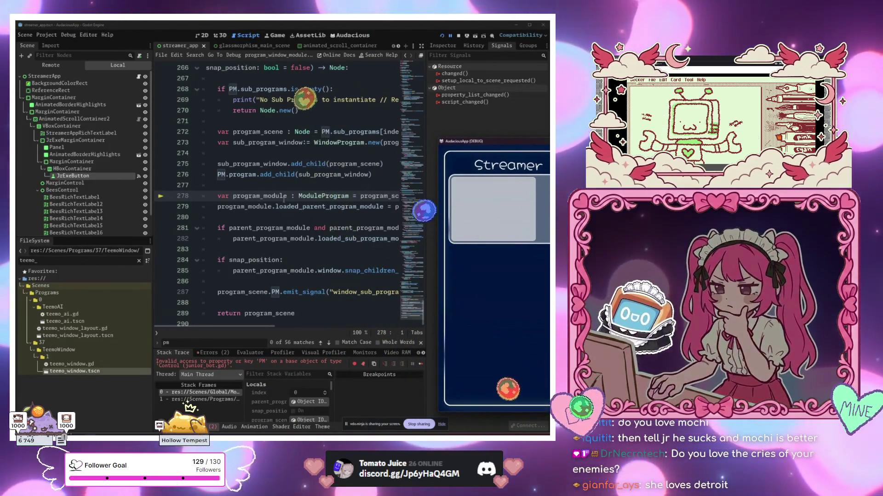
pyautogui.click(283, 197)
pyautogui.moveTo(269, 110)
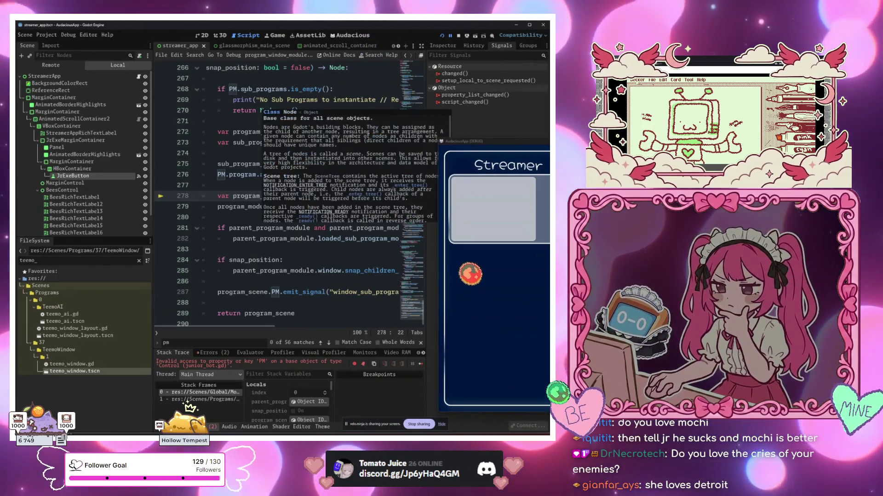
pyautogui.click(242, 89)
pyautogui.click(139, 77)
pyautogui.click(315, 110)
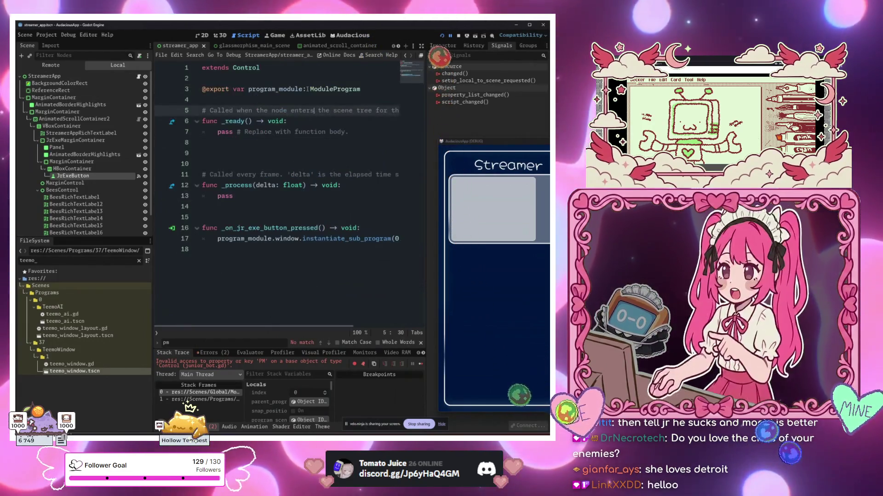
# - Replace program_module with PM on line 3 and in line 17's instantiate_sub_program call
pyautogui.moveTo(303, 89); pyautogui.dragTo(261, 89)
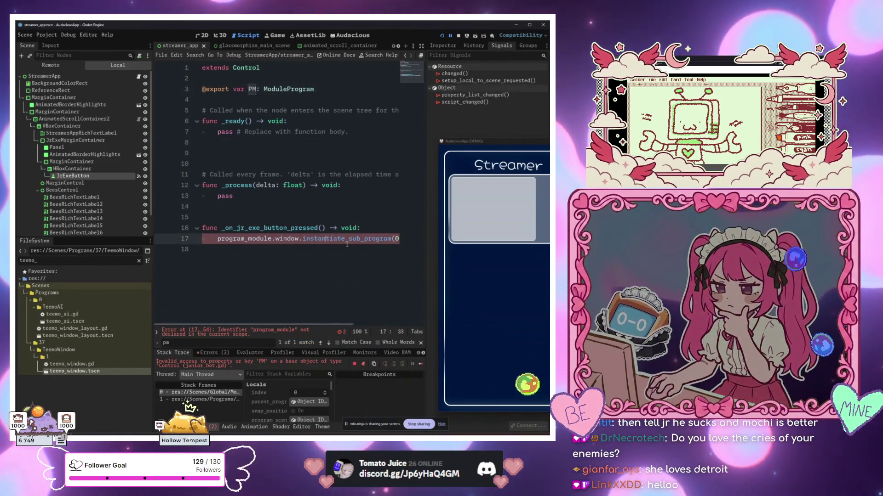
pyautogui.moveTo(349, 239); pyautogui.dragTo(438, 240)
pyautogui.click(378, 239)
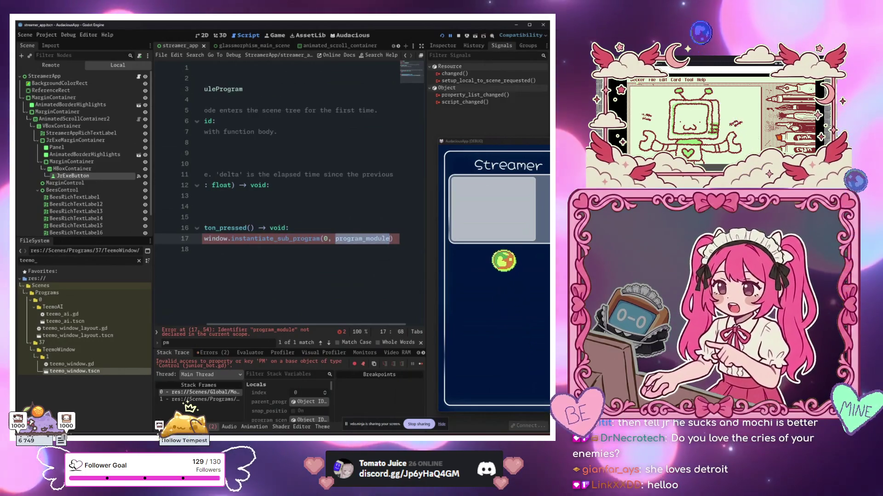
pyautogui.write('PM')
pyautogui.click(350, 125)
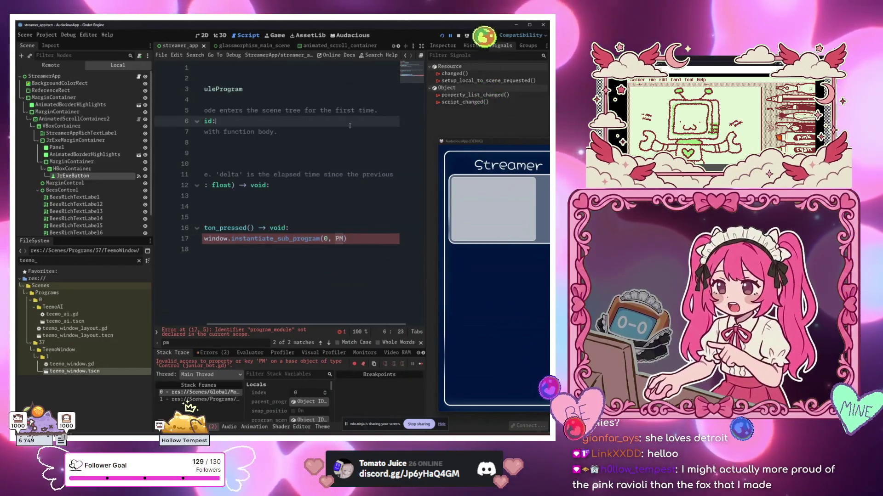
pyautogui.press('F3')
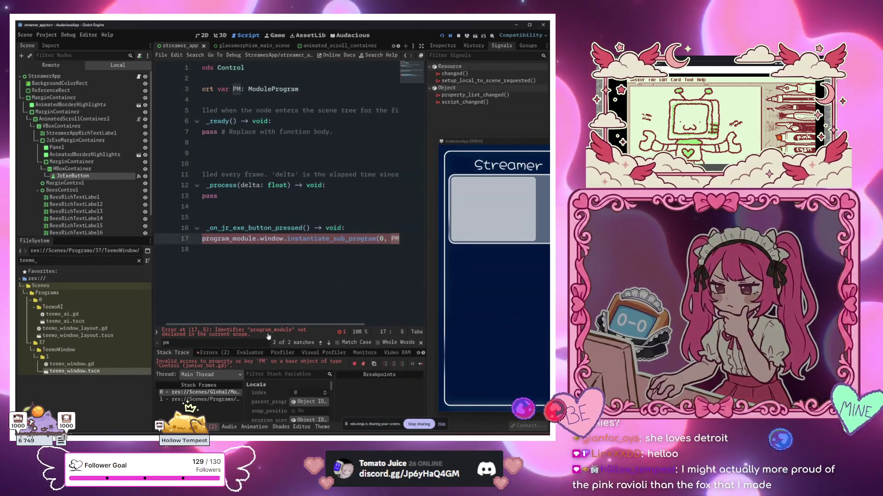
pyautogui.click(270, 238)
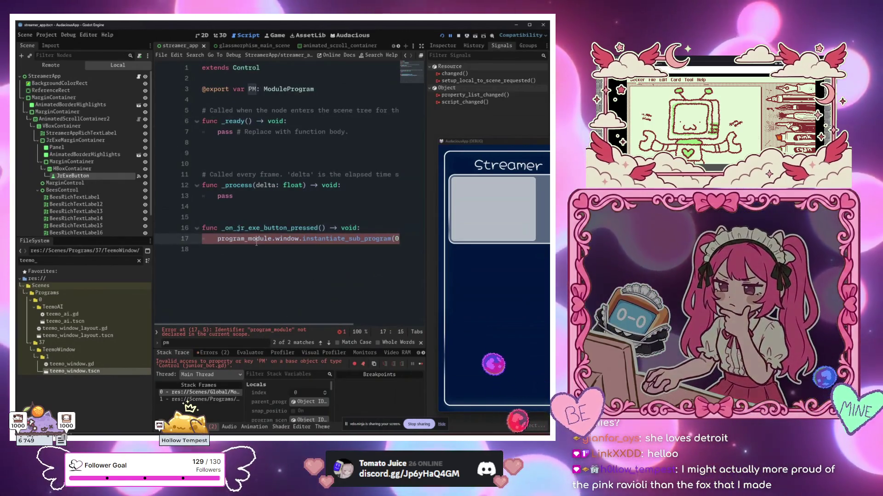
pyautogui.hotkey('ctrl', 'd')
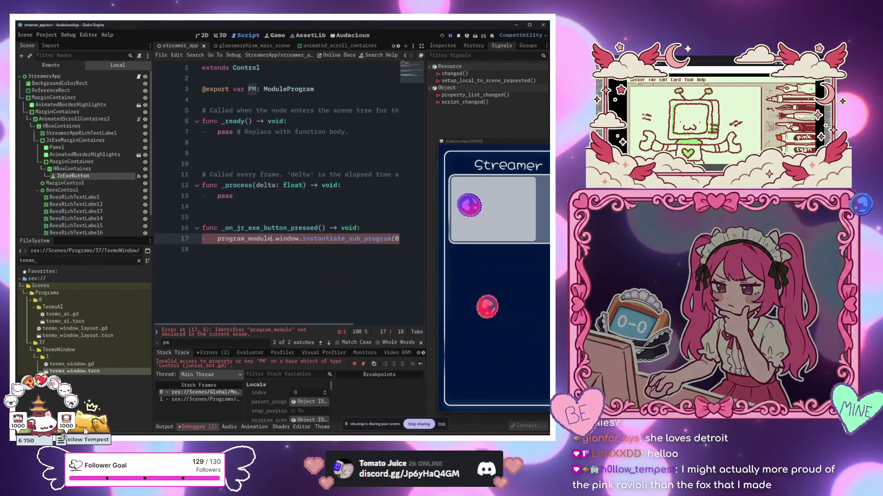
pyautogui.write('PM')
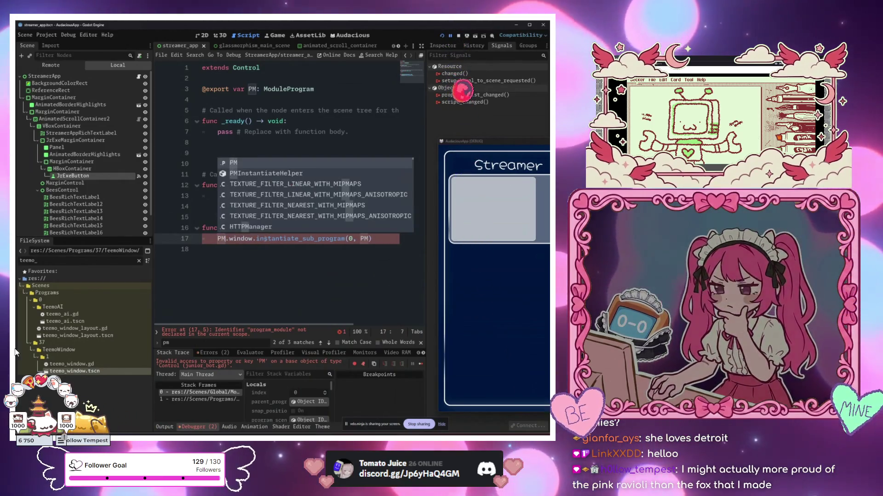
pyautogui.press('Escape')
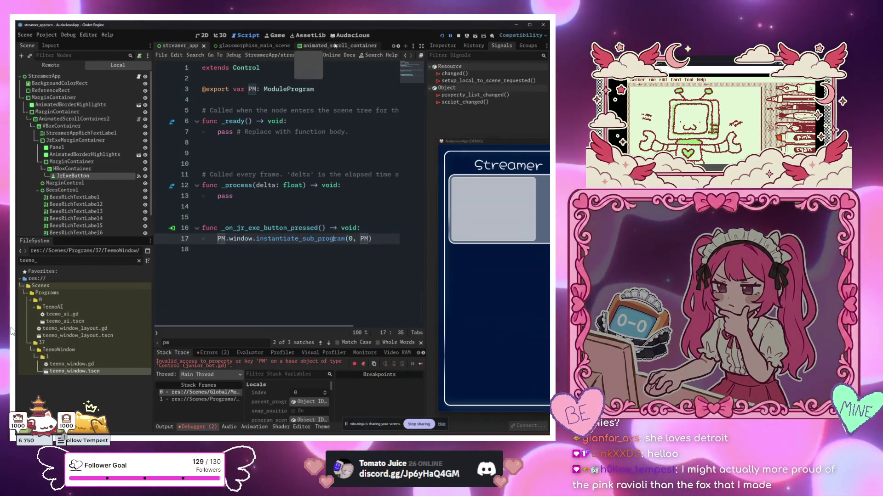
pyautogui.click(92, 77)
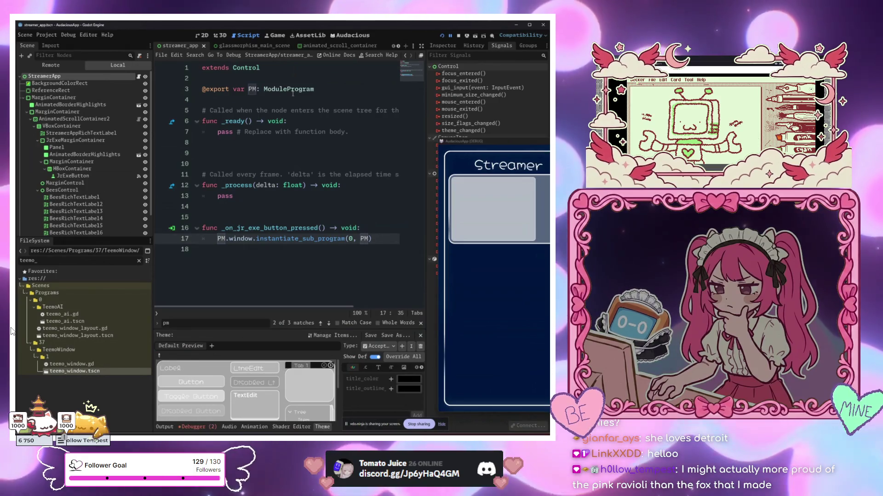
# - Open the junior_bot scene via the 'junior' file filter and rename its root node to JuniorBot
pyautogui.click(67, 258)
pyautogui.write('j')
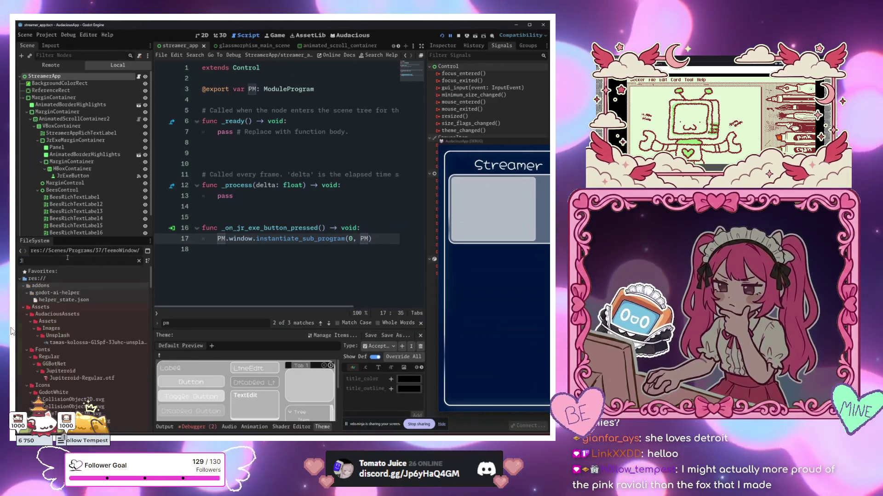
pyautogui.write('unior')
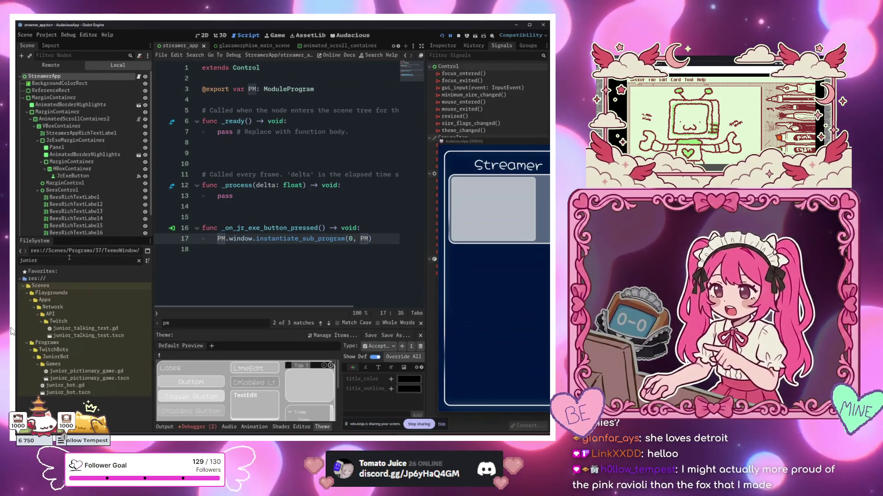
pyautogui.doubleClick(97, 393)
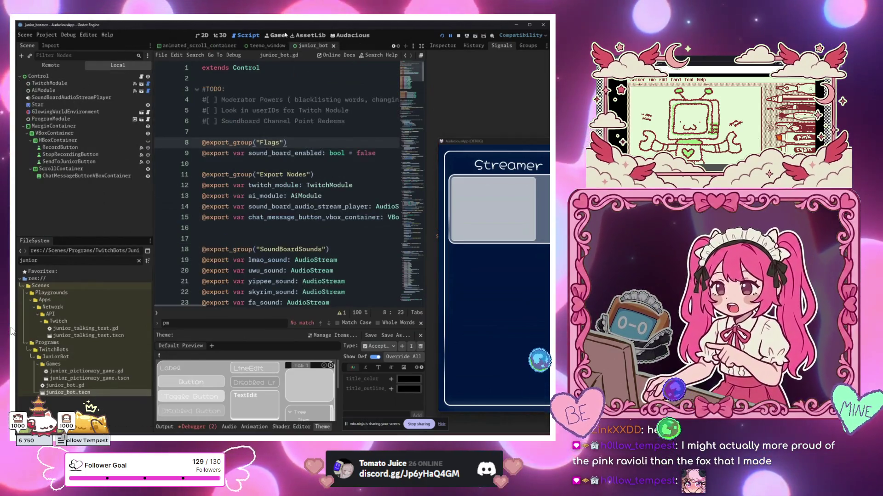
pyautogui.click(59, 97)
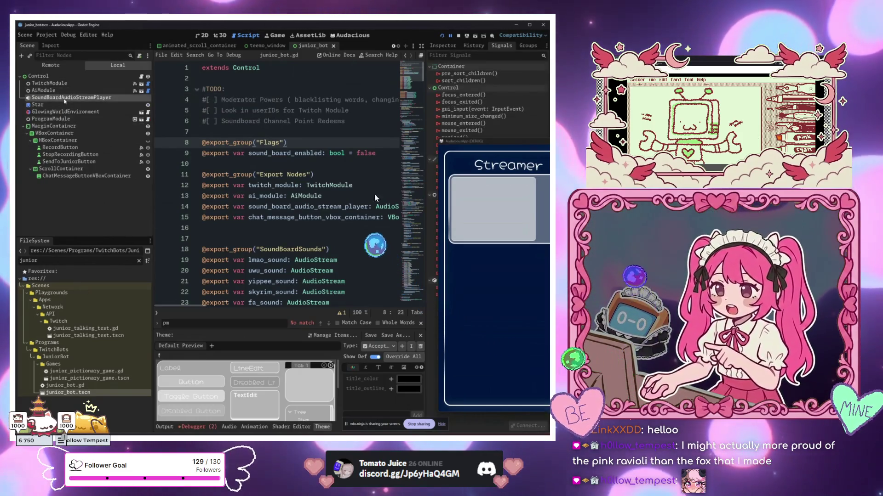
pyautogui.click(63, 119)
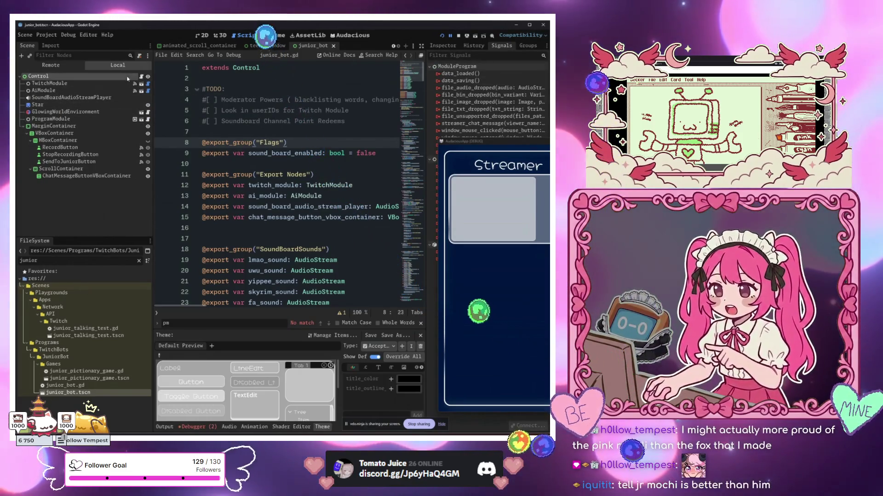
pyautogui.click(88, 77)
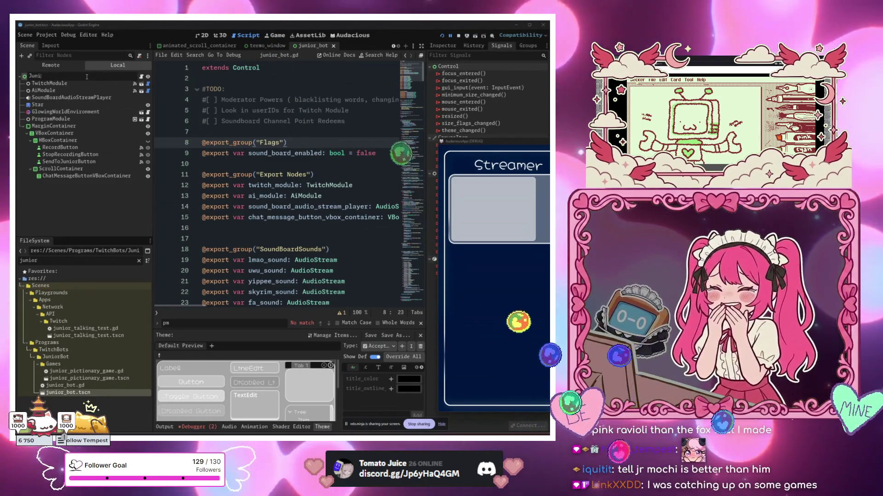
pyautogui.write('orBot')
pyautogui.press('Return')
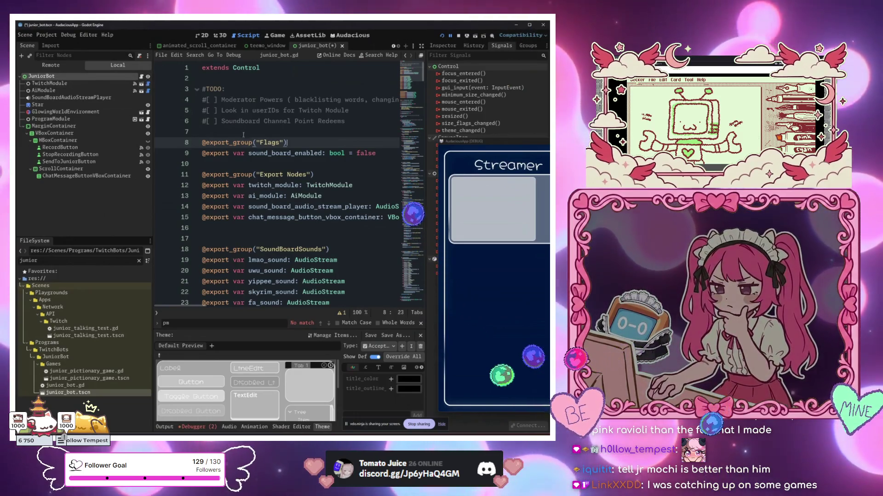
# - Drag ProgramModule into line 16 as an exported PM: ModuleProgram variable, tidy blank lines, and relaunch with F5
pyautogui.scroll(-4, 282, 164)
pyautogui.scroll(-4, 282, 164)
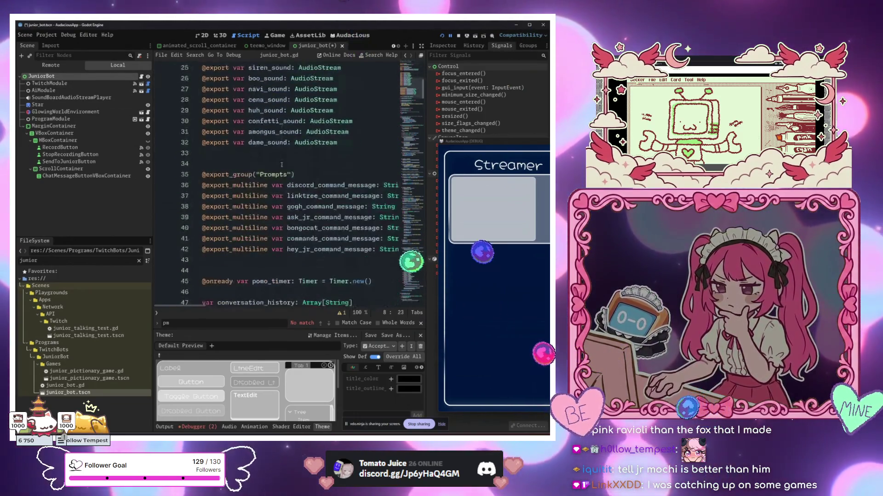
pyautogui.scroll(4, 278, 164)
pyautogui.scroll(4, 285, 193)
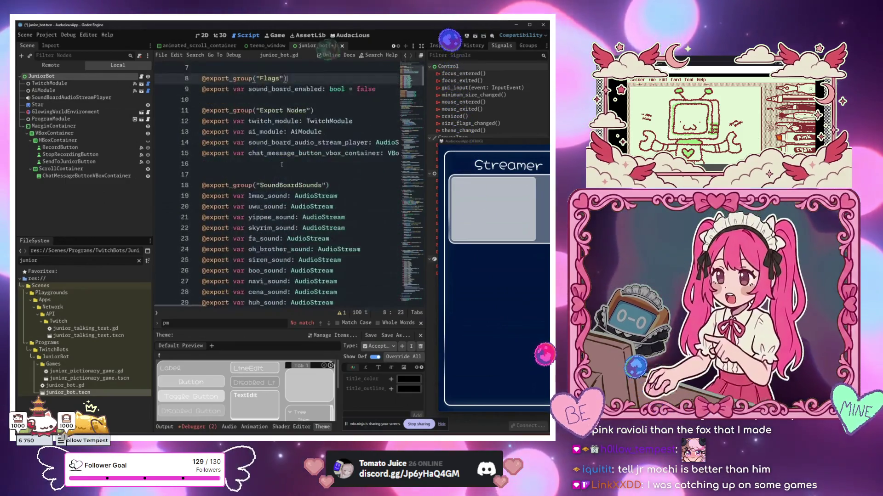
pyautogui.click(290, 224)
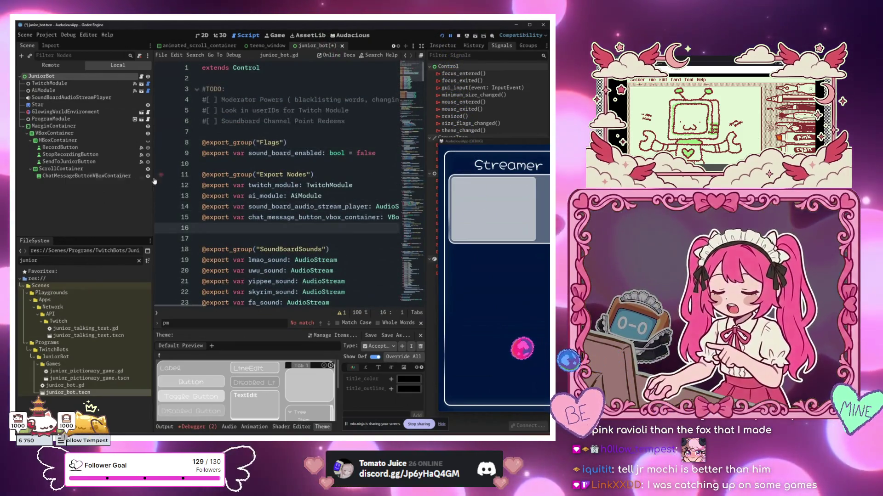
pyautogui.click(50, 83)
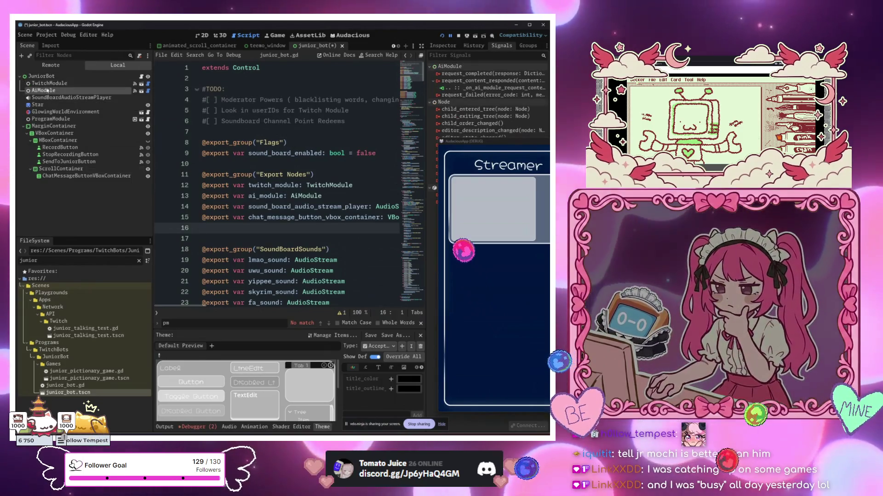
pyautogui.moveTo(45, 118)
pyautogui.mouseDown()
pyautogui.moveTo(276, 216)
pyautogui.moveTo(290, 237)
pyautogui.moveTo(291, 228)
pyautogui.mouseUp()
pyautogui.click(292, 248)
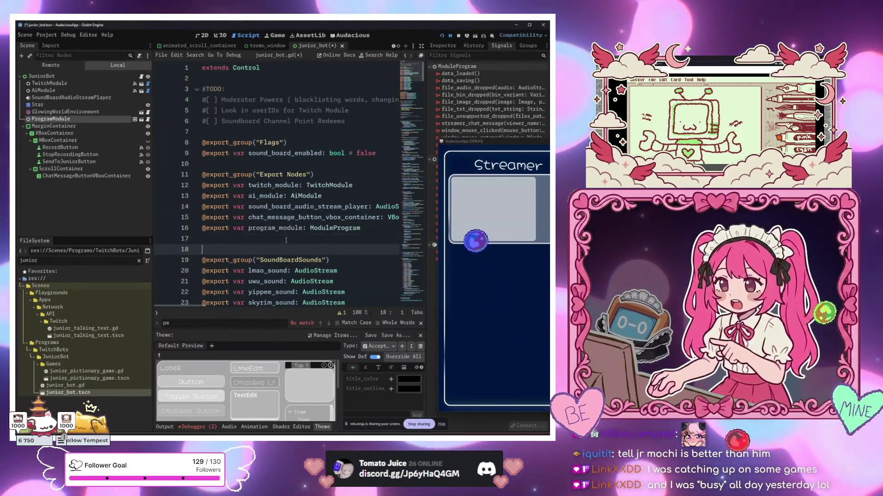
pyautogui.press('BackSpace')
pyautogui.doubleClick(275, 228)
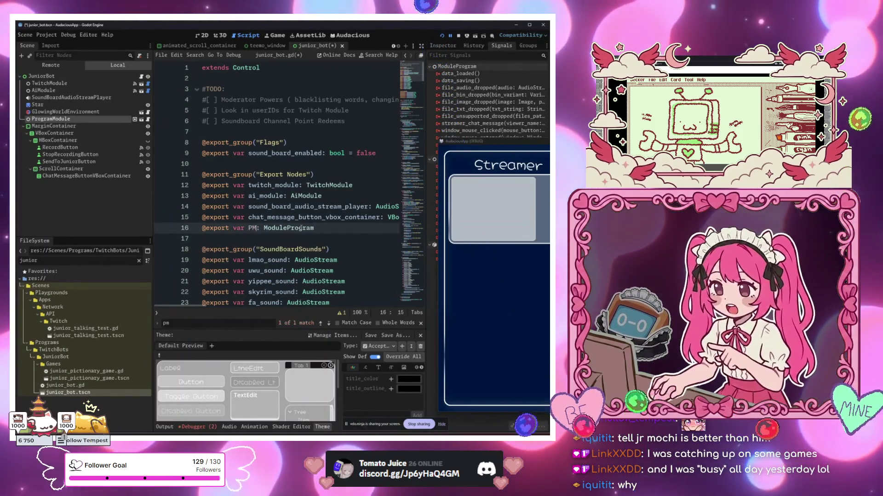
pyautogui.click(316, 228)
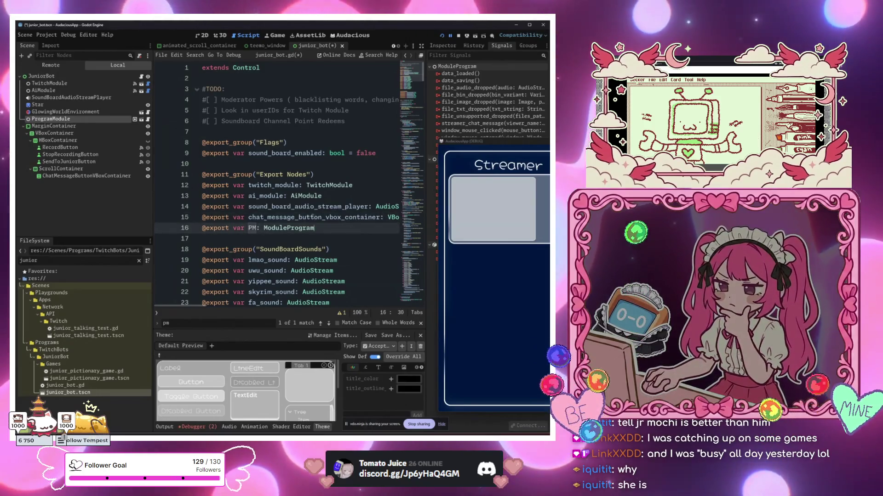
pyautogui.click(301, 156)
pyautogui.press('F5')
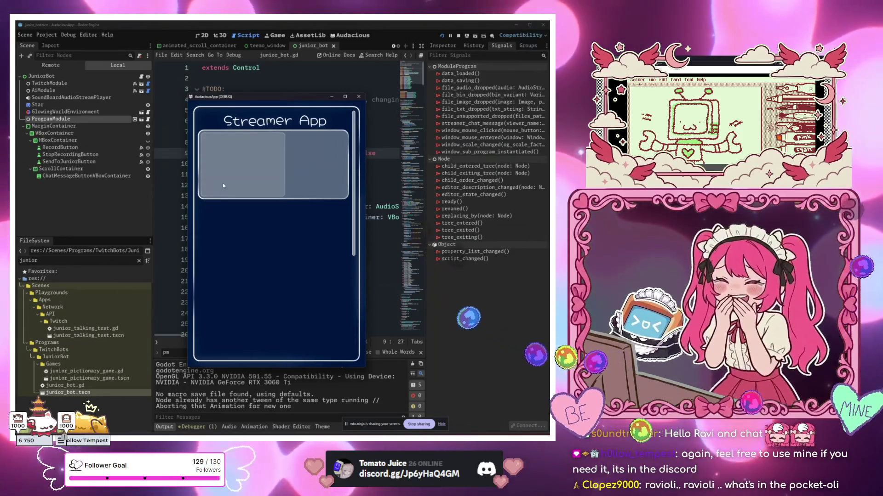
# - Assign ProgramModule to the JuniorBot root node's Pm property in the Inspector
pyautogui.click(222, 183)
pyautogui.moveTo(255, 113)
pyautogui.mouseDown()
pyautogui.moveTo(518, 159)
pyautogui.moveTo(526, 130)
pyautogui.mouseUp()
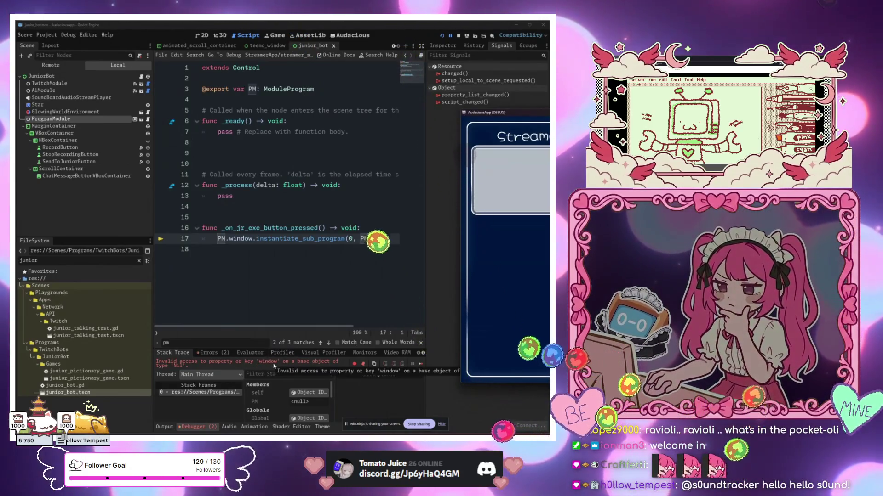
pyautogui.click(41, 76)
pyautogui.moveTo(510, 112)
pyautogui.mouseDown()
pyautogui.moveTo(331, 157)
pyautogui.moveTo(162, 181)
pyautogui.mouseUp()
pyautogui.click(445, 45)
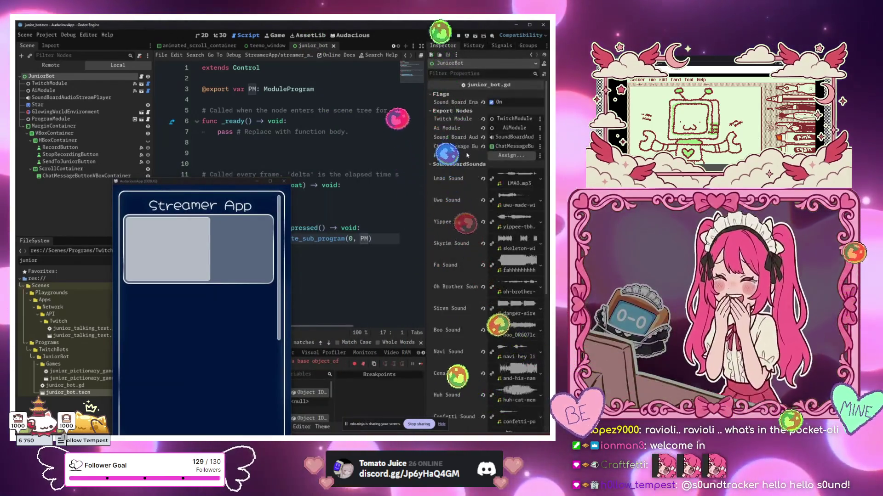
pyautogui.click(511, 156)
pyautogui.doubleClick(377, 165)
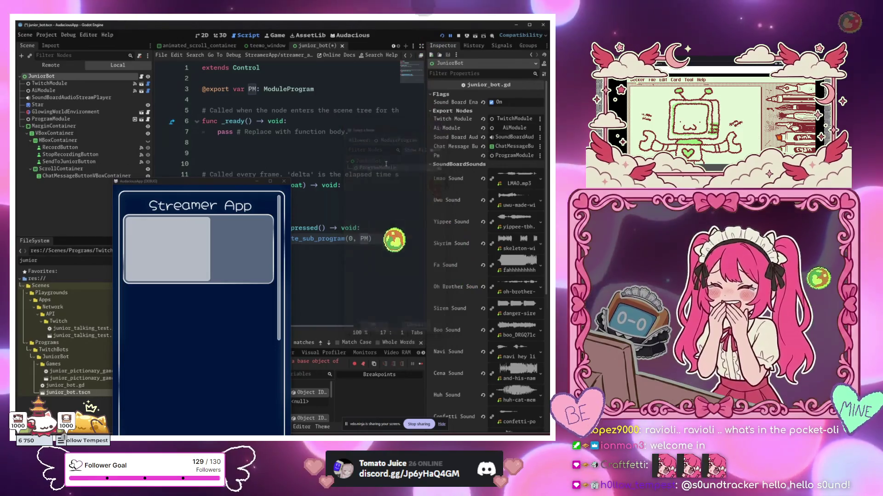
# - Assign the streamer_app scene's Pm property, then save and rerun the project with F6
pyautogui.moveTo(273, 52); pyautogui.dragTo(395, 47)
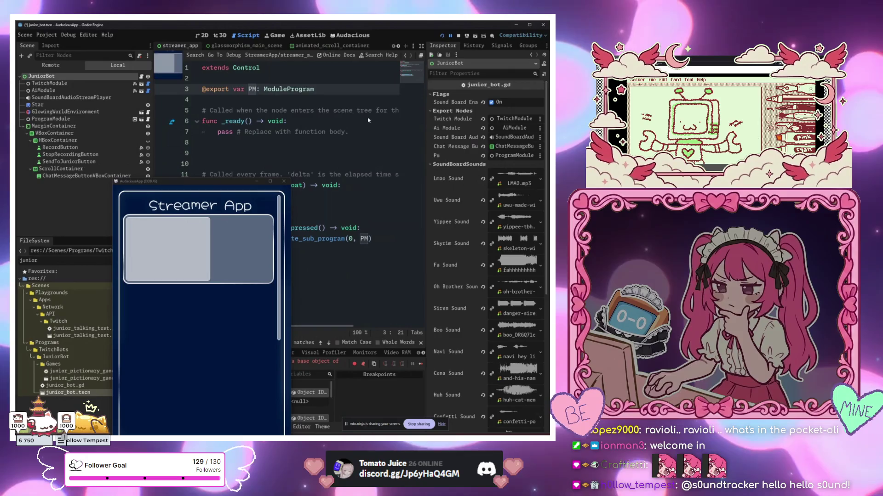
pyautogui.click(177, 45)
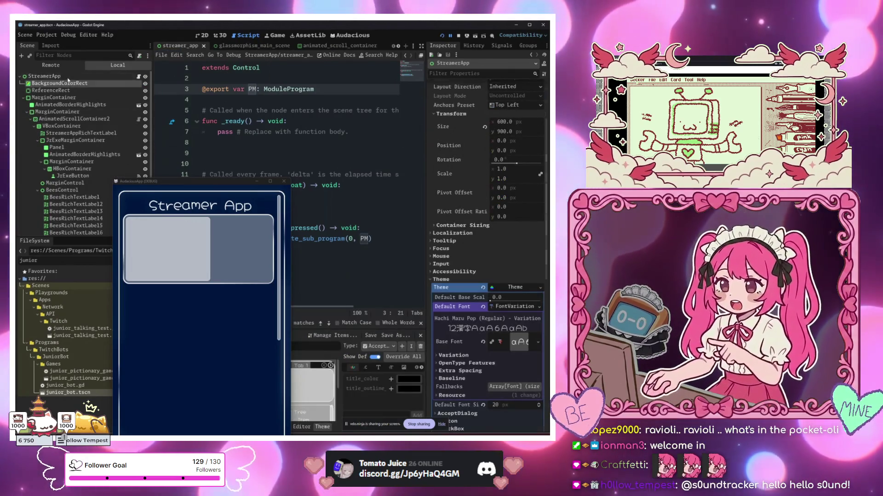
pyautogui.scroll(3, 475, 163)
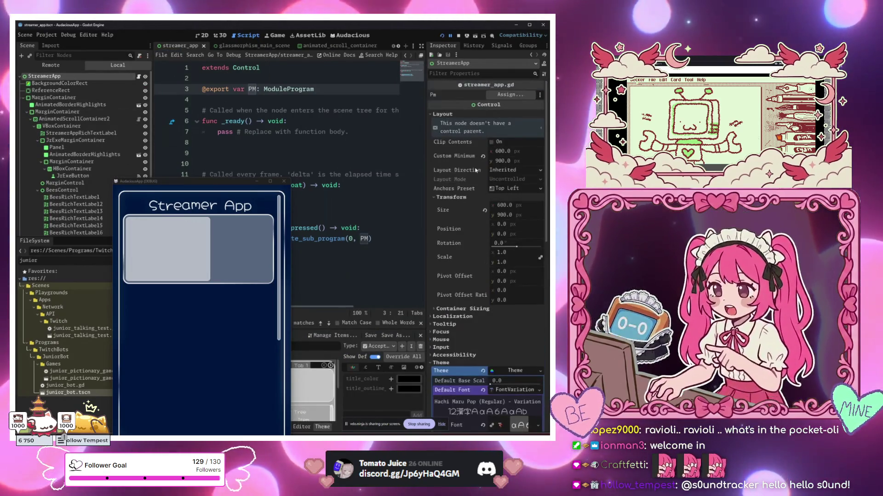
pyautogui.click(508, 95)
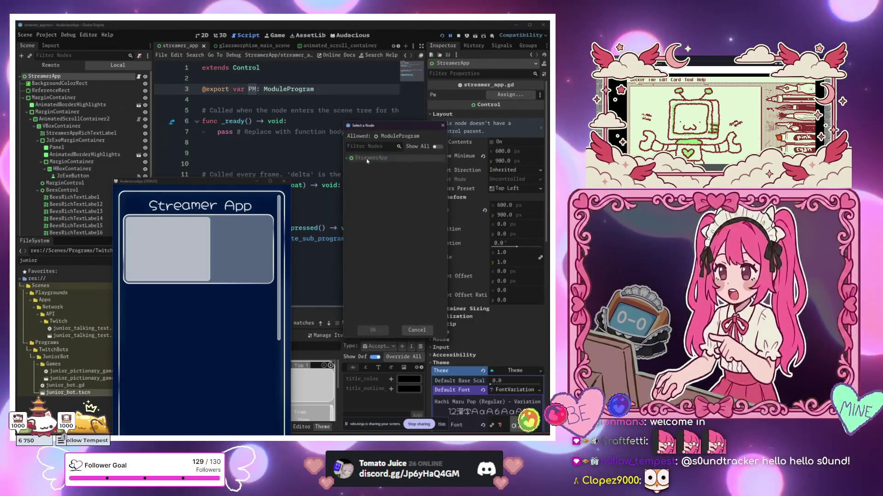
pyautogui.doubleClick(367, 159)
pyautogui.click(343, 156)
pyautogui.press('F6')
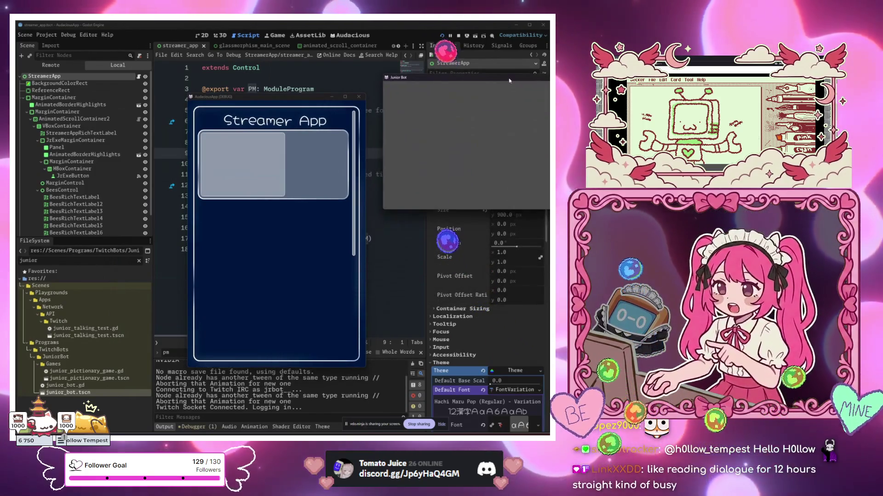
# - Bring the Junior Bot window to the front and reposition it beside the Streamer App
pyautogui.moveTo(245, 101); pyautogui.dragTo(103, 114)
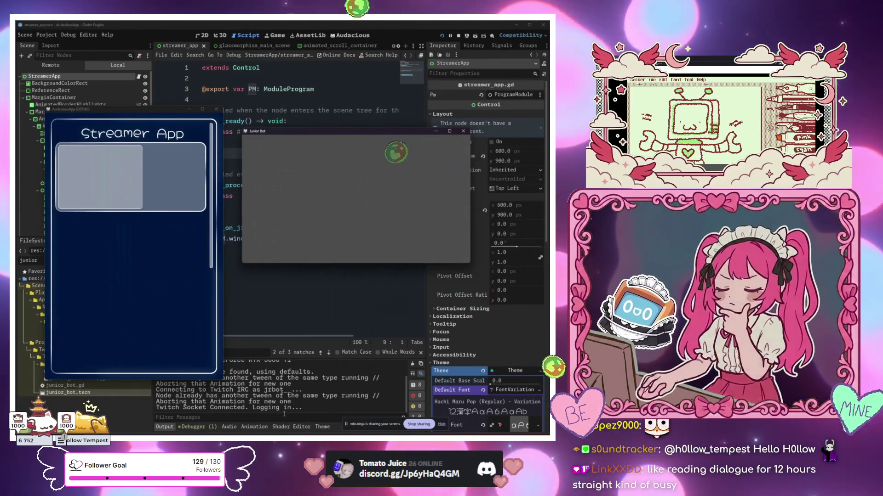
pyautogui.moveTo(92, 435)
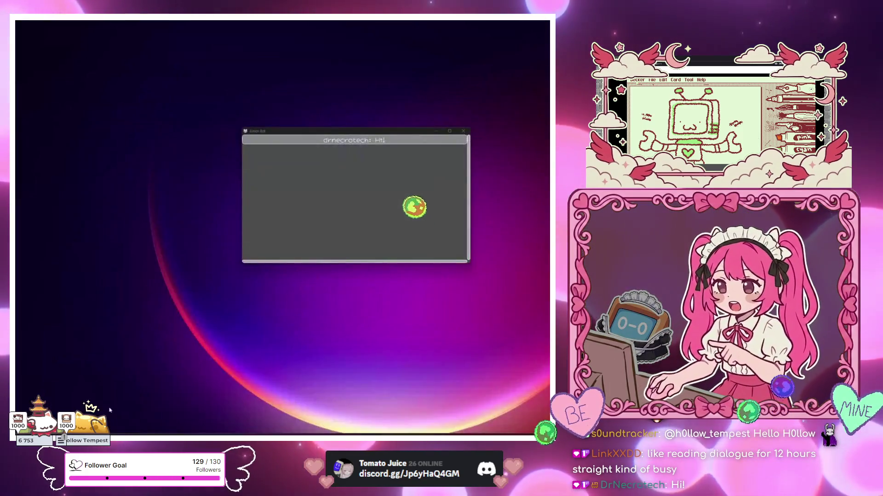
pyautogui.click(109, 413)
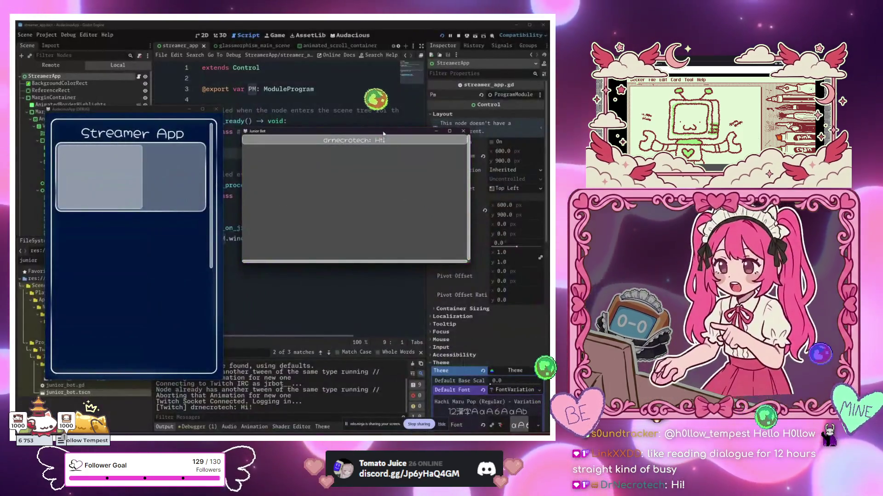
pyautogui.moveTo(374, 147); pyautogui.dragTo(398, 162)
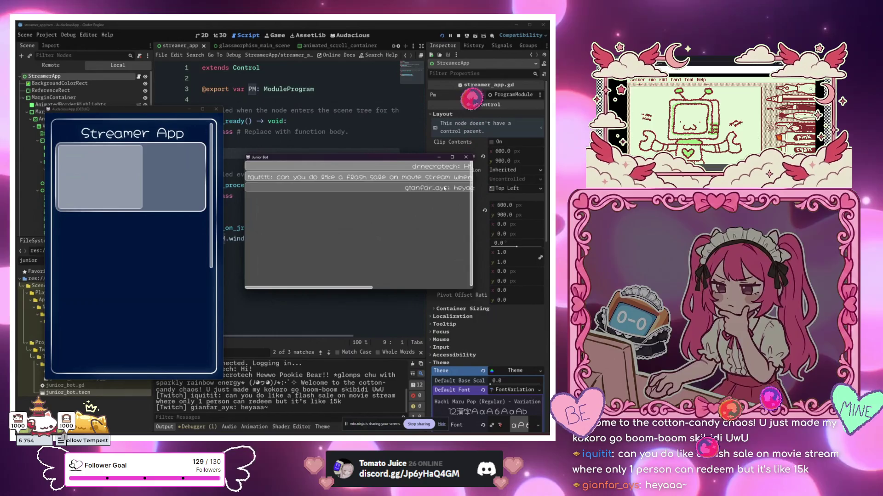
pyautogui.moveTo(390, 156)
pyautogui.mouseDown()
pyautogui.moveTo(366, 157)
pyautogui.moveTo(416, 156)
pyautogui.moveTo(373, 155)
pyautogui.mouseUp()
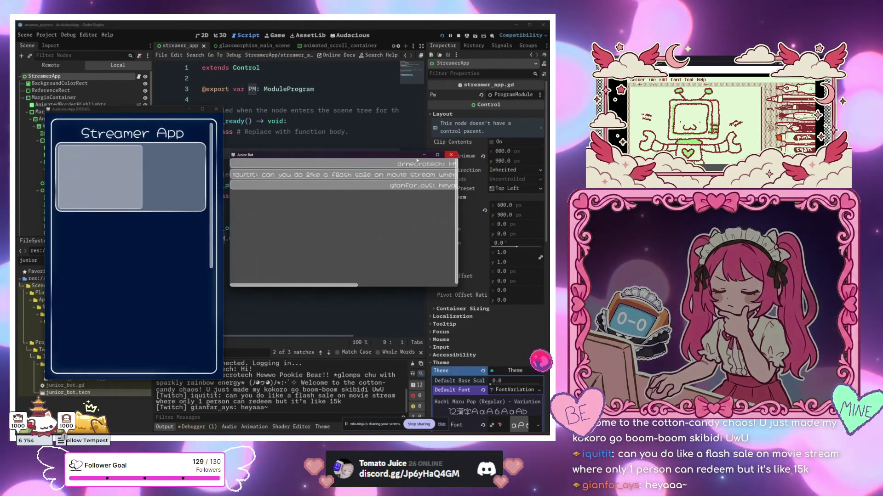
pyautogui.moveTo(346, 158); pyautogui.dragTo(351, 147)
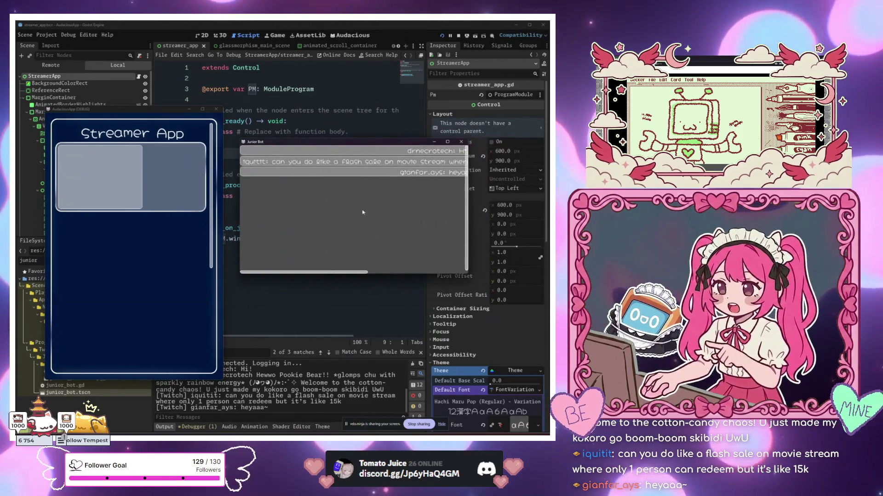
pyautogui.moveTo(332, 272); pyautogui.dragTo(353, 272)
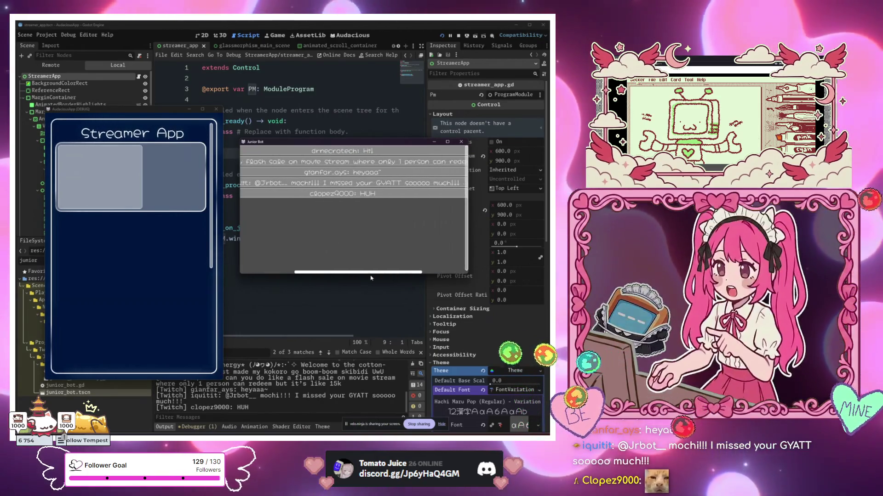
pyautogui.moveTo(340, 277); pyautogui.dragTo(258, 281)
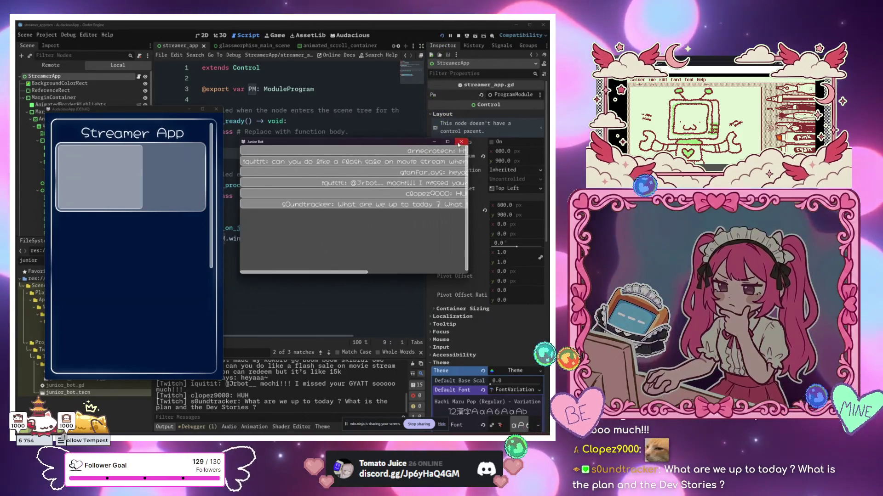
# - Relaunch Junior Bot, move its window over the editor to watch chat, then close it
pyautogui.click(461, 144)
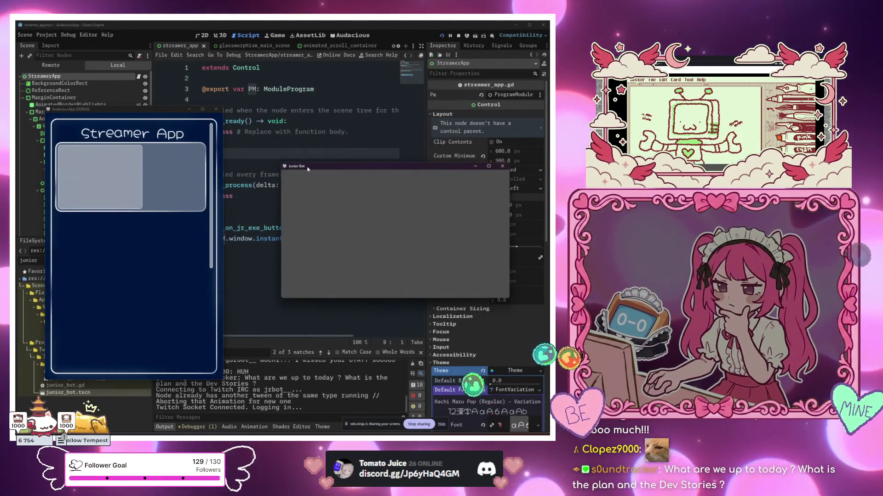
pyautogui.moveTo(336, 98)
pyautogui.mouseDown()
pyautogui.moveTo(289, 95)
pyautogui.moveTo(263, 156)
pyautogui.moveTo(286, 105)
pyautogui.mouseUp()
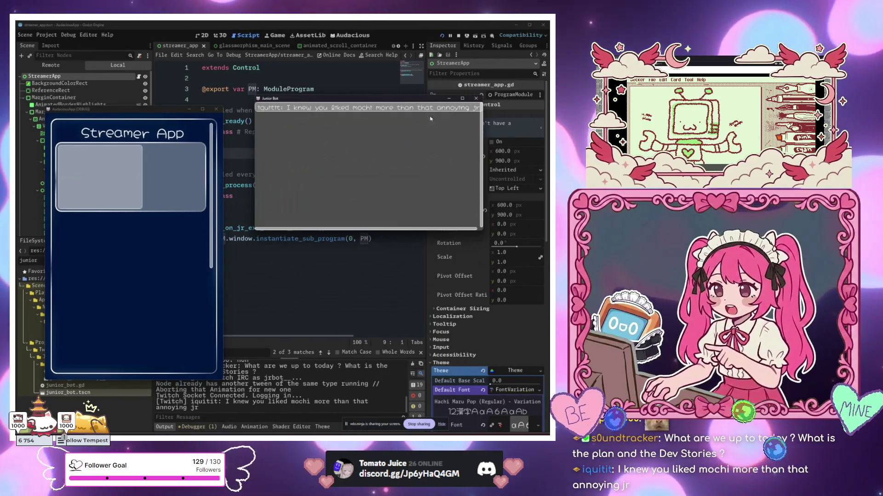
pyautogui.click(478, 98)
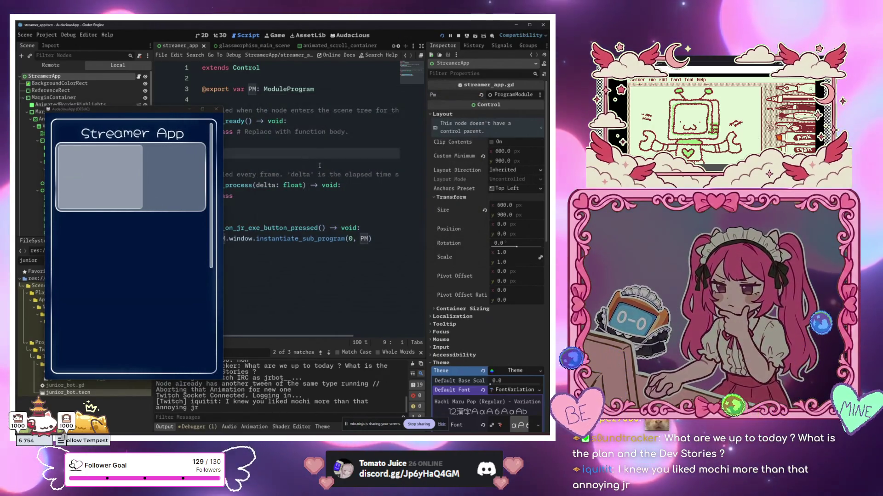
# - Hide the streamer app, clear the file filter, and run the glassmorphism_main_scene instead
pyautogui.moveTo(176, 120); pyautogui.dragTo(379, 128)
pyautogui.click(396, 124)
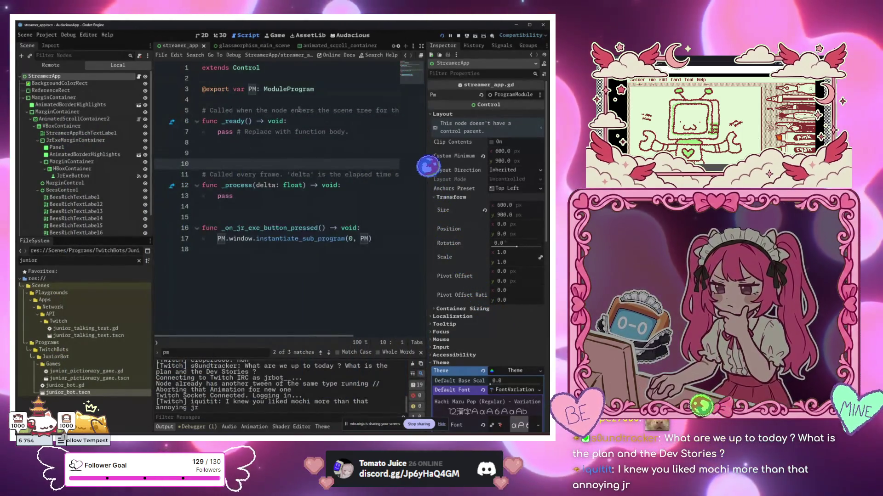
pyautogui.press('BackSpace')
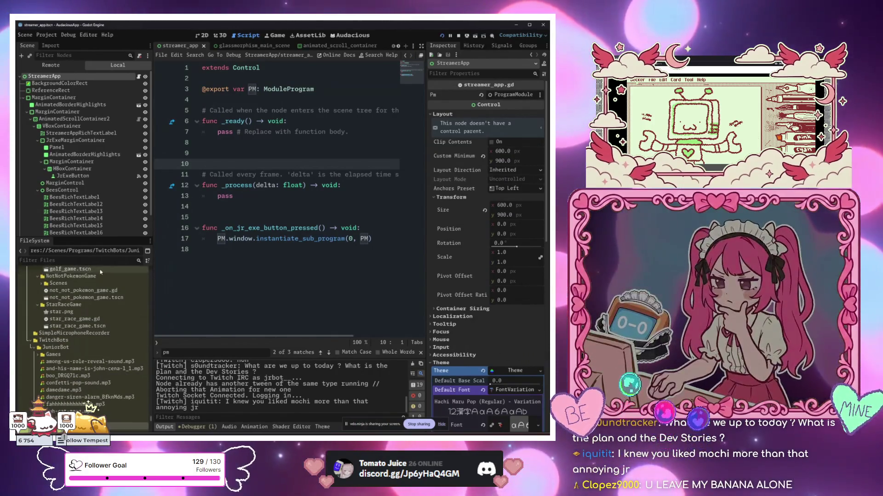
pyautogui.click(268, 254)
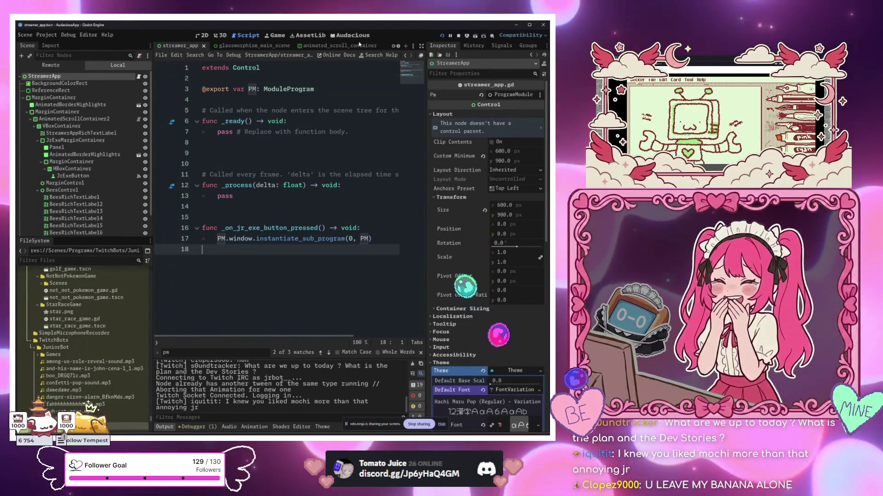
pyautogui.click(223, 46)
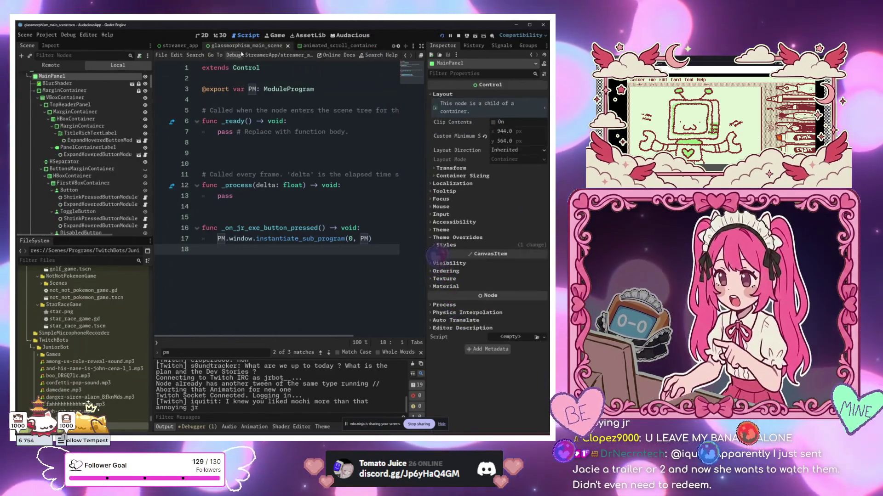
pyautogui.click(242, 54)
pyautogui.click(276, 85)
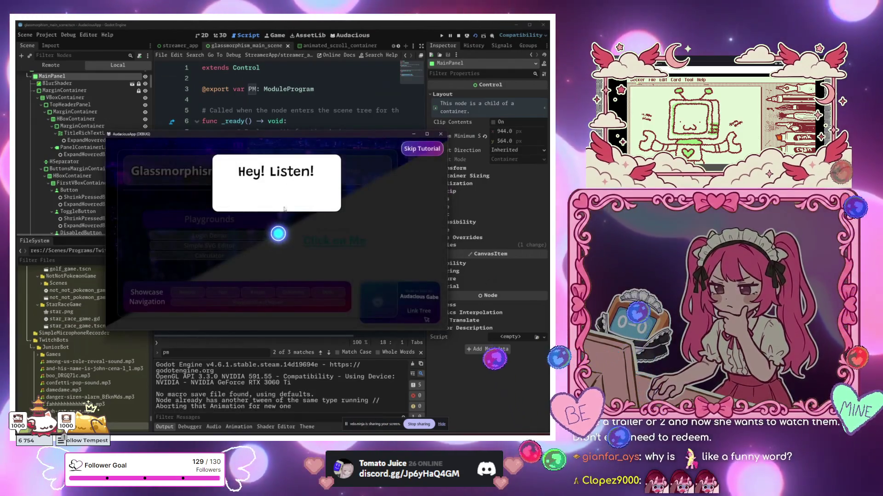
# - Skip the tutorial, back out of Login Demo, skip again, and move the Handbook window into place
pyautogui.click(415, 154)
pyautogui.click(209, 235)
pyautogui.press('Escape')
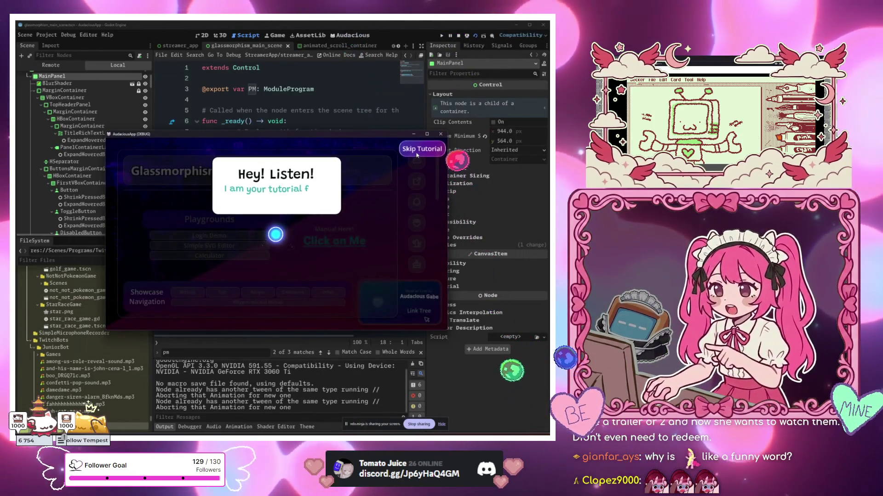
pyautogui.click(416, 153)
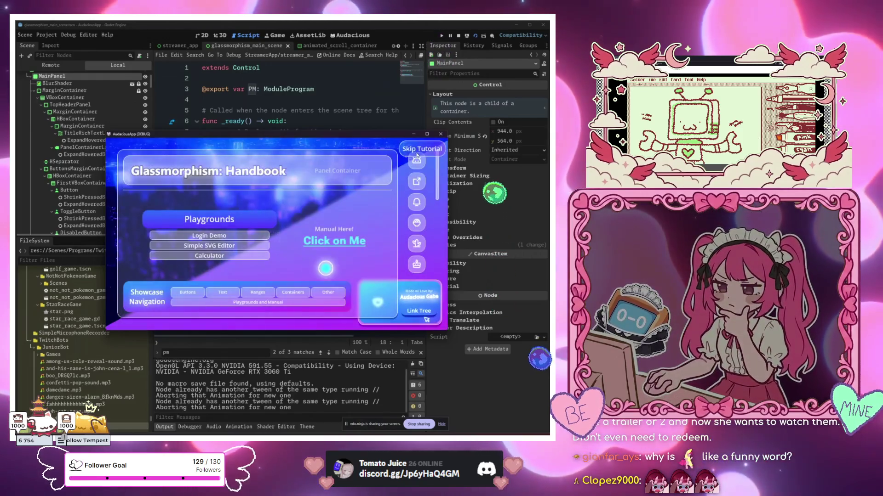
pyautogui.moveTo(292, 133); pyautogui.dragTo(278, 125)
pyautogui.moveTo(350, 129)
pyautogui.mouseDown()
pyautogui.moveTo(341, 176)
pyautogui.moveTo(326, 190)
pyautogui.mouseUp()
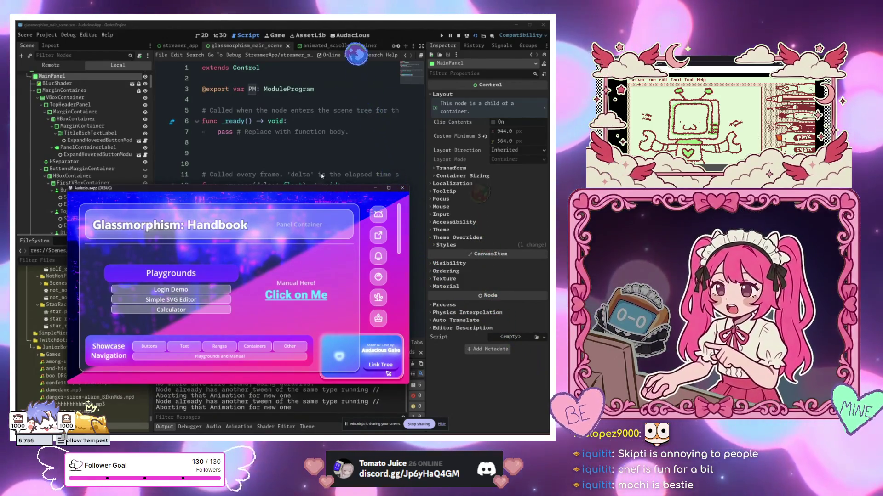
# - Close the running app window and relaunch the project with F5
pyautogui.click(402, 188)
pyautogui.rightClick(300, 113)
pyautogui.press('F5')
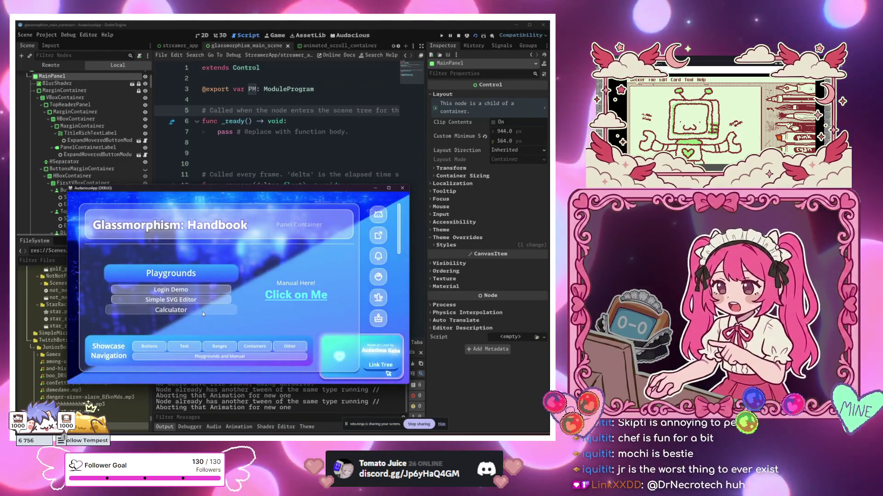
# - View the Ranges showcase page, close the app, and return to line 11 of the script
pyautogui.click(222, 352)
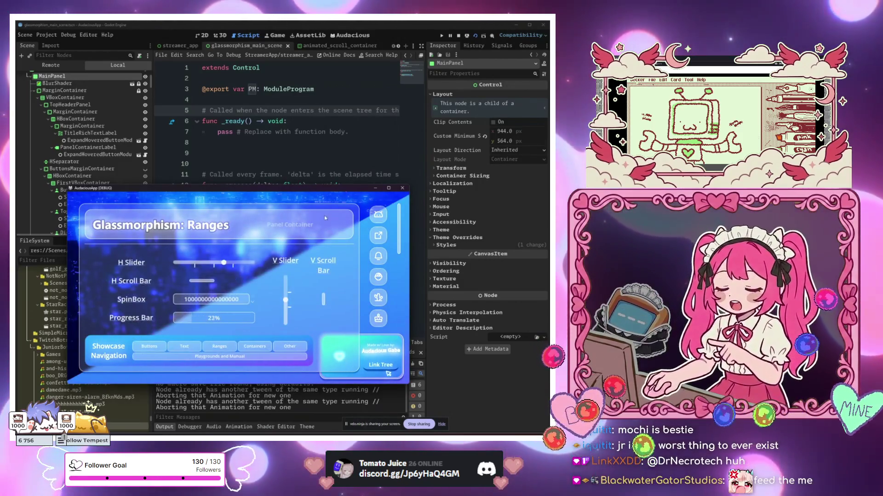
pyautogui.click(402, 188)
pyautogui.click(325, 174)
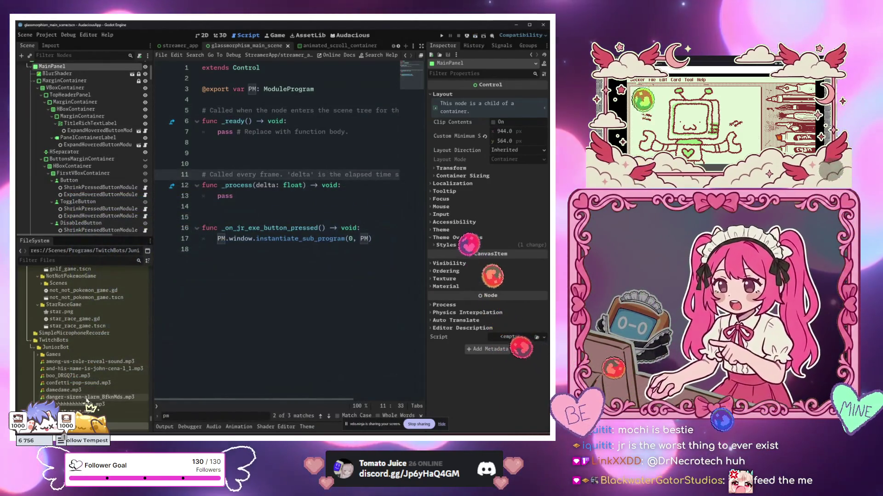
# - Add a blank line under extends Control and start an enum declaration there
pyautogui.click(246, 267)
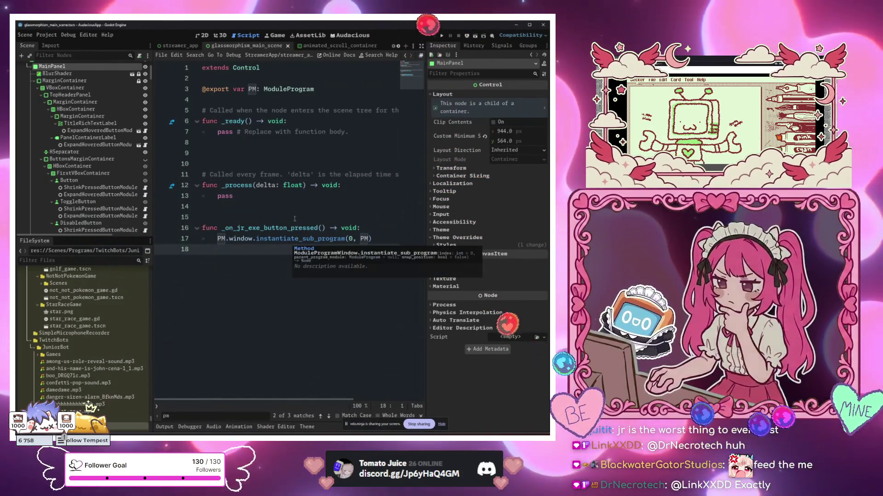
pyautogui.click(315, 110)
pyautogui.click(321, 103)
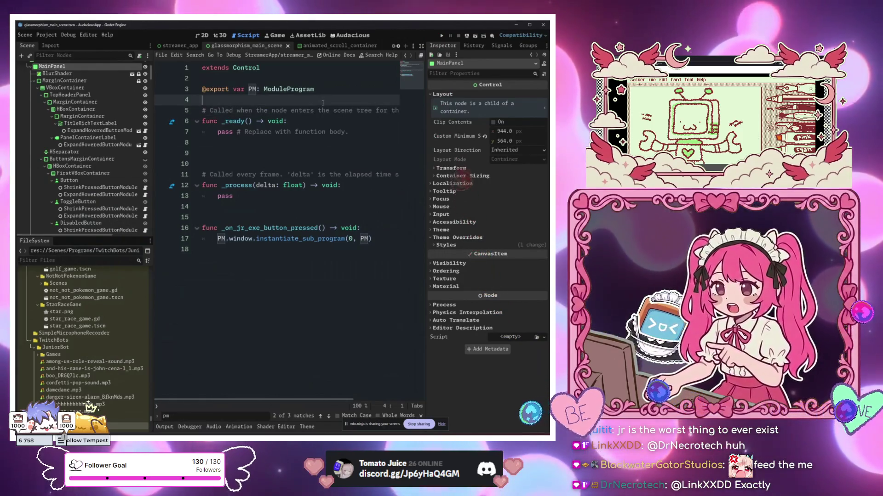
pyautogui.press('Return')
pyautogui.press('Return')
pyautogui.press('Return')
pyautogui.press('BackSpace')
pyautogui.press('BackSpace')
pyautogui.press('BackSpace')
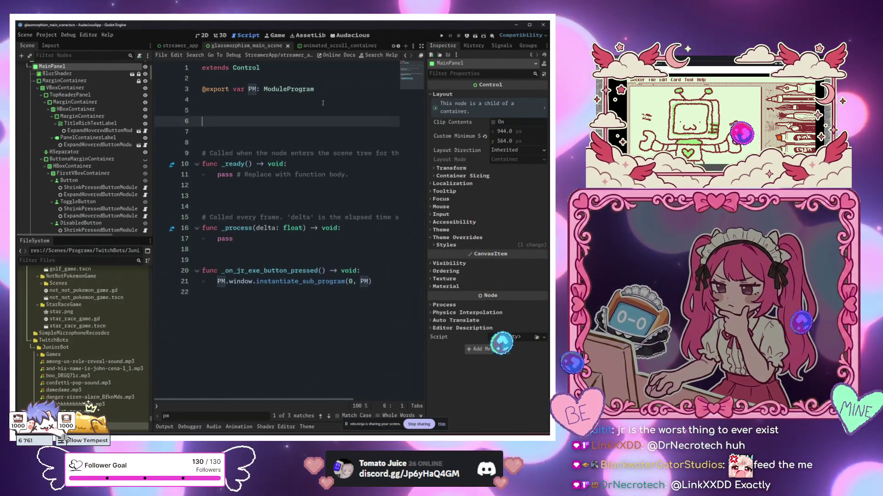
pyautogui.press('Up')
pyautogui.press('Up')
pyautogui.press('Up')
pyautogui.press('Return')
pyautogui.press('Return')
pyautogui.press('Return')
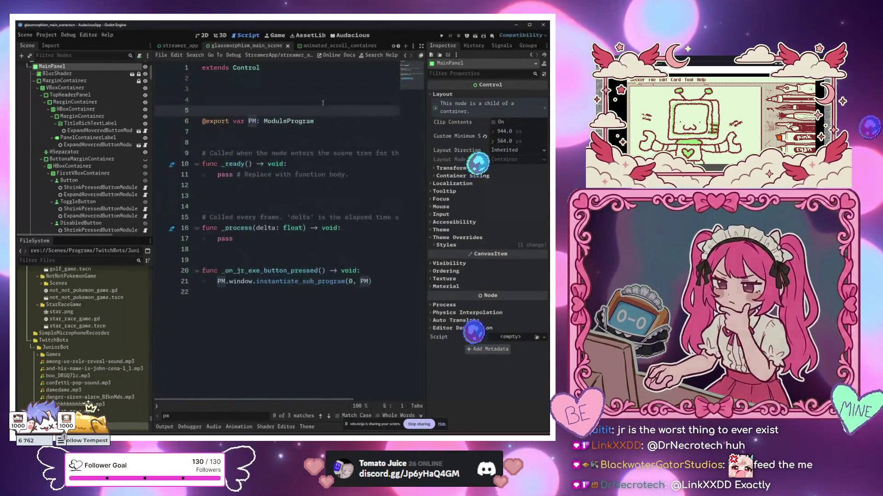
pyautogui.press('Up')
pyautogui.press('Up')
pyautogui.press('Up')
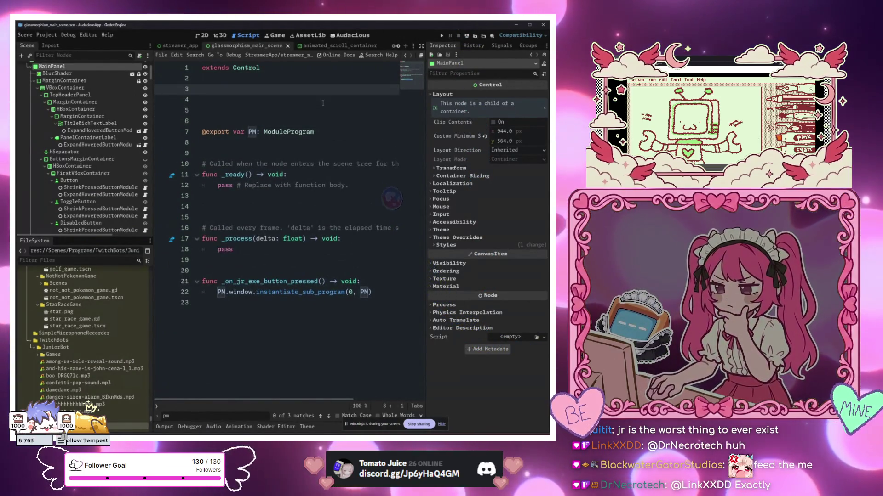
pyautogui.write('enum {')
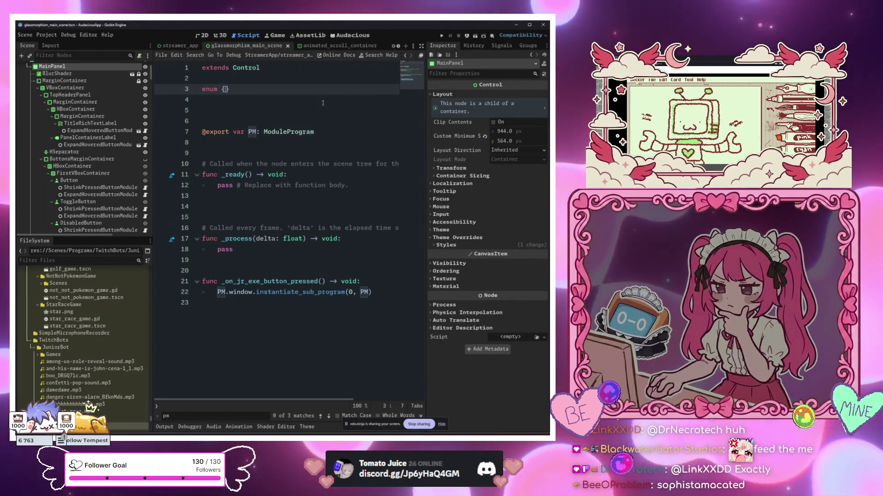
# - Declare class_name StreamerApp on line 1, save, and start a project-wide Find in Files search
pyautogui.press('Up')
pyautogui.press('Up')
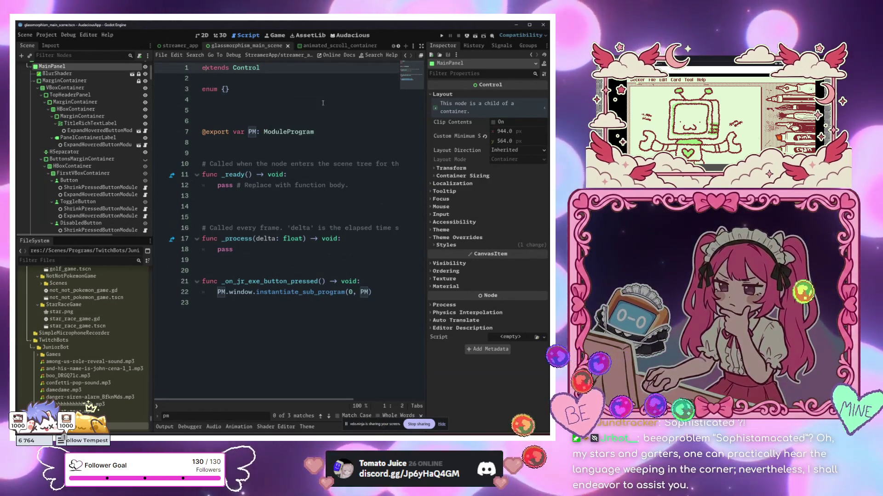
pyautogui.press('Home')
pyautogui.press('Return')
pyautogui.press('Return')
pyautogui.press('Up')
pyautogui.press('Up')
pyautogui.write('class_n')
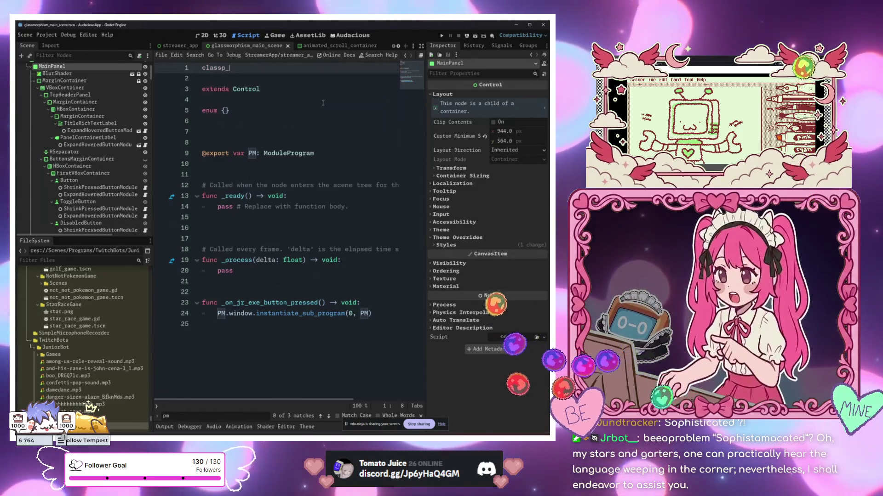
pyautogui.write('ame St')
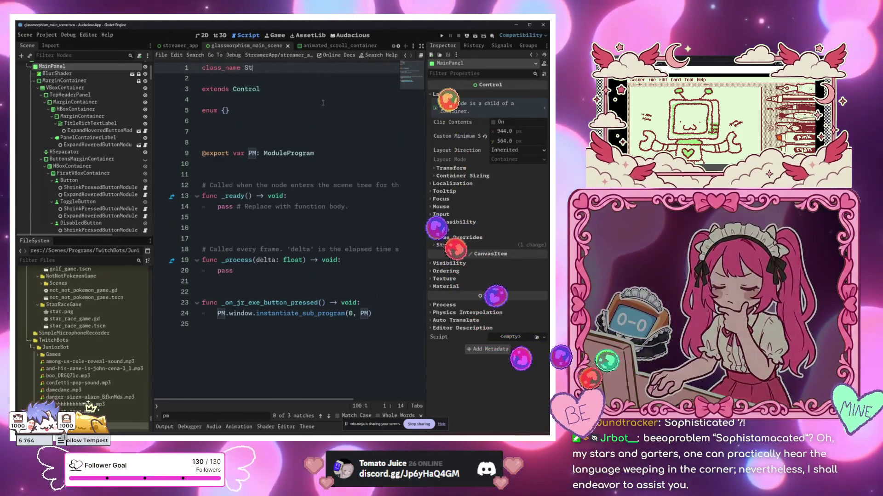
pyautogui.write('reamerApp')
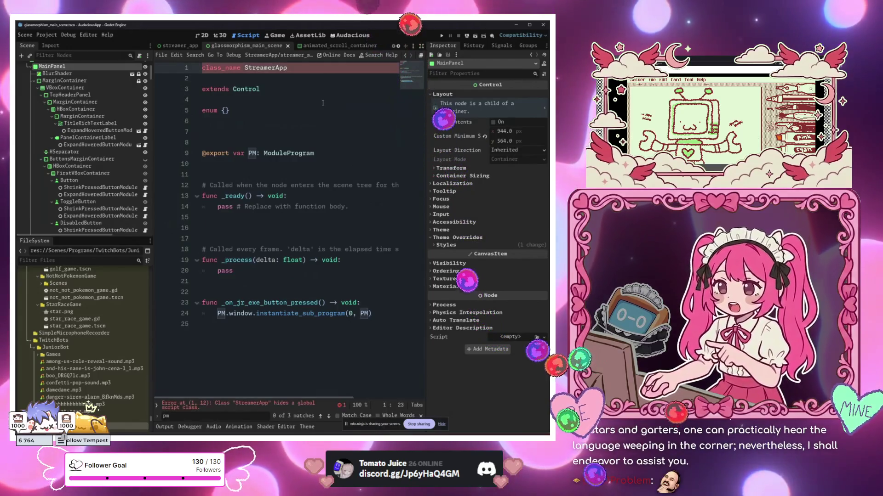
pyautogui.hotkey('ctrl', 's')
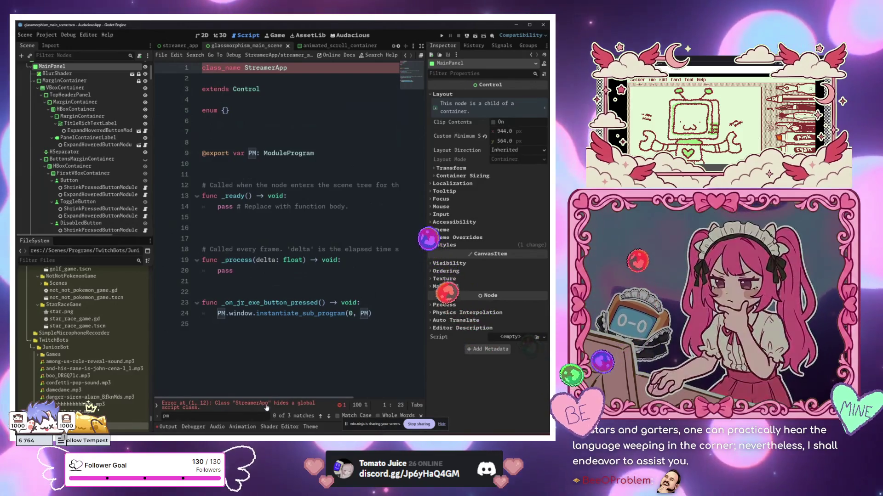
pyautogui.click(303, 335)
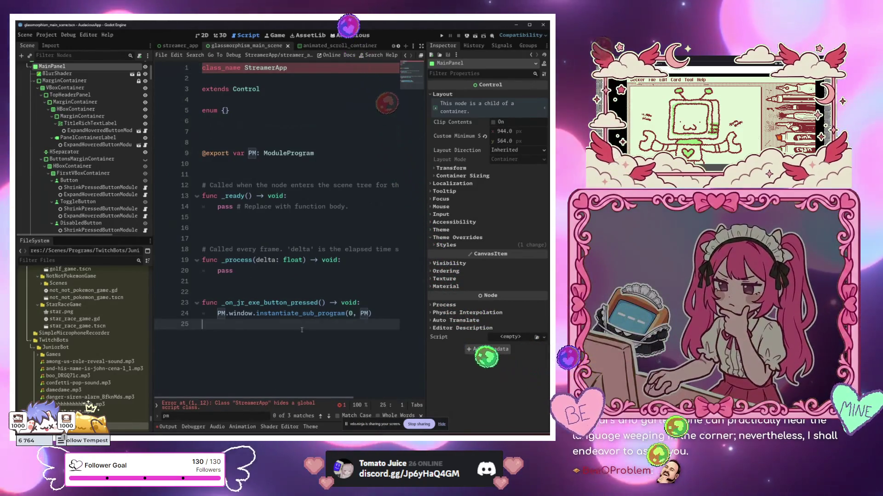
pyautogui.hotkey('ctrl', 'shift', 'f')
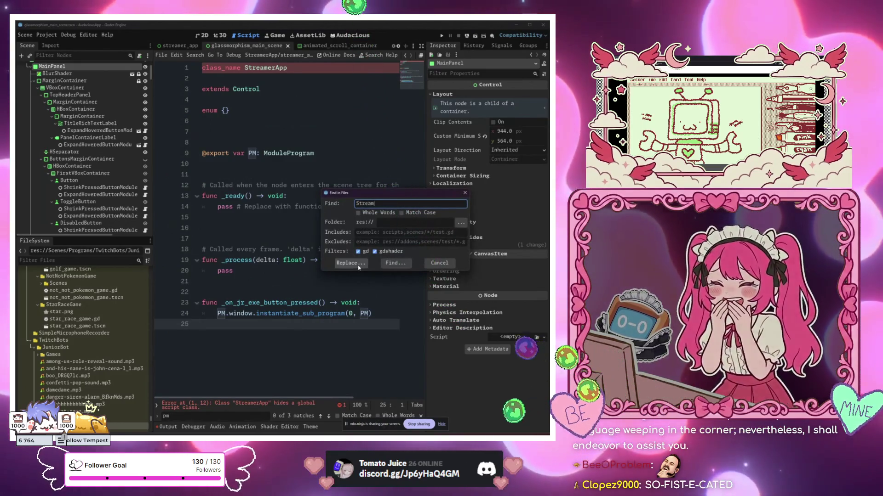
# - Search all project files for 'class_name StreamerApp'
pyautogui.write('erApp')
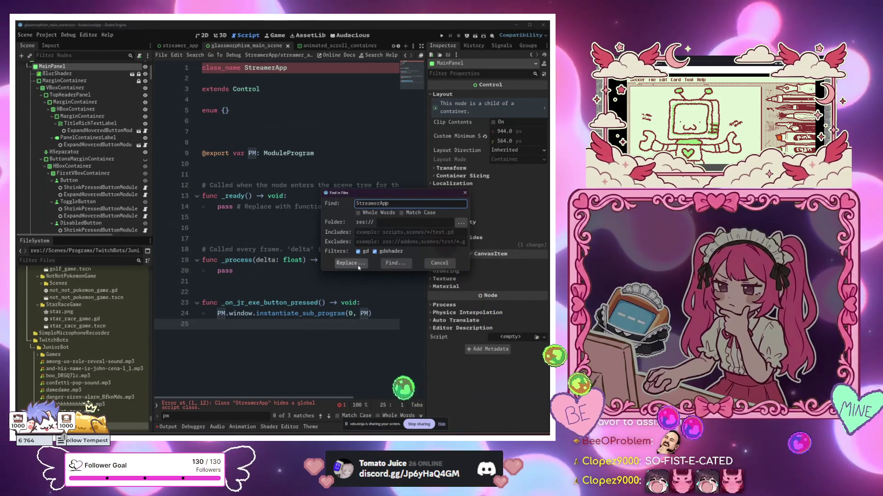
pyautogui.press('Home')
pyautogui.write('class_na')
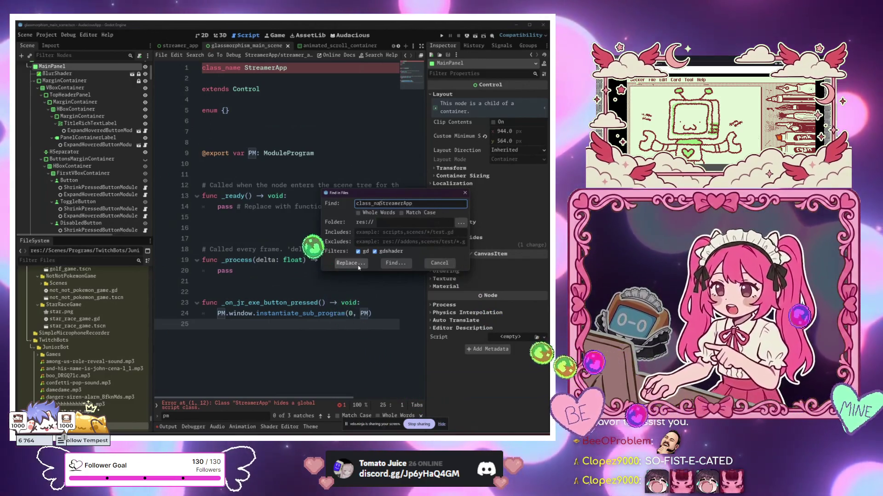
pyautogui.press('Return')
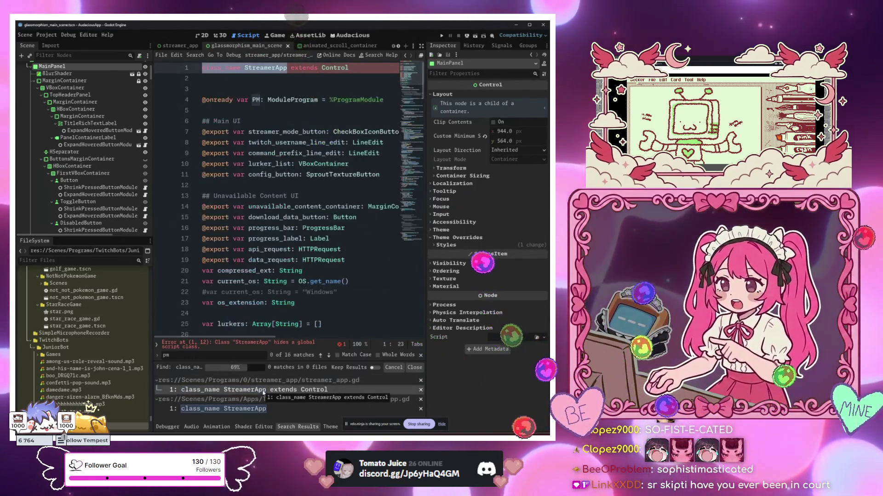
pyautogui.scroll(-3, 305, 280)
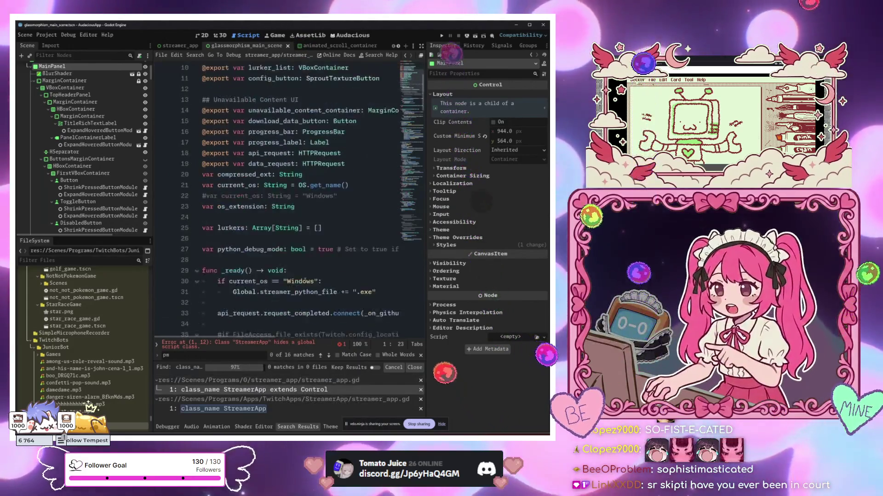
pyautogui.scroll(3, 305, 280)
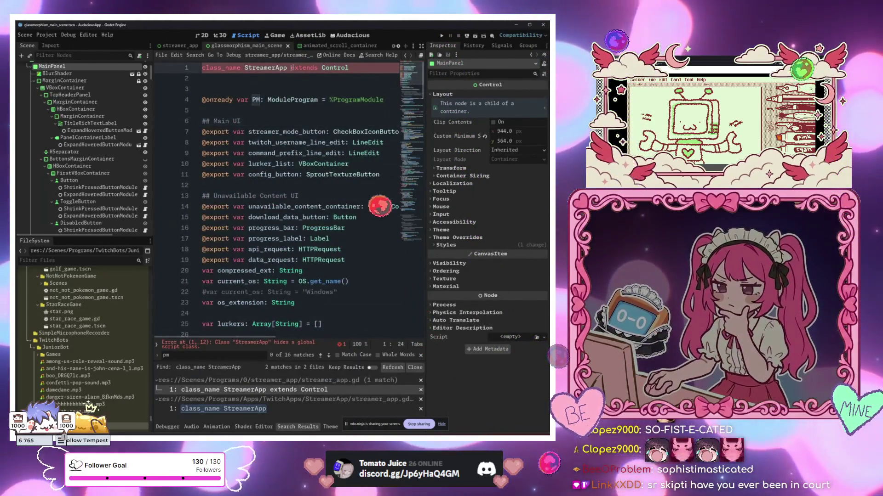
# - Delete the duplicate class_name StreamerApp line from the older streamer_app.gd and check the other match
pyautogui.moveTo(290, 67); pyautogui.dragTo(197, 71)
pyautogui.press('BackSpace')
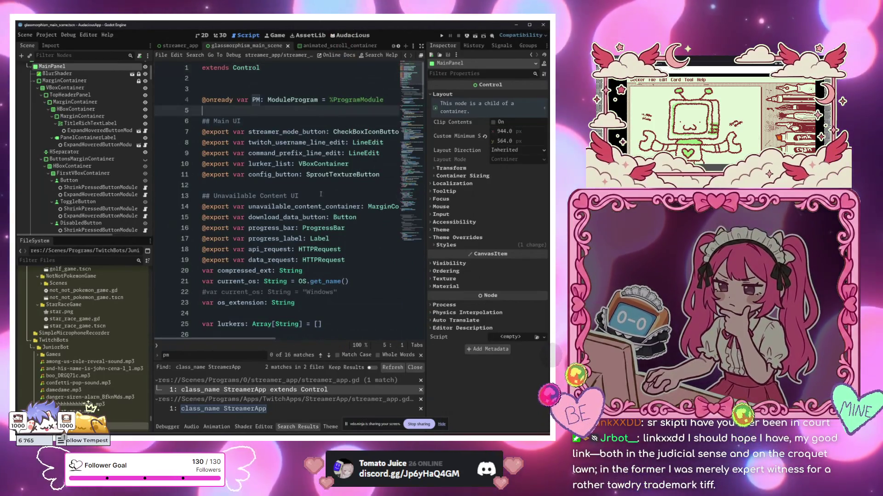
pyautogui.click(300, 196)
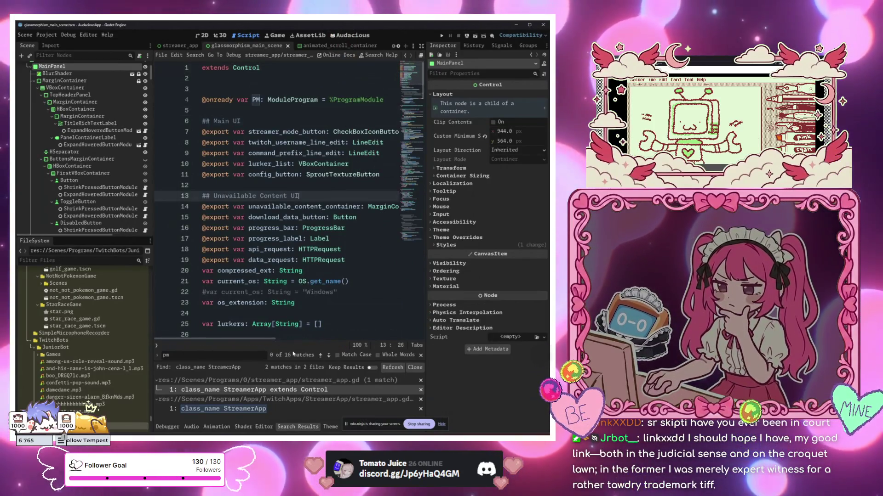
pyautogui.click(264, 408)
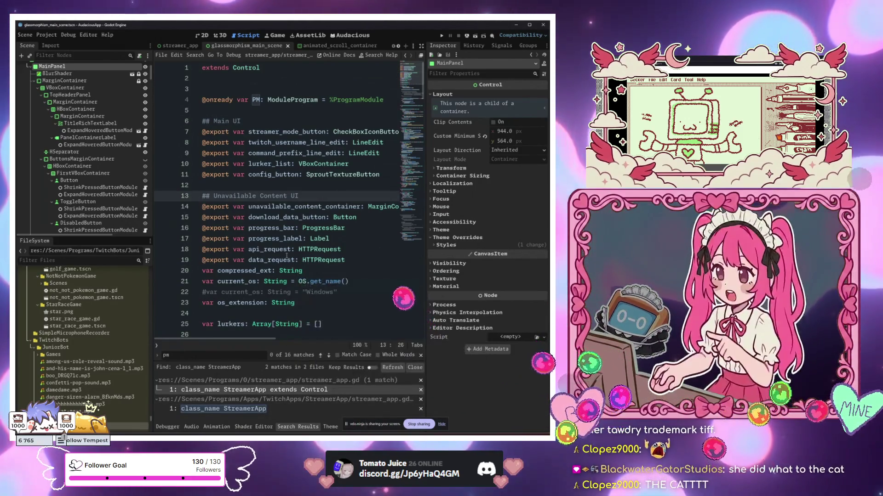
pyautogui.click(292, 250)
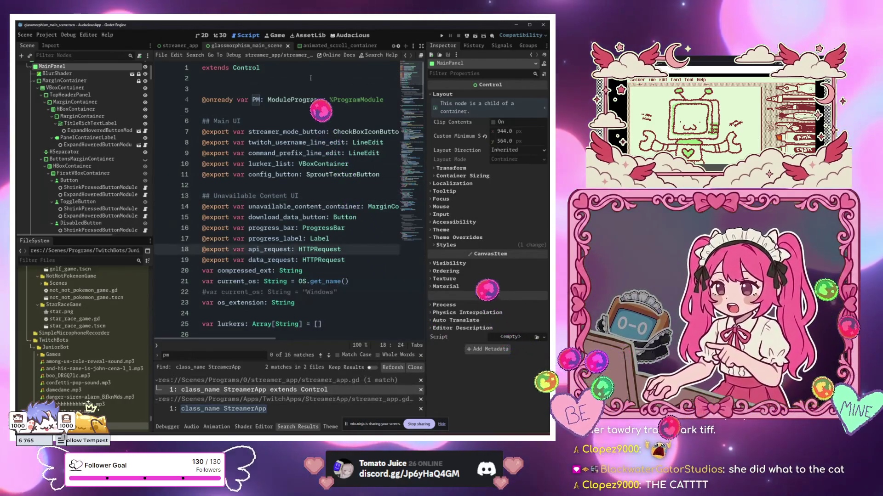
# - In the streamer_app script, write an empty 'enum App { }' block below class_name and save
pyautogui.click(178, 47)
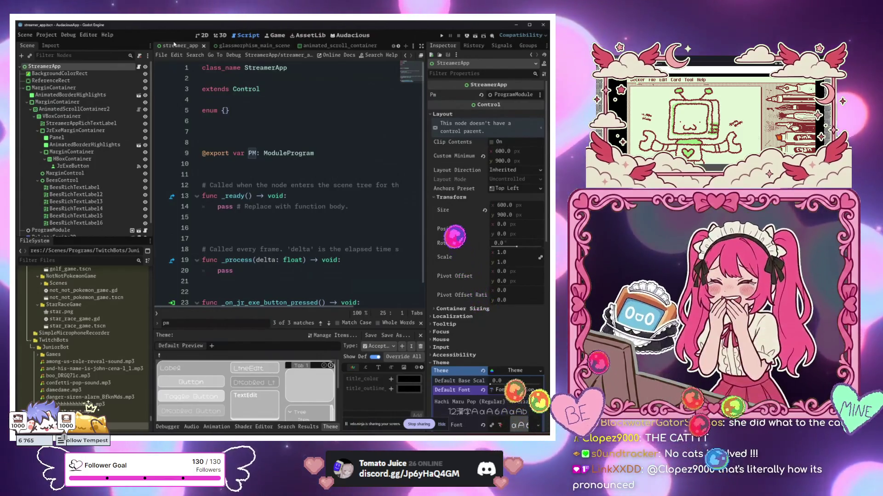
pyautogui.click(260, 82)
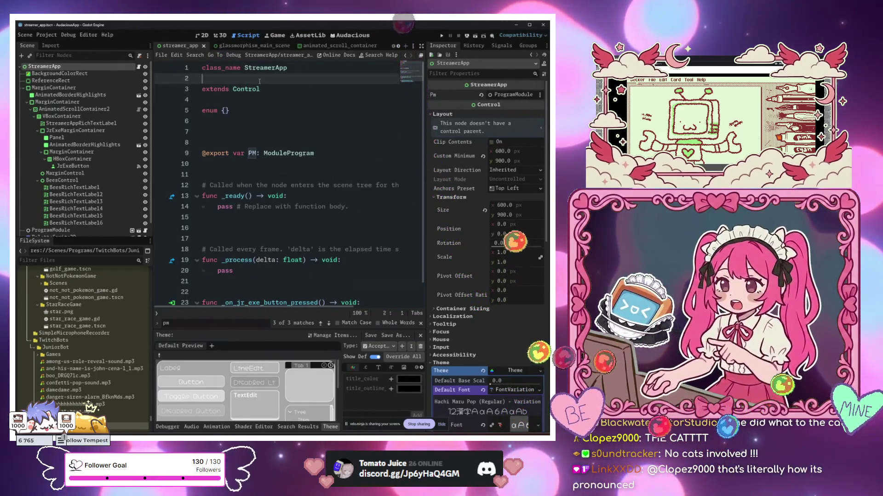
pyautogui.press('Delete')
pyautogui.press('Down')
pyautogui.press('Down')
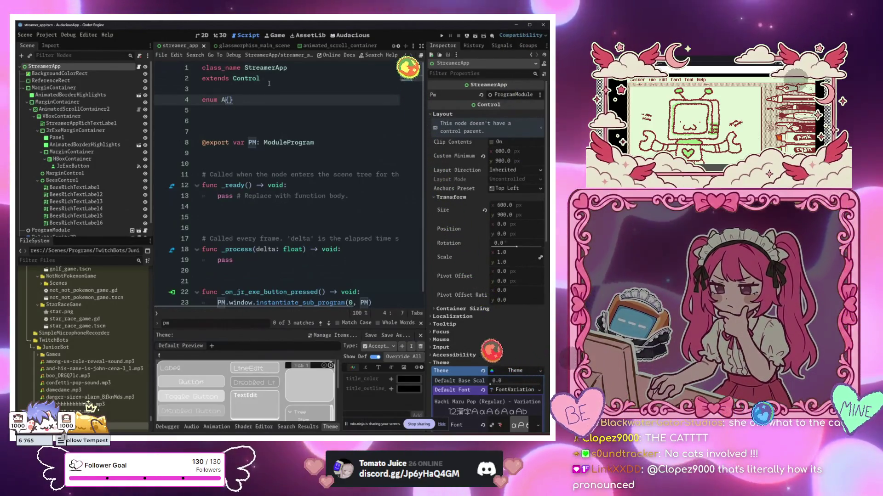
pyautogui.write('pp')
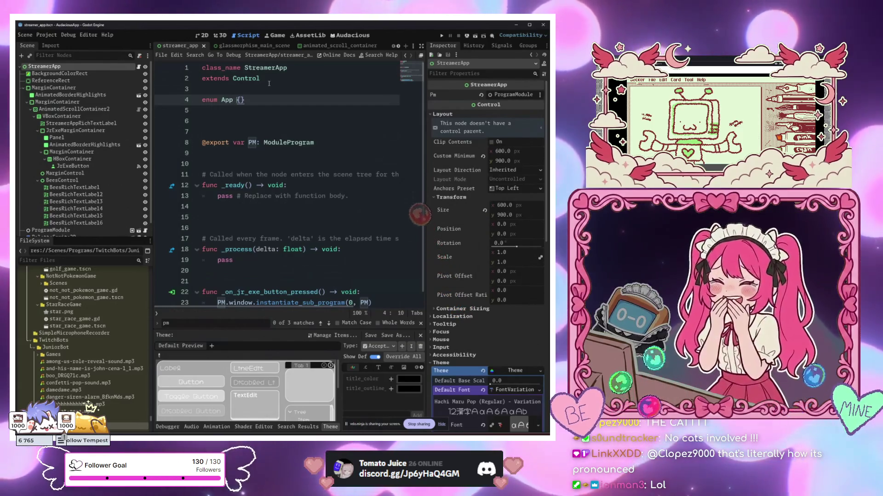
pyautogui.press('Right')
pyautogui.press('Return')
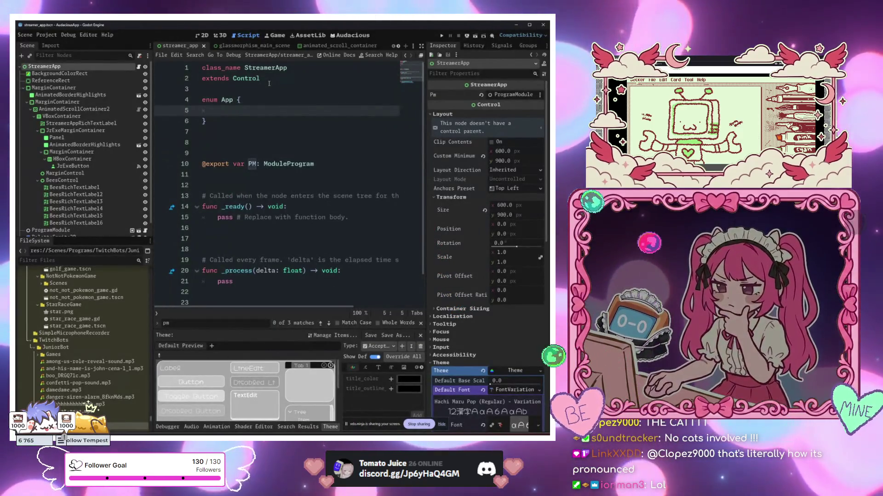
pyautogui.hotkey('ctrl', 's')
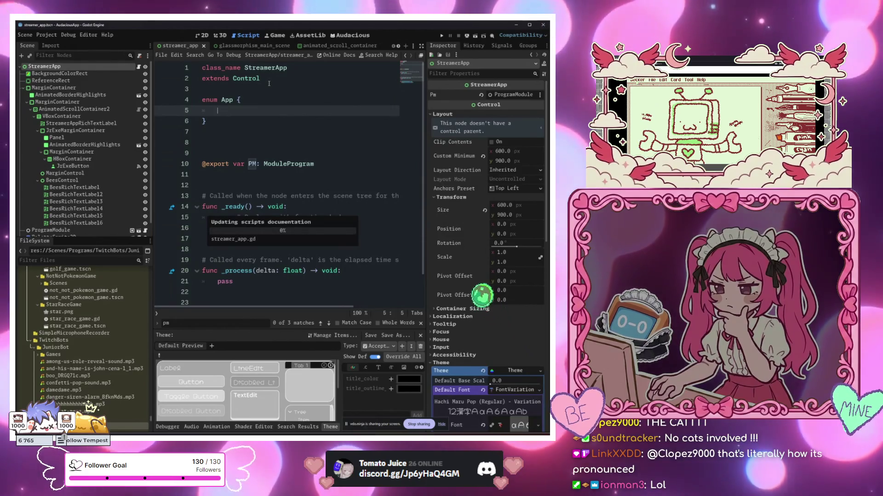
# - Add JUNIOR_BOT as the App enum's entry and tidy the blank lines inside it
pyautogui.write('JUNIOR_BOT,')
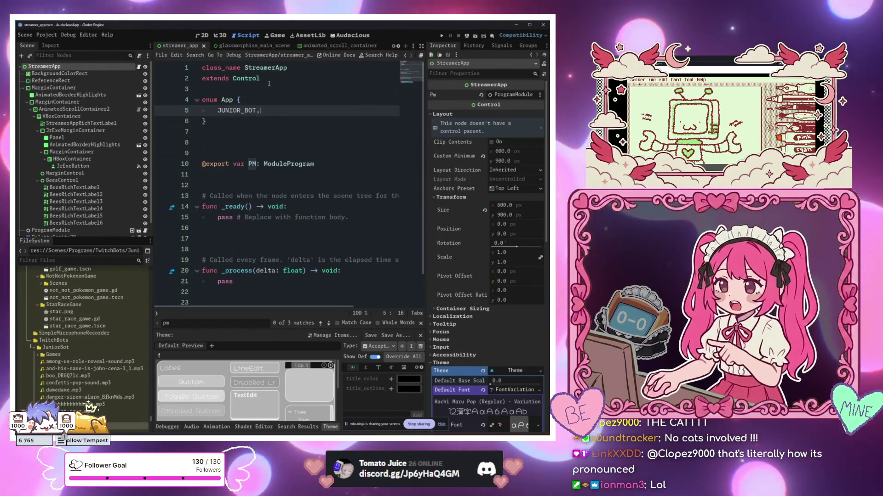
pyautogui.press('Return')
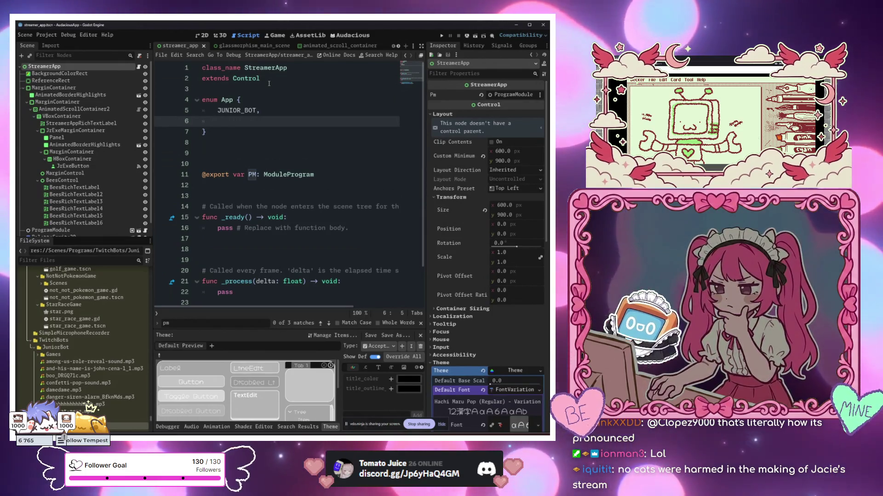
pyautogui.click(272, 175)
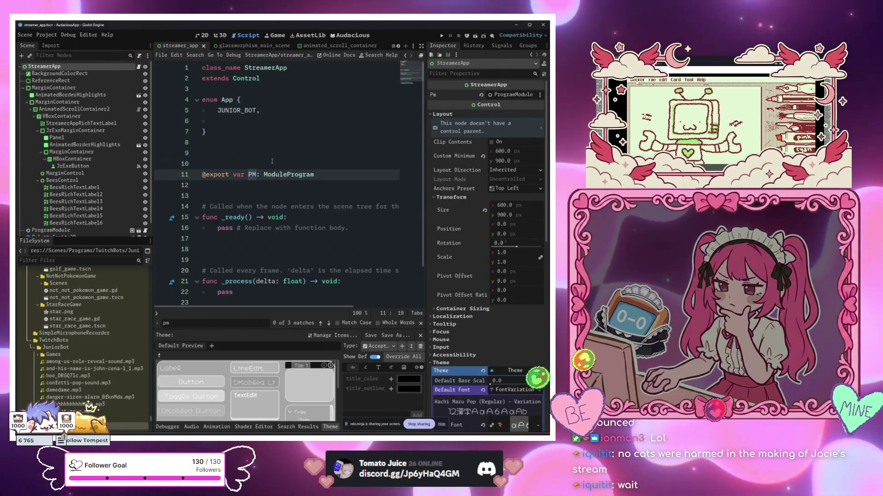
pyautogui.press('Up')
pyautogui.press('Up')
pyautogui.press('Up')
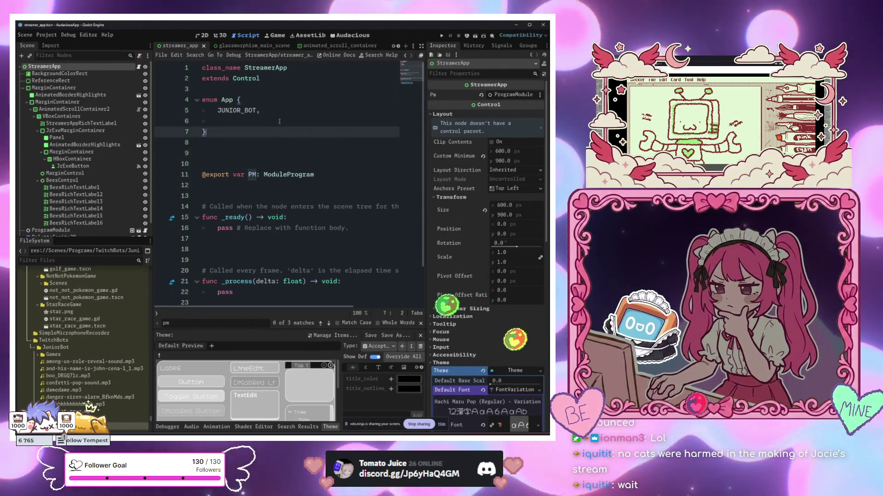
pyautogui.click(278, 123)
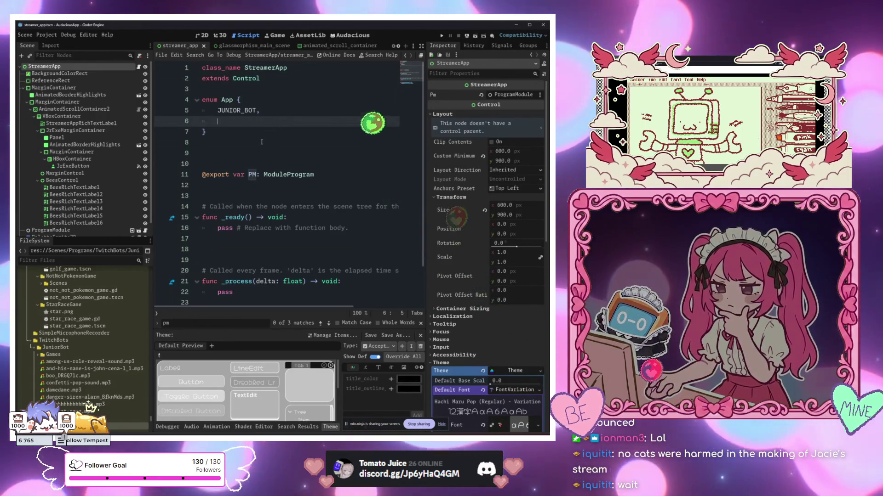
pyautogui.press('BackSpace')
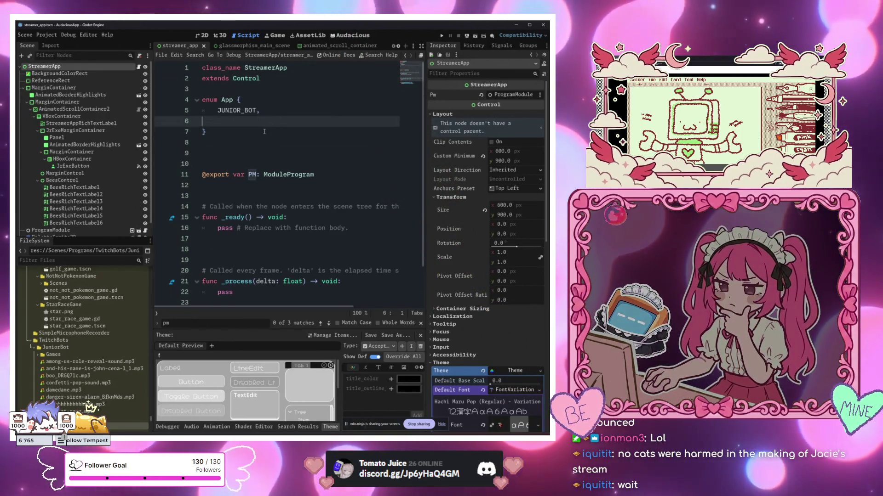
pyautogui.hotkey('ctrl', 'z')
pyautogui.hotkey('ctrl', 'z')
pyautogui.hotkey('ctrl', 'z')
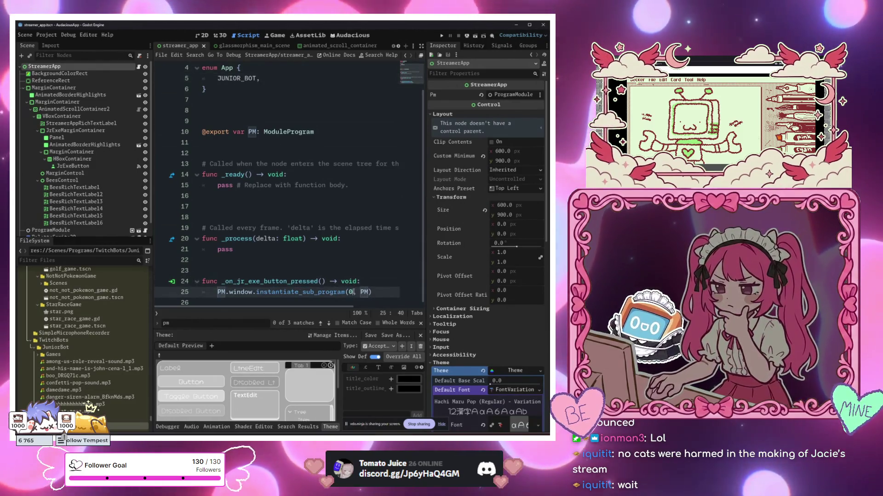
# - Pass App.JUNIOR_BOT to instantiate_sub_program and widen the script editor by narrowing the side docks
pyautogui.write('App.')
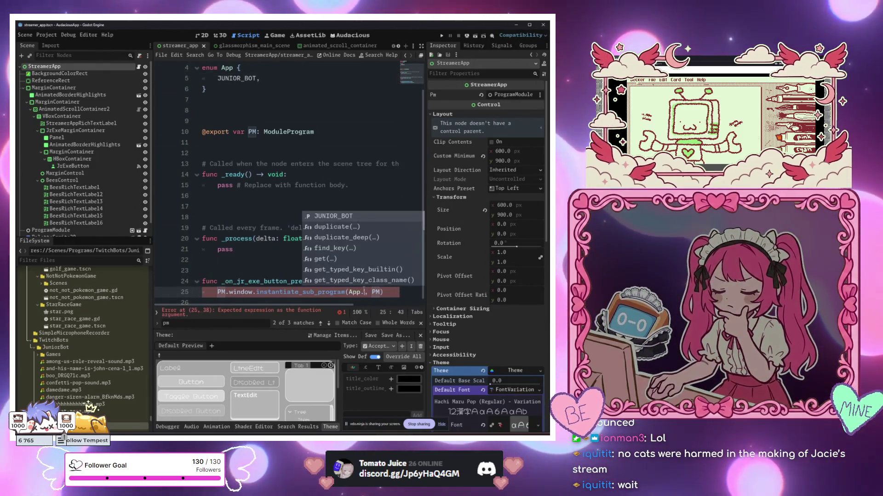
pyautogui.press('Return')
pyautogui.click(273, 261)
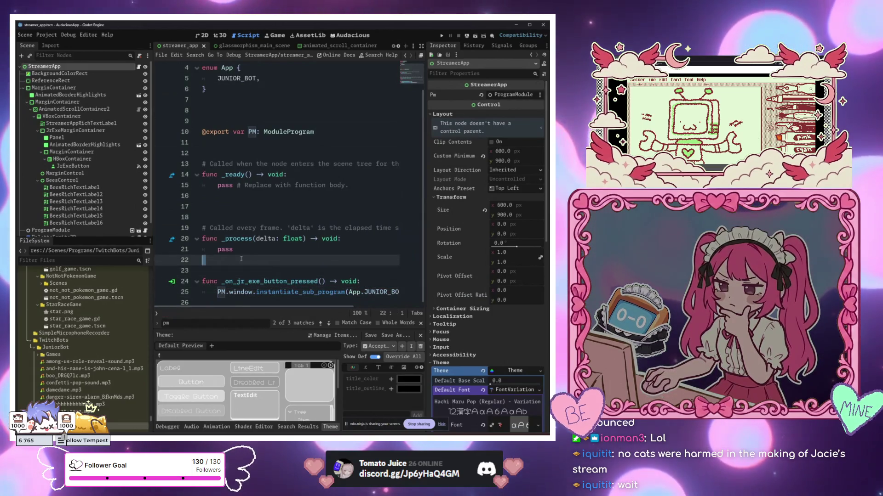
pyautogui.moveTo(153, 296); pyautogui.dragTo(109, 297)
pyautogui.moveTo(426, 277); pyautogui.dragTo(463, 277)
pyautogui.click(332, 227)
pyautogui.click(229, 196)
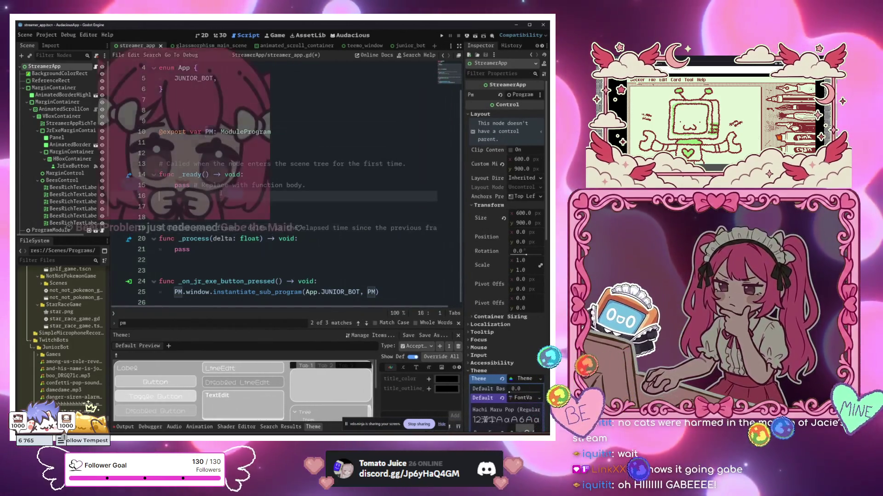